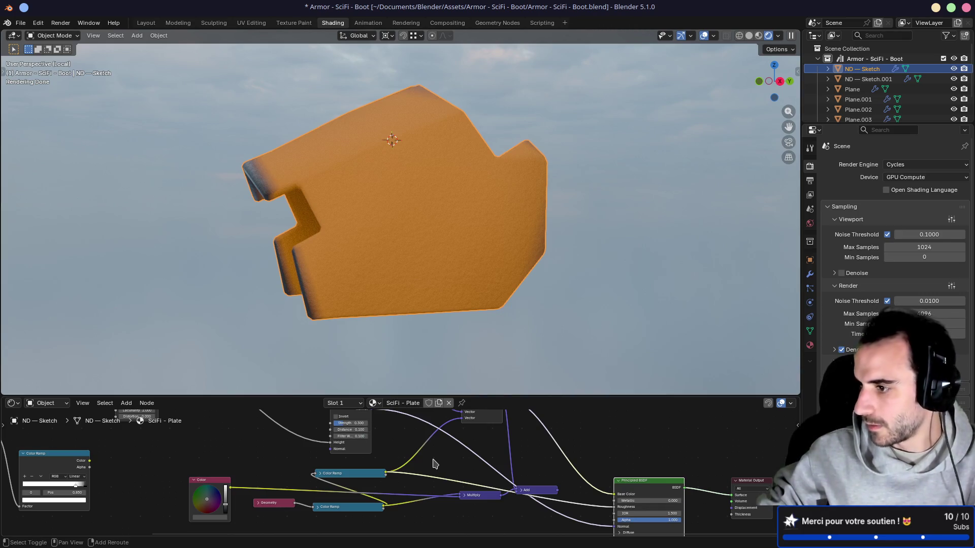
Lower the SciFi - Plate Bump node's Strength from 0.3 to 0.1
drag(580, 397, 593, 534)
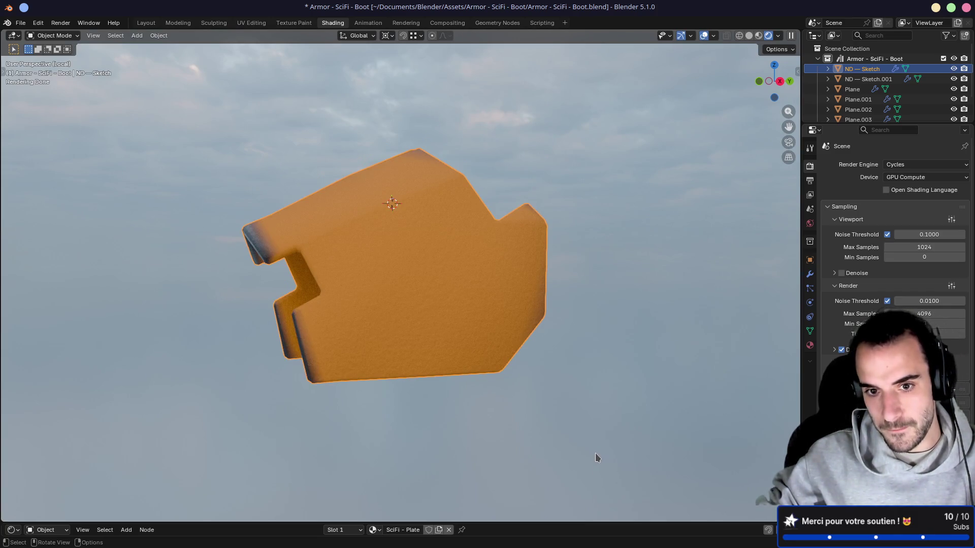
mouse_move(591, 524)
mouse_down()
mouse_move(569, 506)
mouse_move(508, 231)
mouse_move(457, 159)
mouse_up()
scroll(447, 329, up, 4)
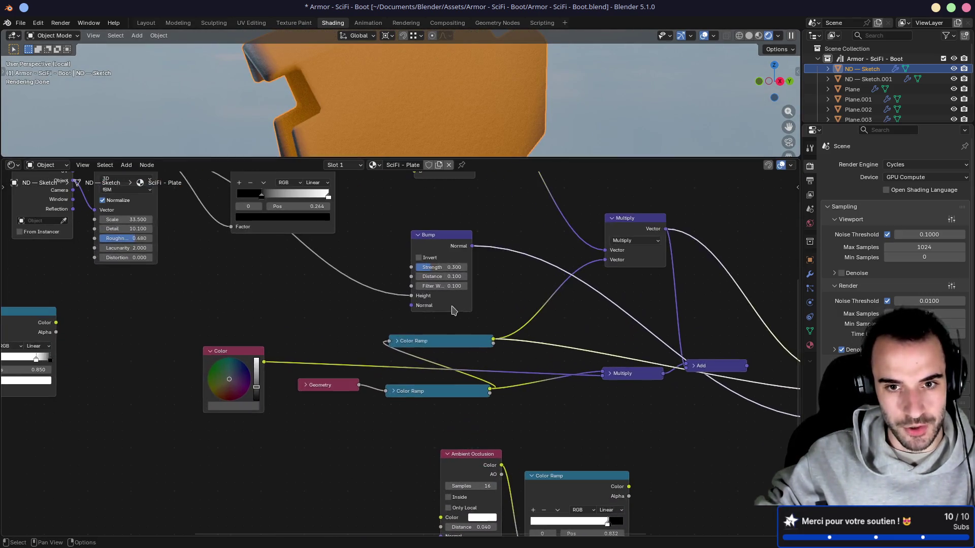
click(448, 322)
text(0.1)
key(Return)
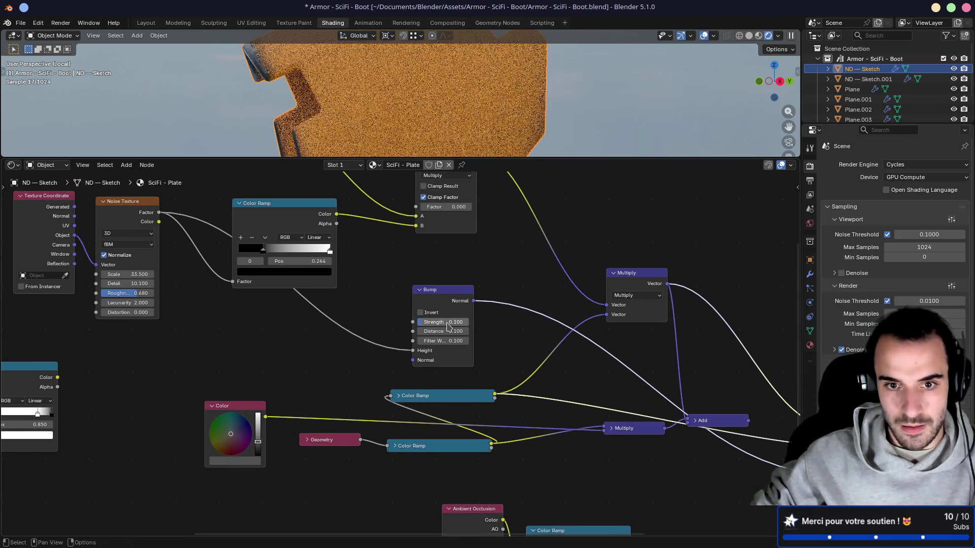
mouse_move(561, 158)
mouse_down()
mouse_move(533, 391)
mouse_move(508, 424)
mouse_move(495, 130)
mouse_up()
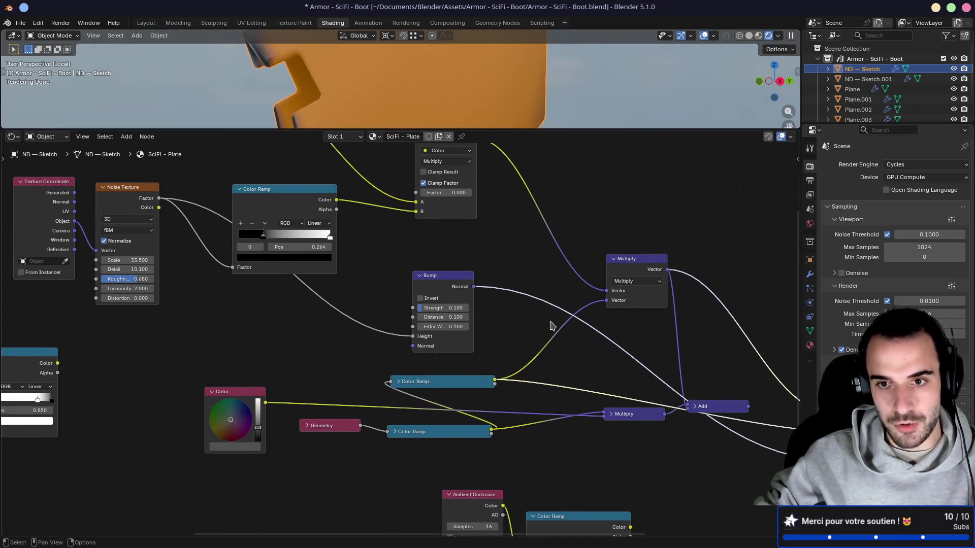
mouse_move(562, 352)
middle_down()
mouse_move(343, 311)
mouse_move(483, 300)
mouse_move(495, 357)
middle_up()
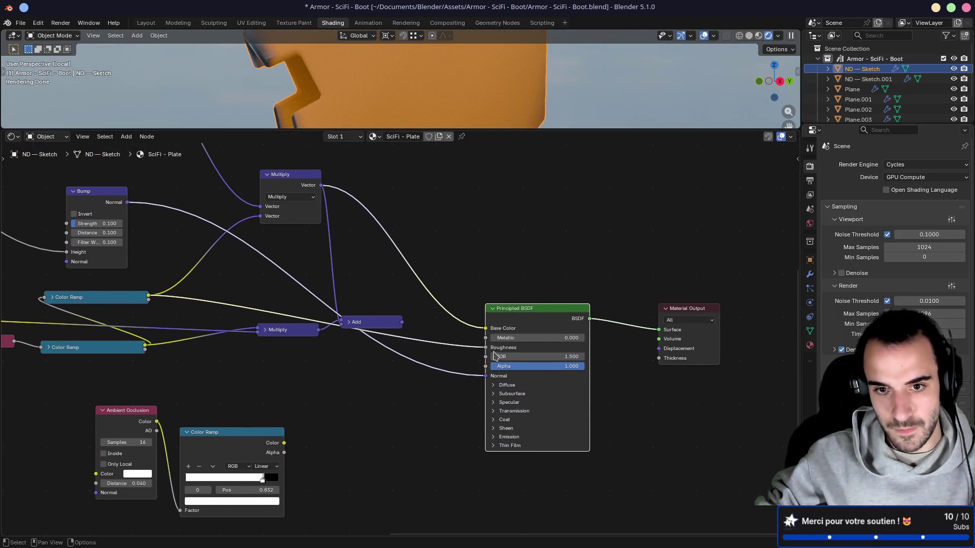
middle_drag(263, 270, 441, 332)
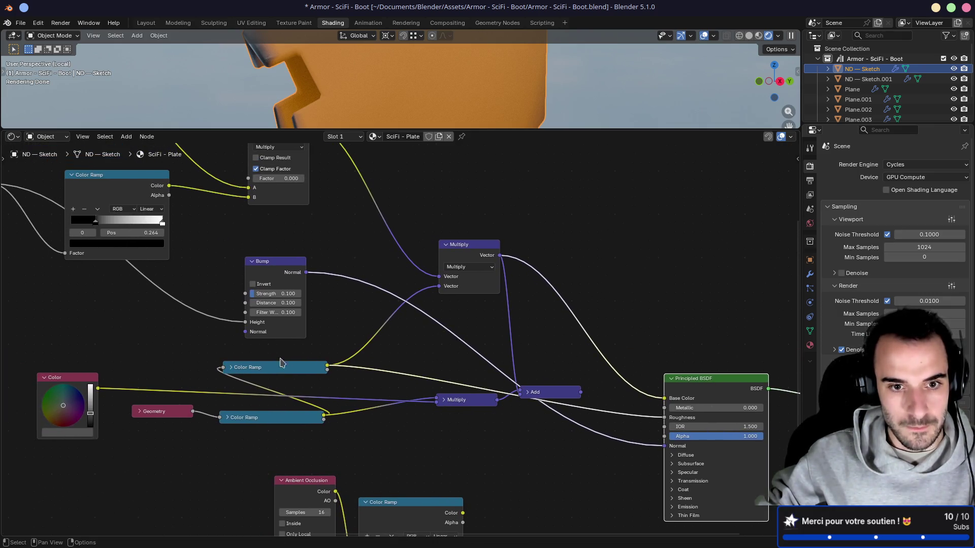
Expand the mask Color Ramp and pull its white stop in to 0.855
click(232, 369)
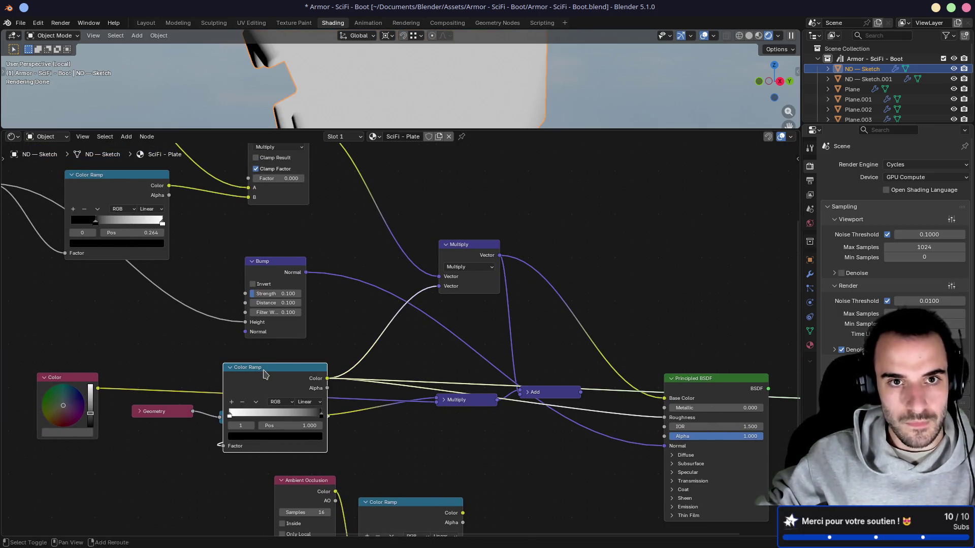
mouse_move(359, 265)
shift+middle_down()
mouse_move(393, 389)
mouse_move(393, 311)
shift+middle_up()
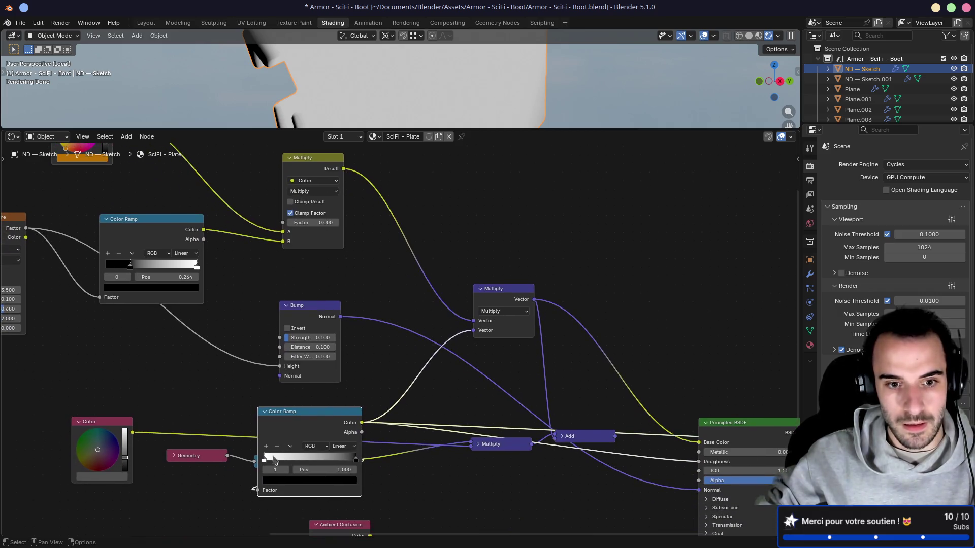
mouse_move(356, 459)
mouse_down()
mouse_move(270, 458)
mouse_move(375, 453)
mouse_up()
drag(307, 413, 415, 365)
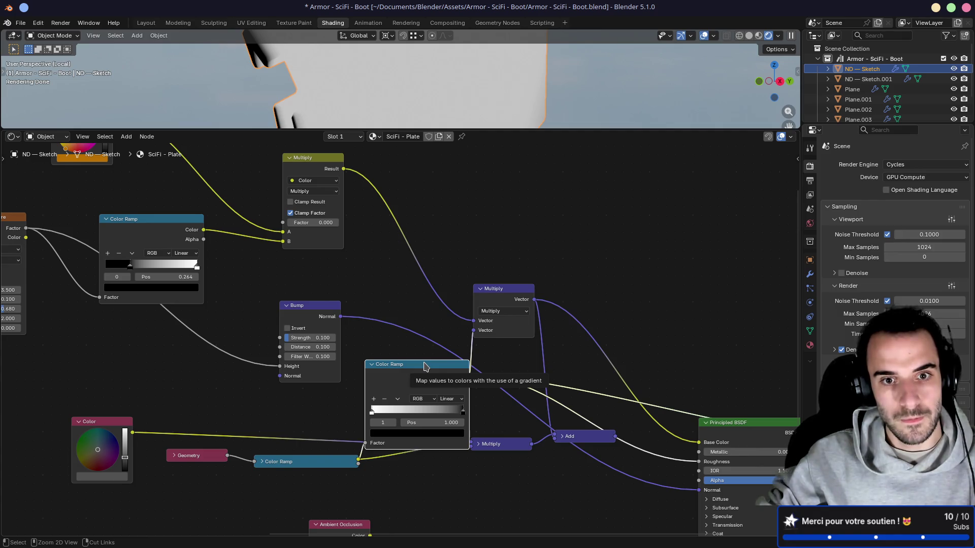
drag(462, 418, 450, 417)
Check the mask on the plate, then collapse the Color Ramp and move it back into place
drag(459, 131, 460, 284)
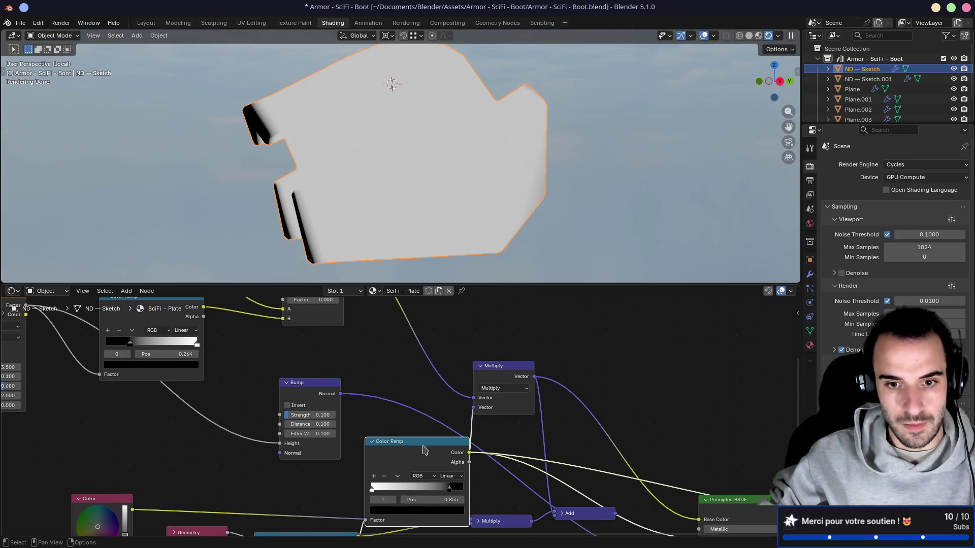
drag(430, 447, 343, 462)
key(h)
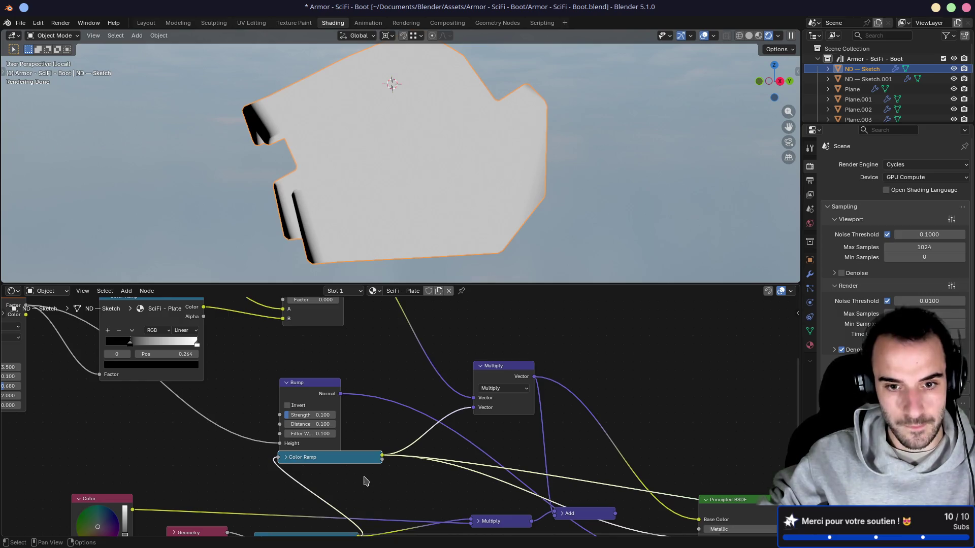
middle_drag(293, 460, 336, 374)
drag(335, 375, 308, 426)
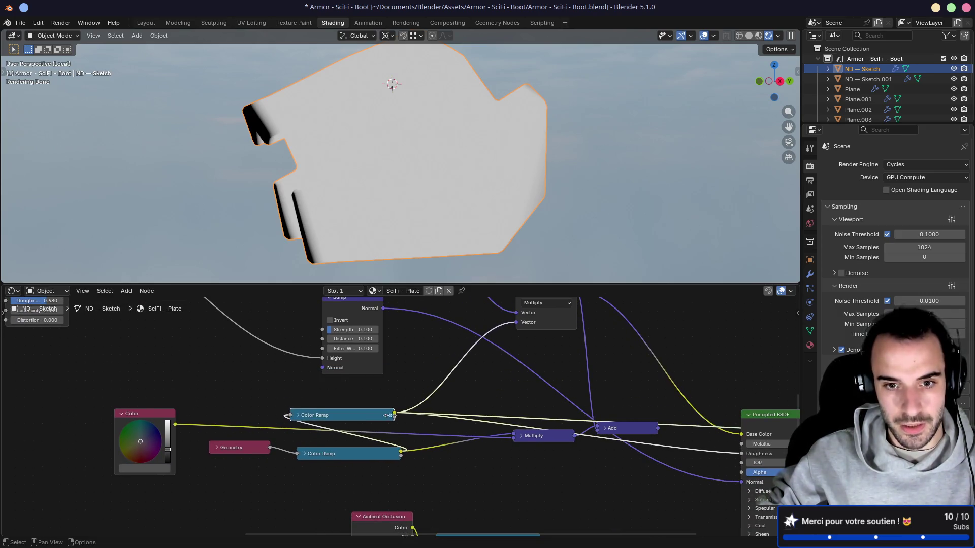
Add a Map Range node from the Color Ramp output, then remove it with Ctrl+X
drag(394, 415, 462, 400)
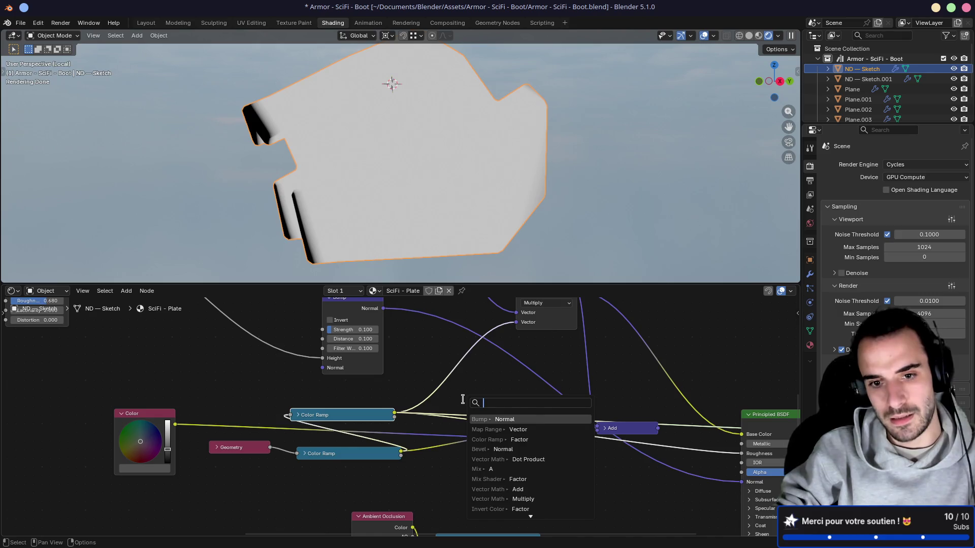
text(map ra)
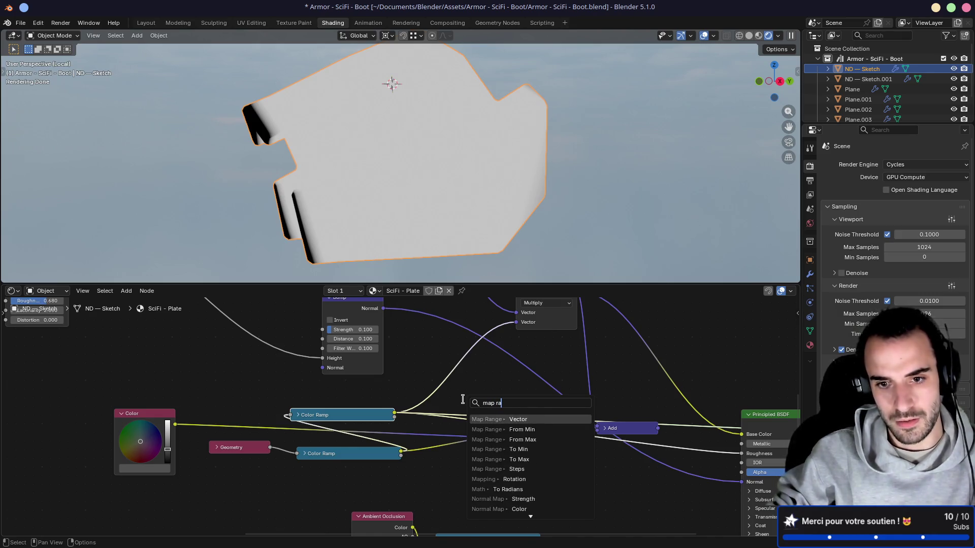
key(Return)
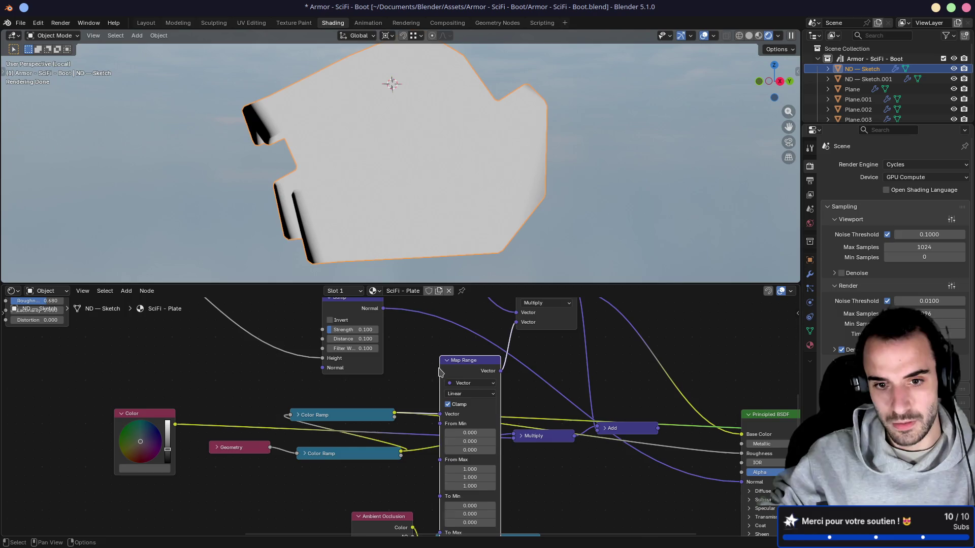
click(438, 373)
ctrl+shift+click(436, 379)
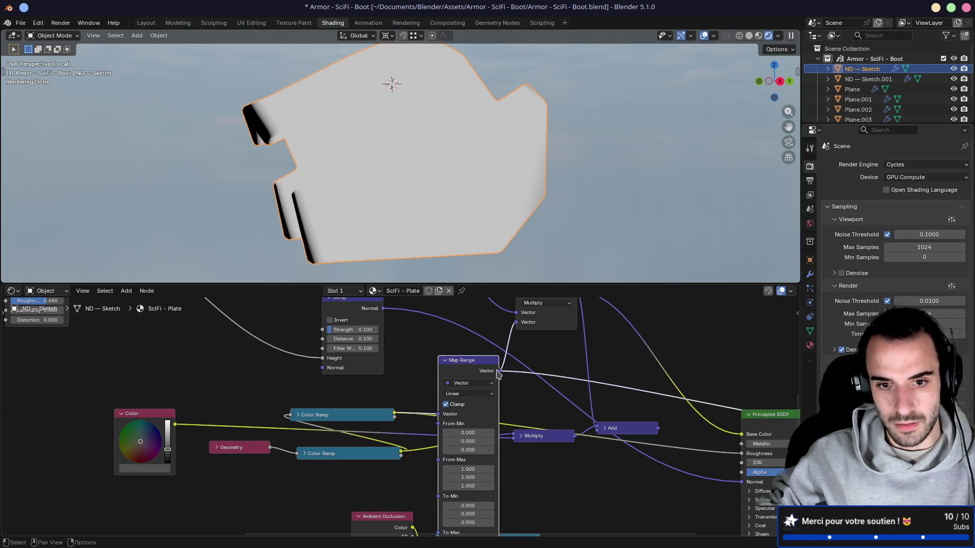
mouse_move(499, 372)
mouse_down()
mouse_move(391, 421)
mouse_move(411, 379)
mouse_up()
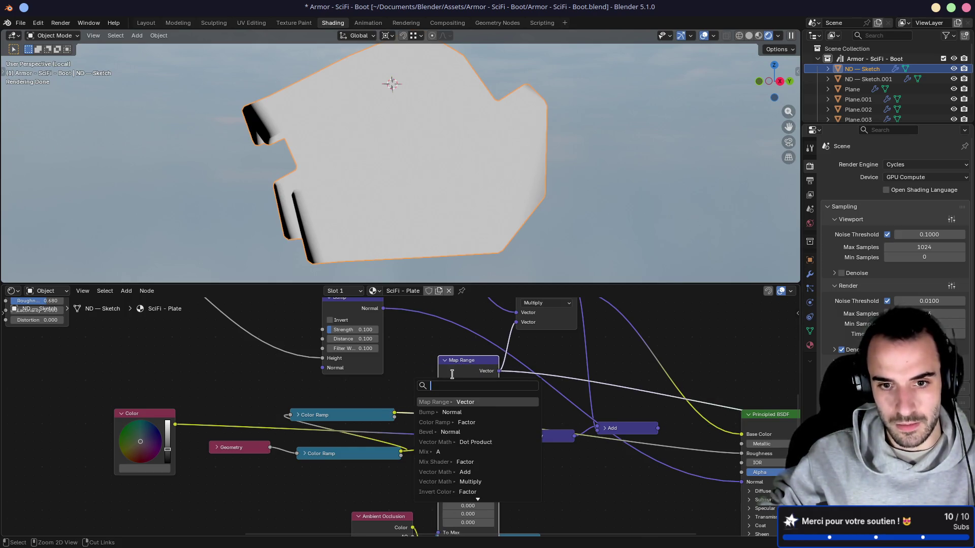
key(Escape)
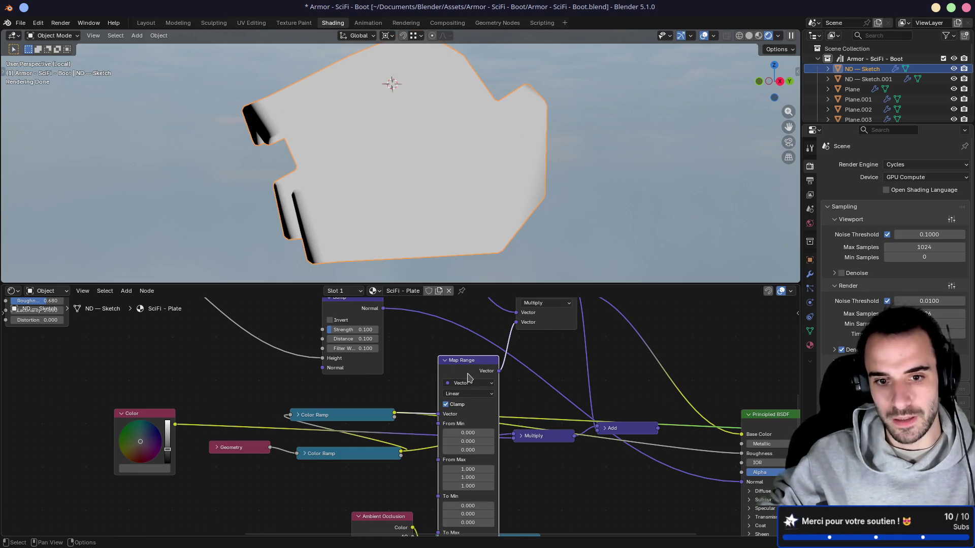
key(ctrl+x)
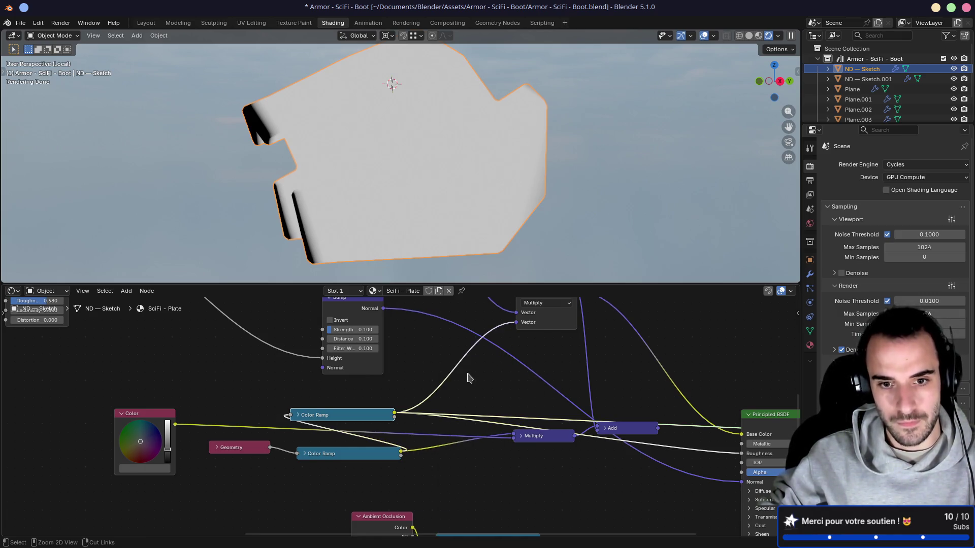
Insert a Map Range node between the mask Color Ramp and Multiply
click(296, 414)
mouse_move(340, 415)
mouse_down()
mouse_move(339, 365)
mouse_move(472, 488)
mouse_up()
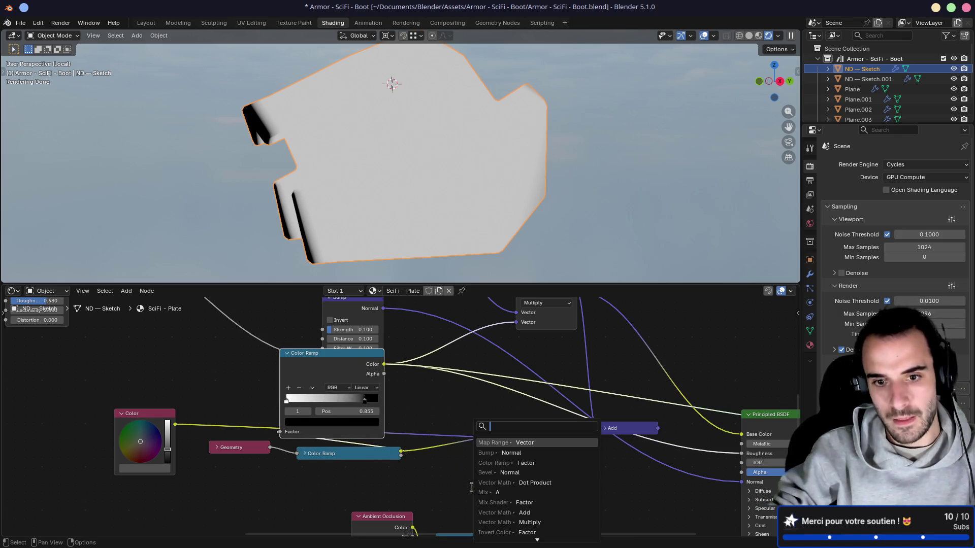
key(Return)
click(446, 397)
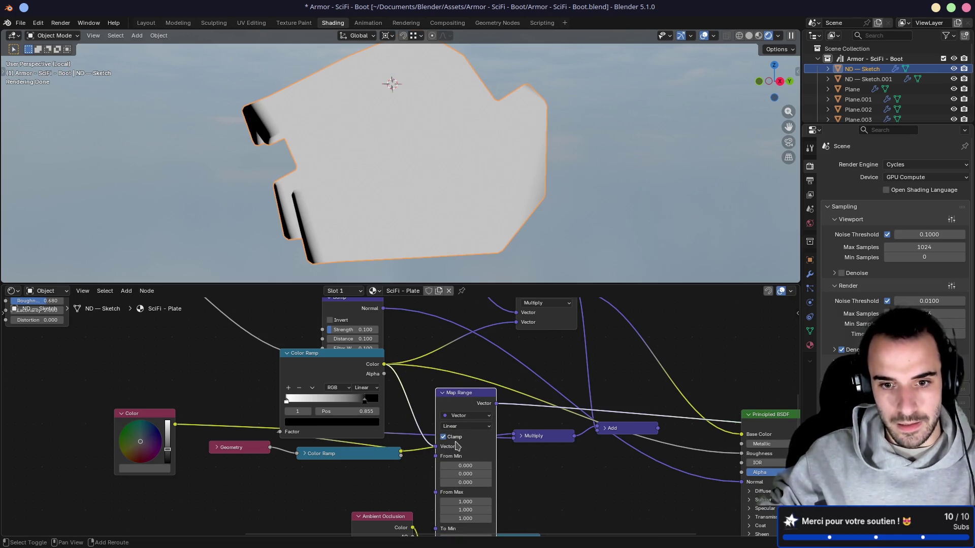
shift+scroll(457, 446, down, 2)
shift+scroll(453, 419, down, 2)
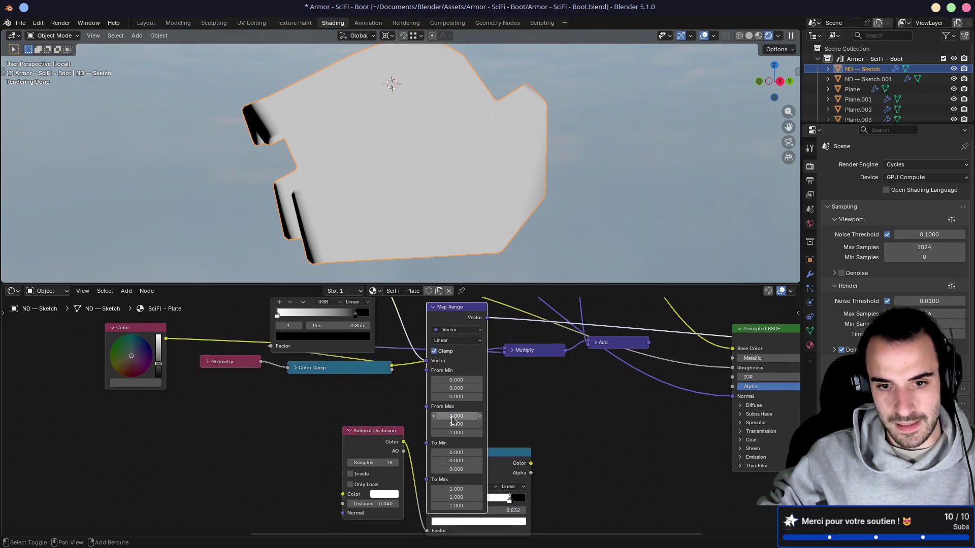
shift+scroll(457, 442, down, 1)
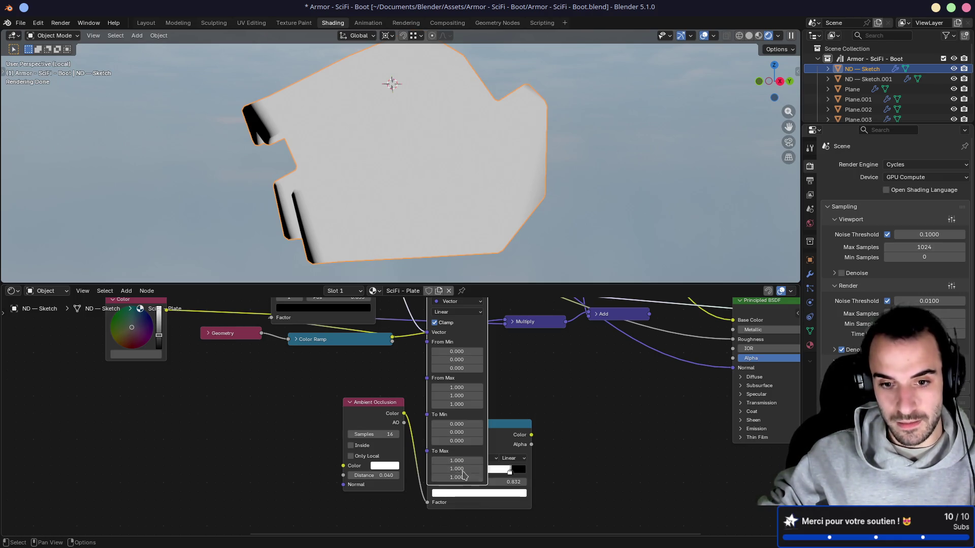
Set the Map Range To Max to 0.7 and connect its output to BSDF Roughness
drag(463, 464, 460, 462)
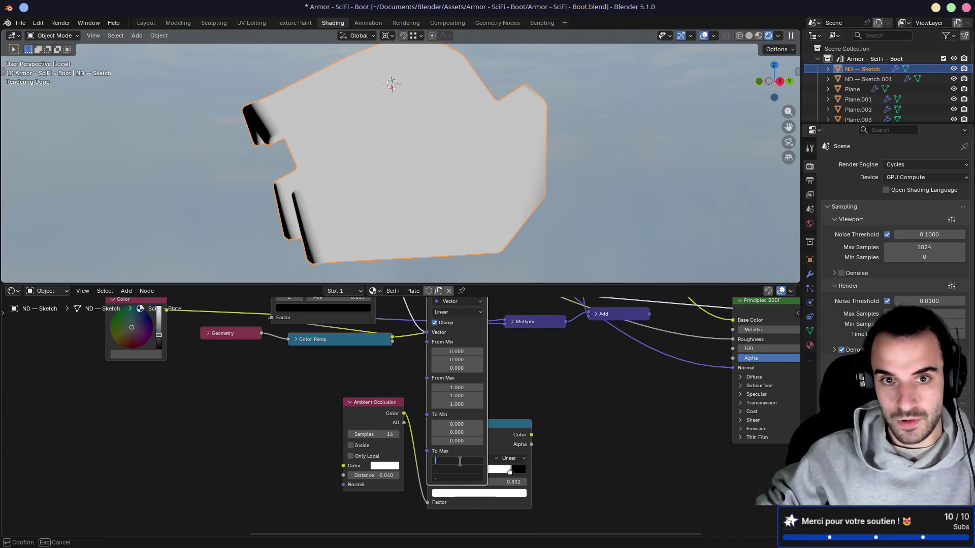
text(.7)
key(Return)
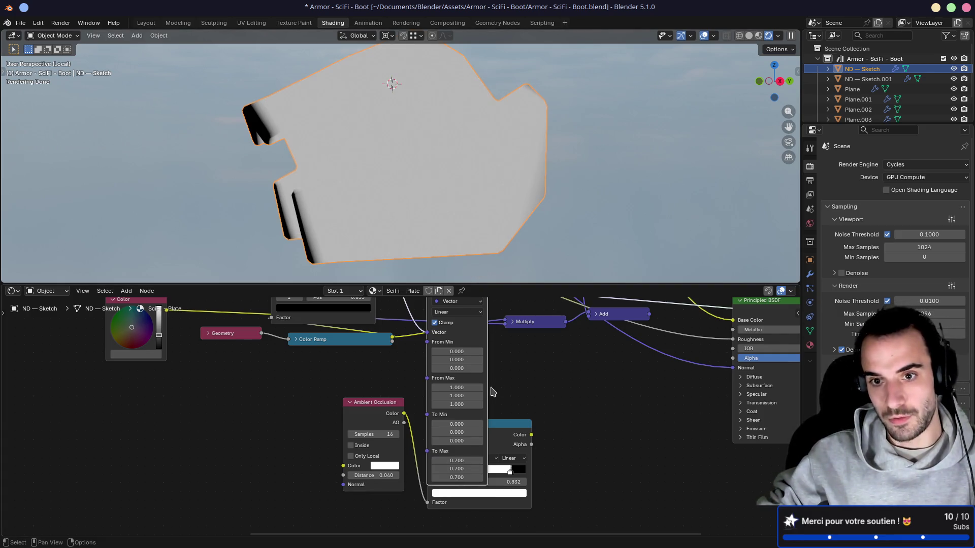
drag(461, 460, 462, 477)
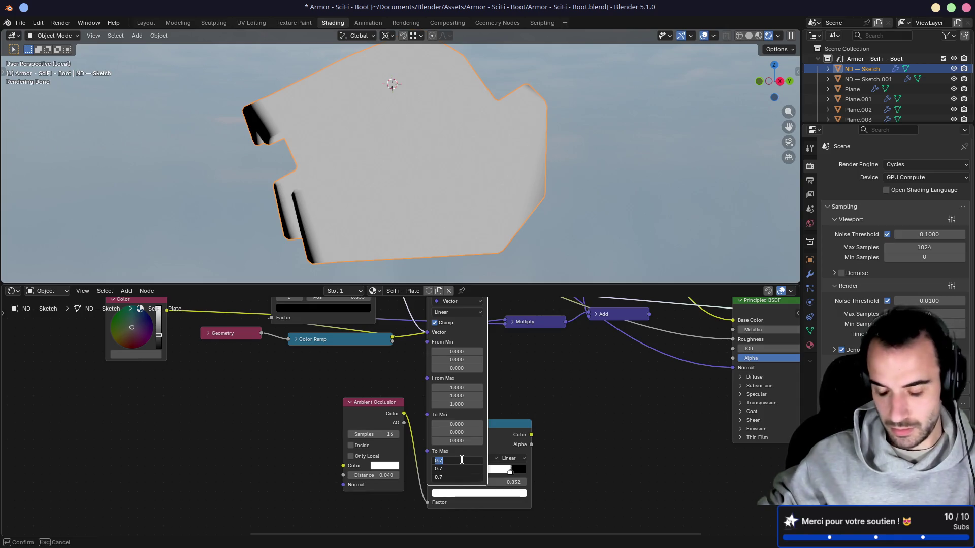
text(.6)
key(Return)
mouse_move(461, 460)
middle_down()
mouse_move(498, 453)
mouse_move(405, 380)
middle_up()
mouse_move(405, 380)
mouse_down()
mouse_move(424, 398)
mouse_move(637, 450)
mouse_move(644, 427)
mouse_up()
Preview the full Principled BSDF material and collapse Map Range beside the Color Ramp
ctrl+shift+click(680, 385)
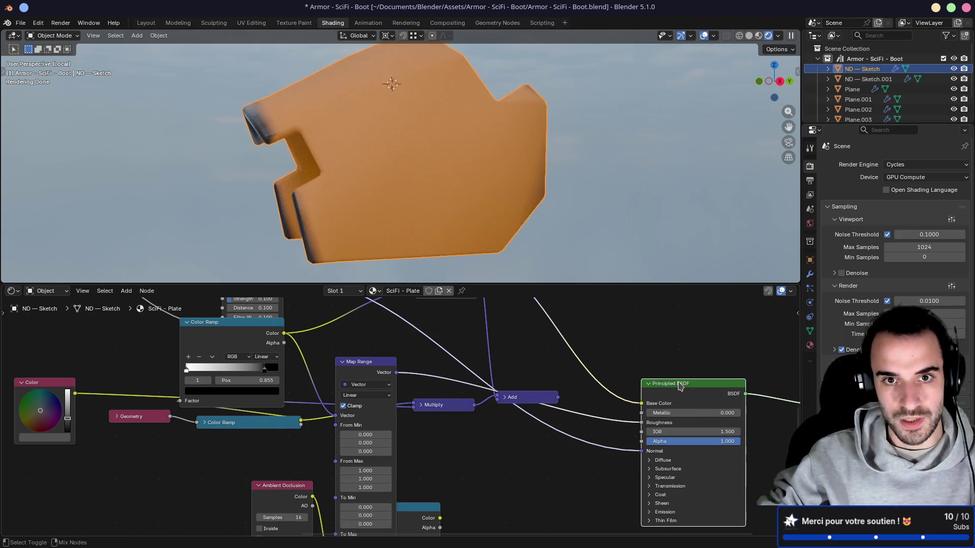
mouse_move(477, 213)
middle_down()
mouse_move(477, 187)
mouse_move(502, 210)
middle_up()
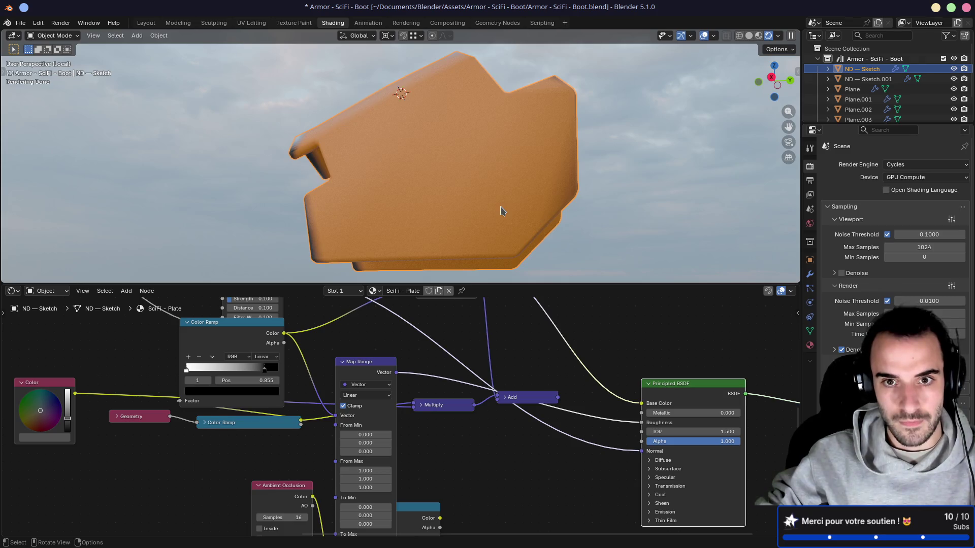
click(342, 363)
drag(366, 366, 362, 340)
mouse_move(457, 228)
middle_down()
mouse_move(479, 213)
mouse_move(538, 246)
middle_up()
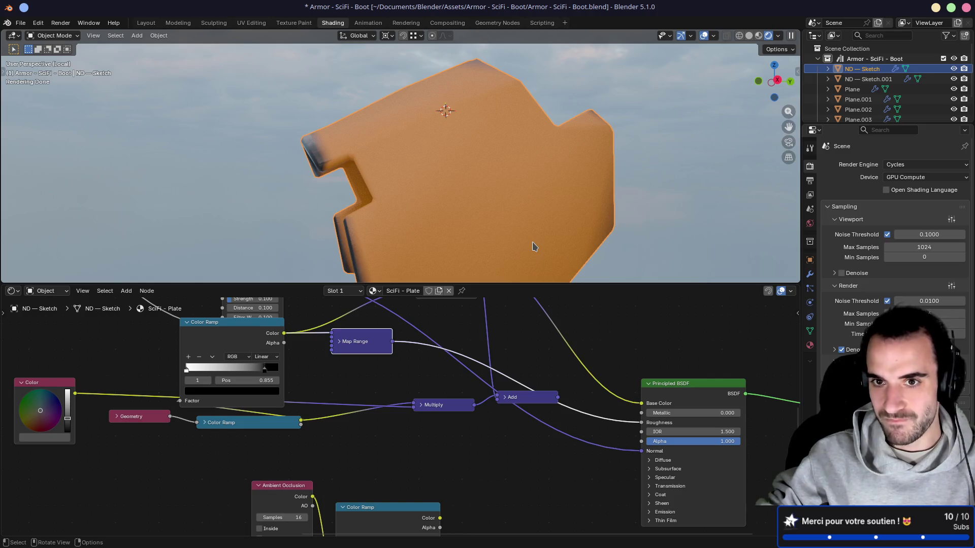
Collapse the expanded Color Ramp and move it lower in the tree
middle_drag(184, 329, 300, 445)
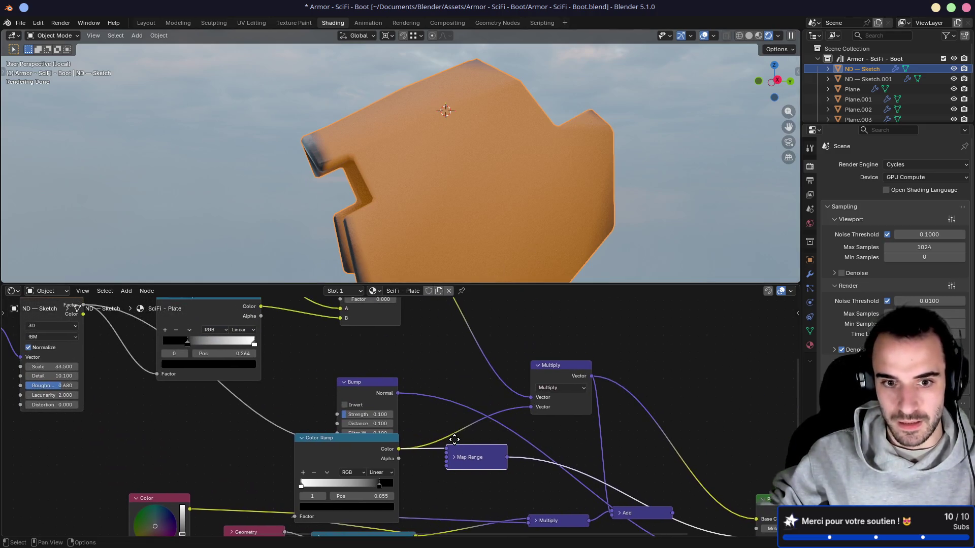
click(302, 438)
drag(307, 442, 355, 499)
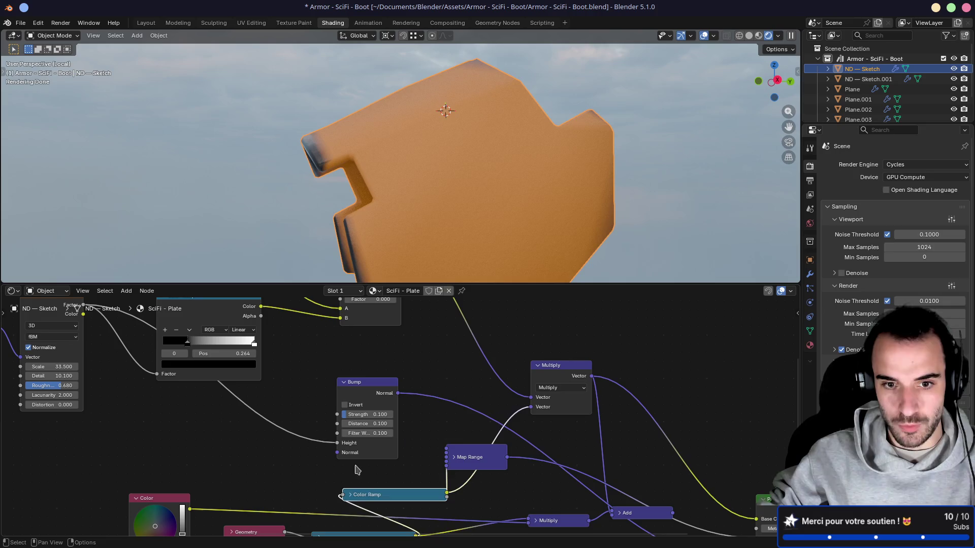
Set Bump Strength to 0.208 and save the blend file
mouse_move(366, 414)
mouse_down()
mouse_move(401, 414)
mouse_move(422, 389)
mouse_up()
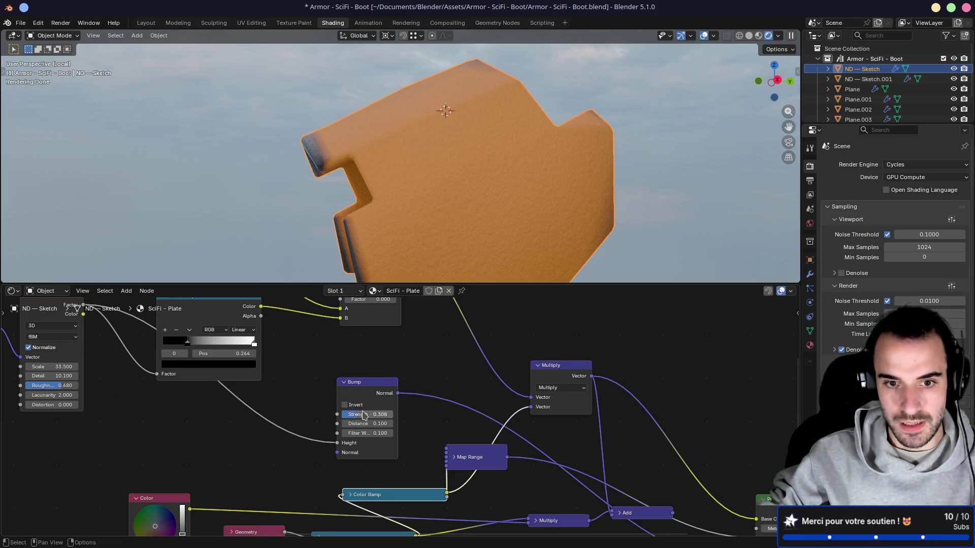
drag(366, 414, 353, 414)
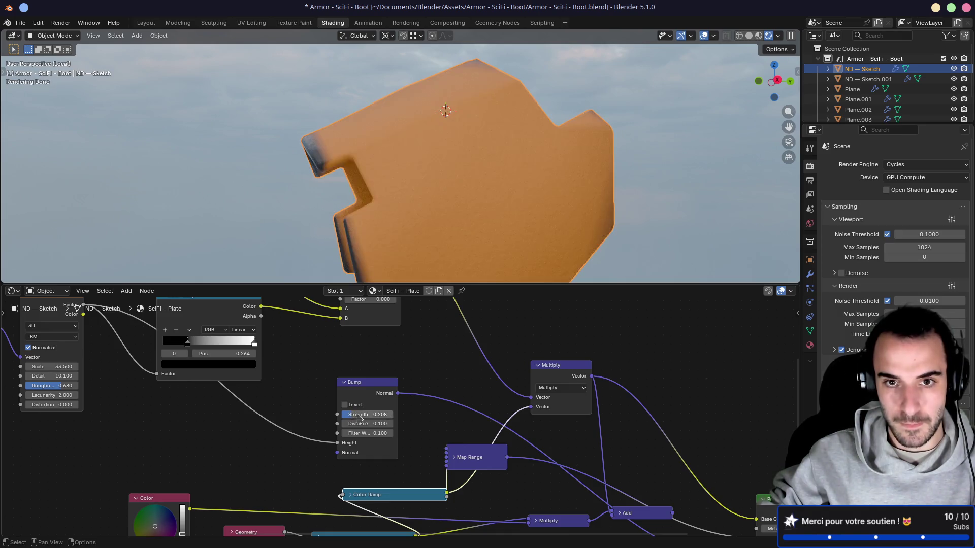
middle_drag(508, 238, 544, 254)
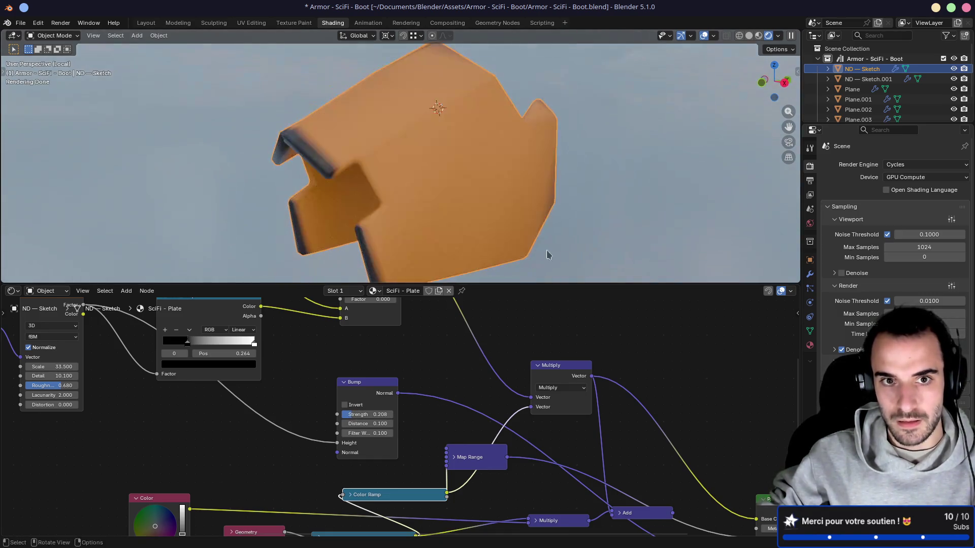
key(ctrl+s)
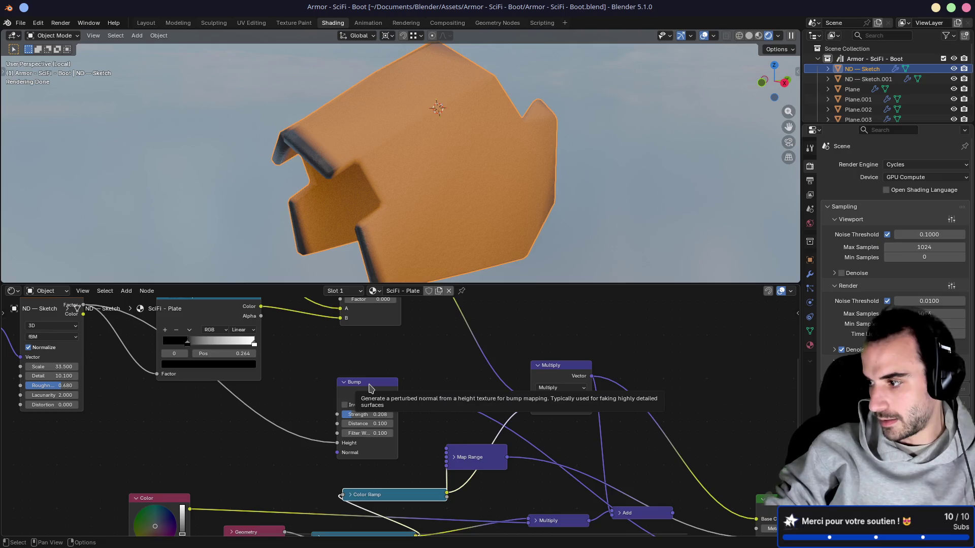
Preview the wear Noise Texture on the plate and reduce its Scale to about 1.1
scroll(323, 350, down, 3)
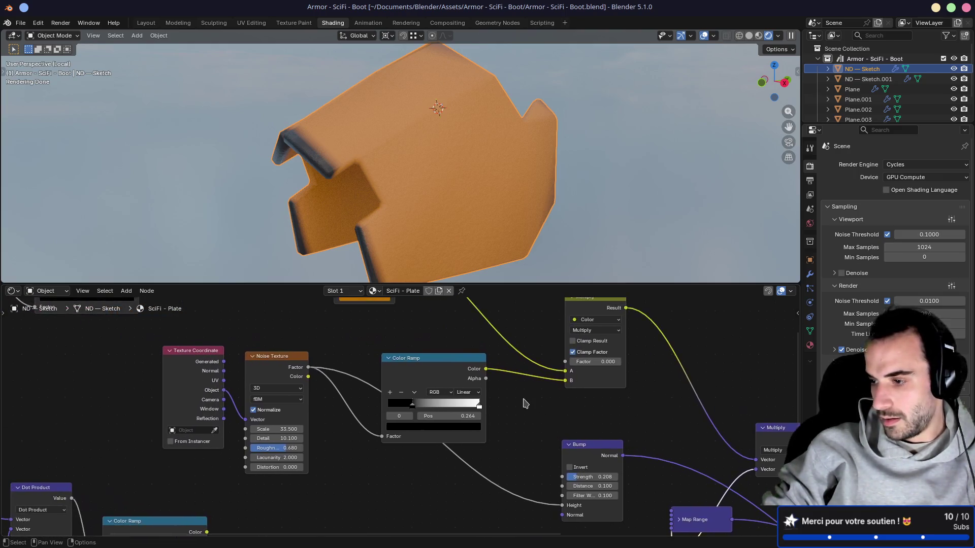
middle_drag(308, 346, 505, 394)
scroll(383, 431, up, 2)
middle_drag(312, 330, 386, 385)
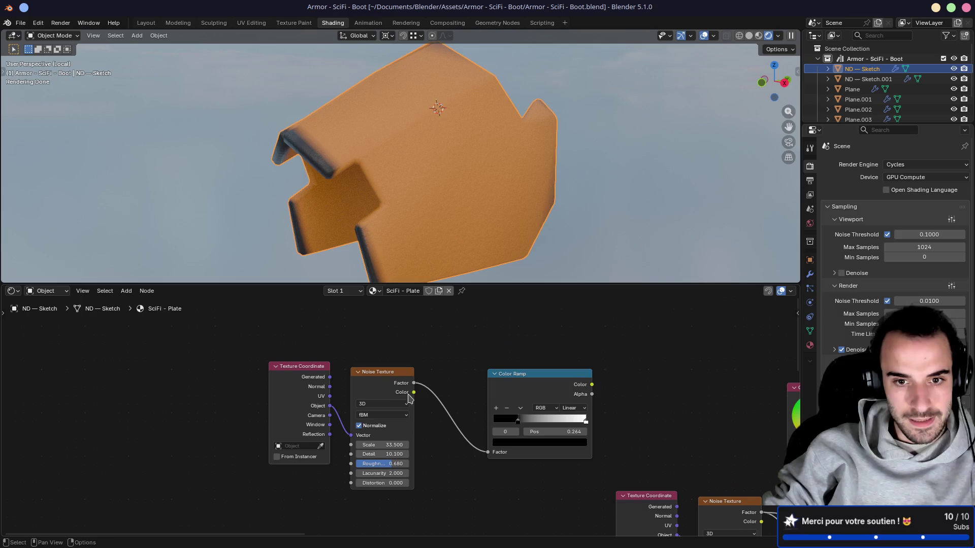
ctrl+shift+click(386, 384)
scroll(435, 373, up, 2)
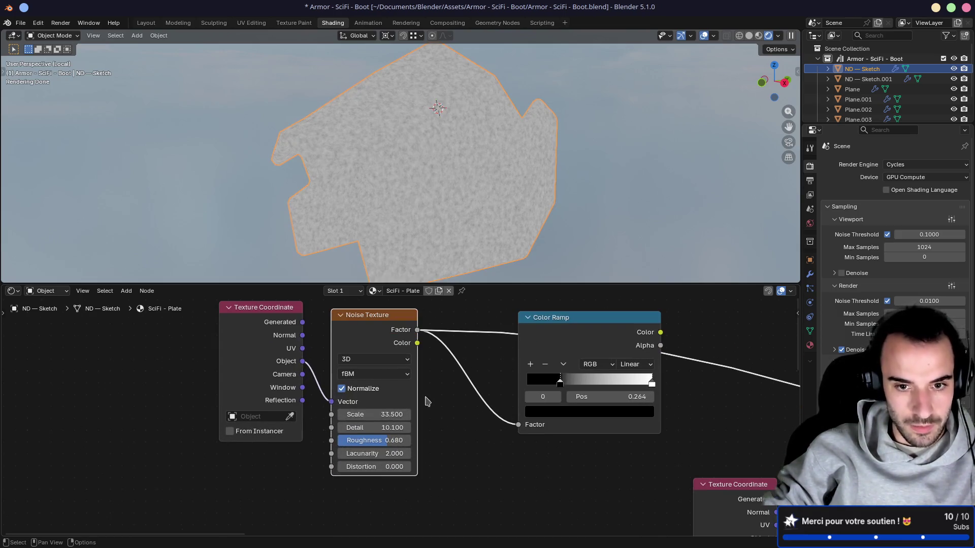
mouse_move(391, 414)
mouse_down()
mouse_move(269, 414)
mouse_move(285, 414)
mouse_up()
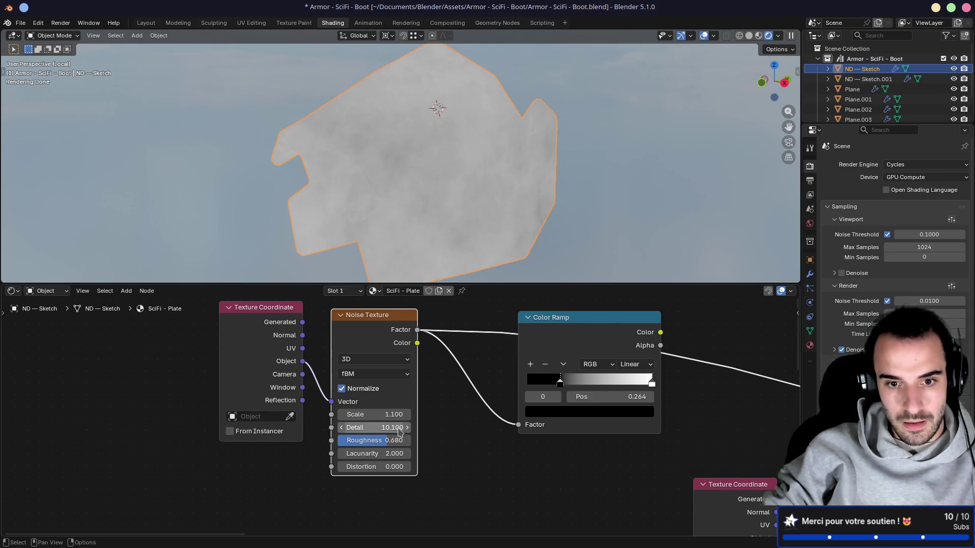
mouse_move(383, 442)
mouse_down()
mouse_move(432, 442)
mouse_move(376, 442)
mouse_move(393, 428)
mouse_move(365, 428)
mouse_move(401, 453)
mouse_move(376, 453)
mouse_up()
key(Escape)
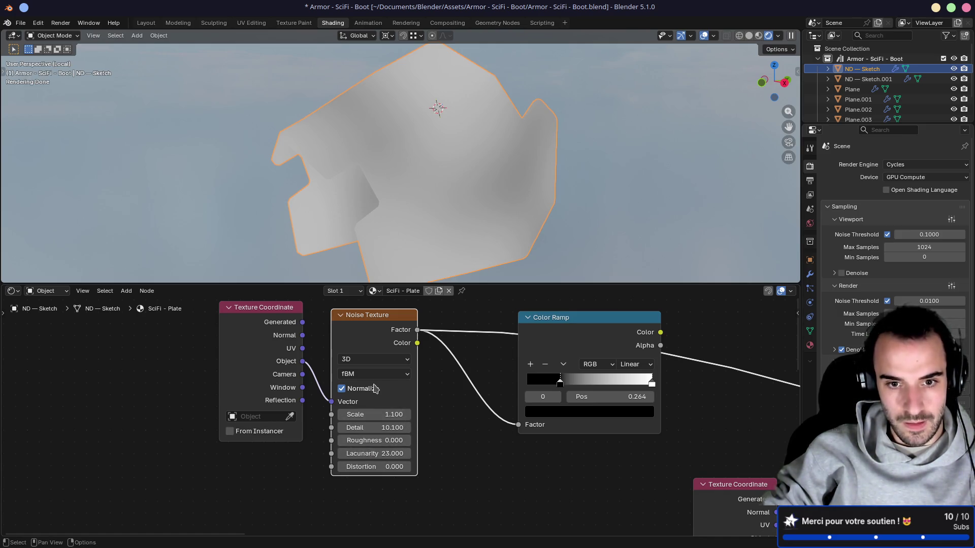
Switch the noise to Multifractal, reset Detail and Roughness to defaults, and lower Scale to 1.0
click(375, 373)
click(368, 404)
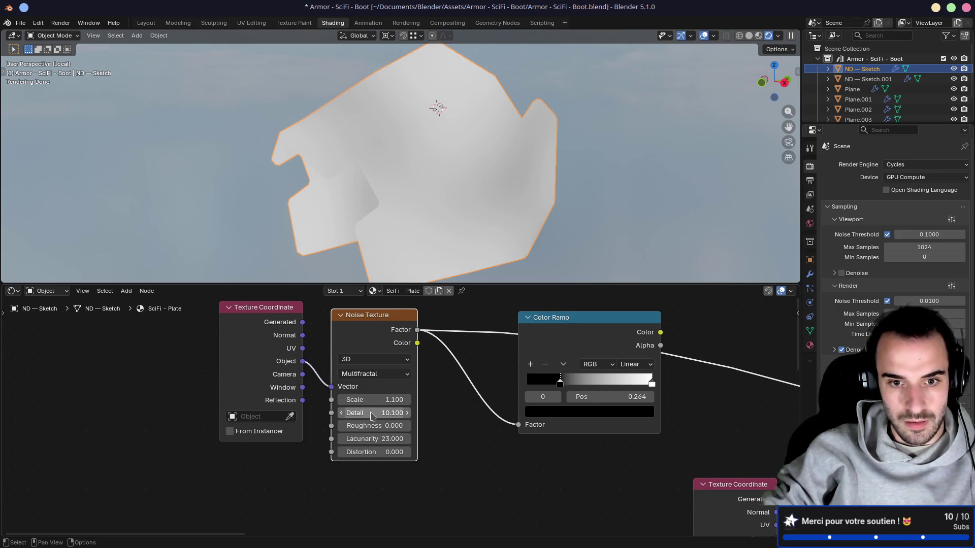
mouse_move(374, 412)
mouse_down()
mouse_move(393, 412)
mouse_move(355, 413)
mouse_move(391, 400)
mouse_move(391, 420)
mouse_move(414, 425)
mouse_move(391, 413)
mouse_up()
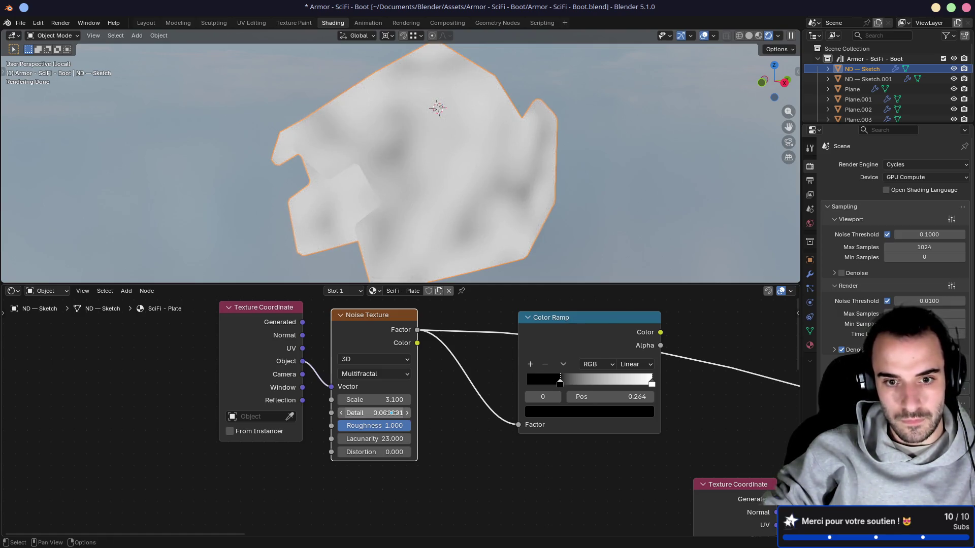
key(BackSpace)
key(BackSpace)
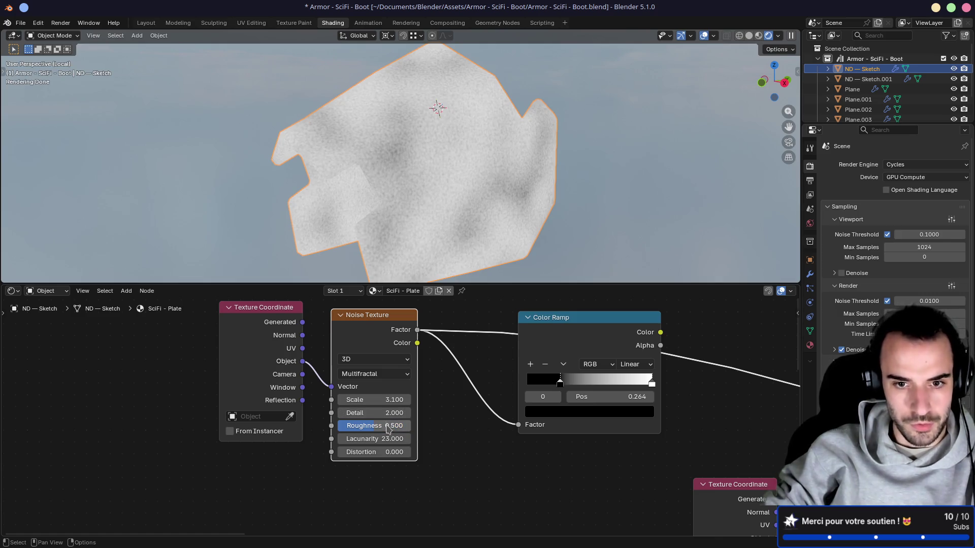
key(BackSpace)
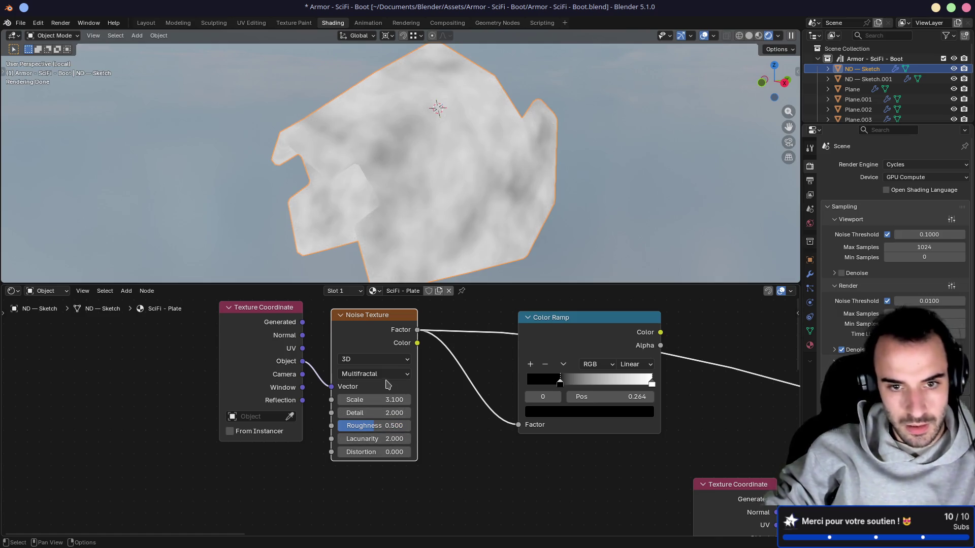
mouse_move(386, 399)
mouse_down()
mouse_move(315, 400)
mouse_move(370, 400)
mouse_up()
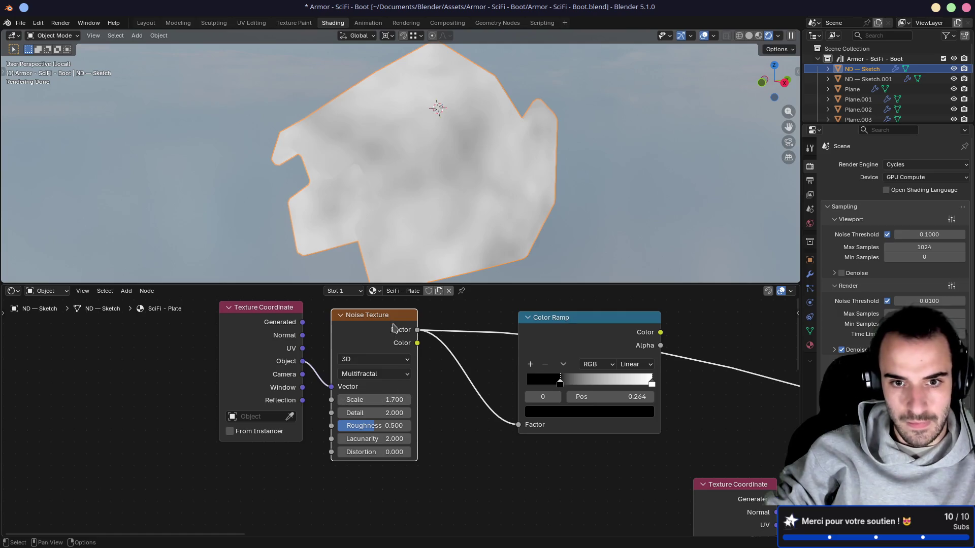
drag(365, 315, 365, 351)
Preview the Color Ramp and slide its black stop right to 0.659 for dark blobs
ctrl+shift+click(564, 327)
drag(562, 323, 498, 334)
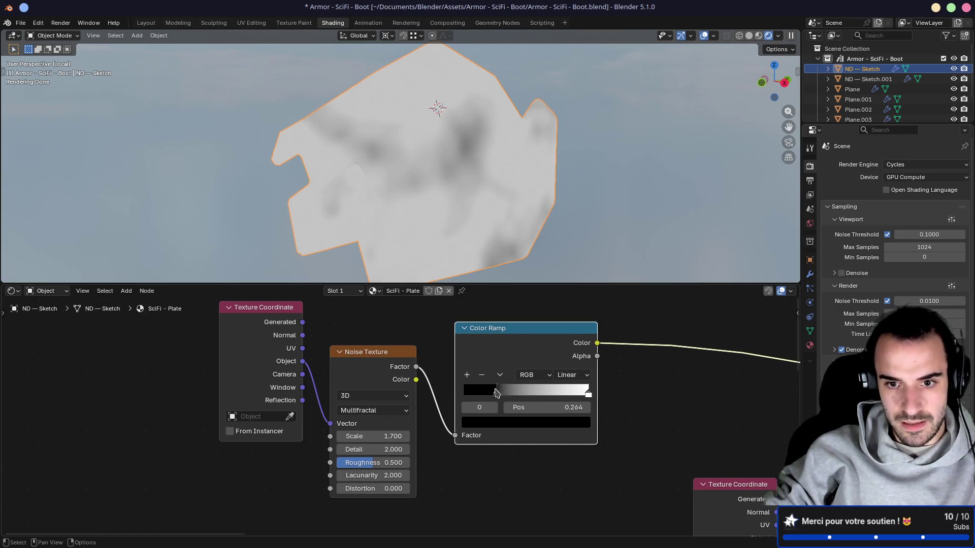
mouse_move(497, 394)
mouse_down()
mouse_move(563, 394)
mouse_move(546, 395)
mouse_up()
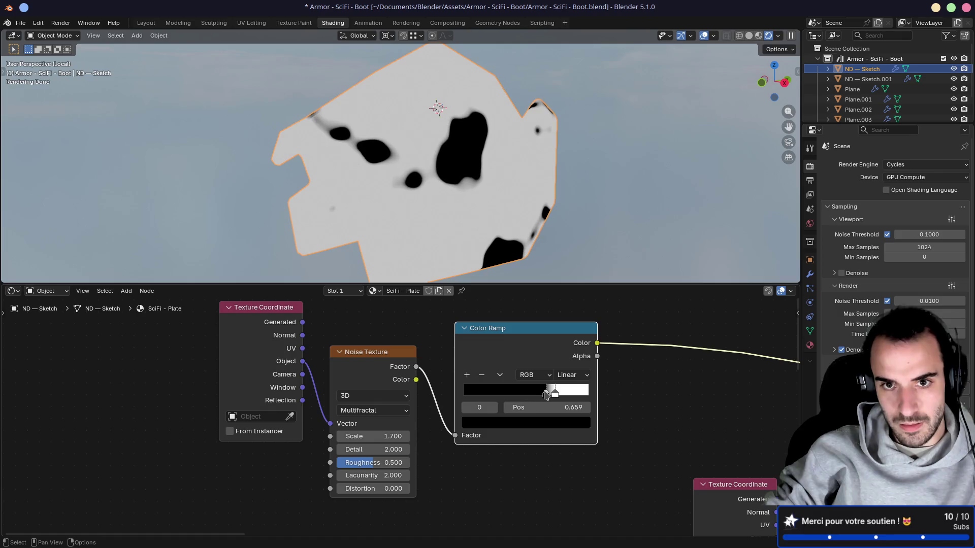
mouse_move(373, 437)
mouse_down()
mouse_move(487, 436)
mouse_move(358, 440)
mouse_up()
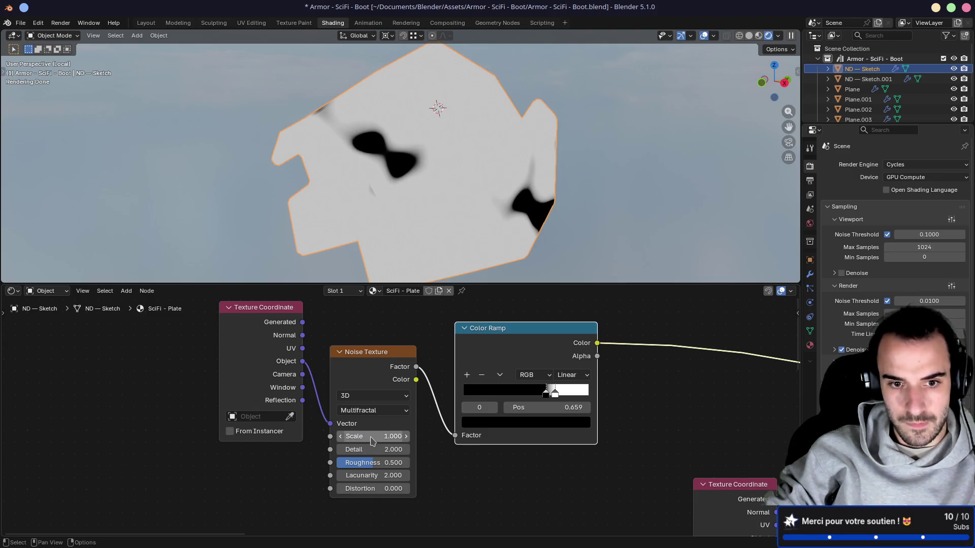
drag(266, 308, 161, 332)
Set the noise Lacunarity to 2.8 and recenter the mask nodes
mouse_move(338, 476)
mouse_down()
mouse_move(422, 476)
mouse_move(358, 476)
mouse_up()
mouse_move(498, 242)
middle_down()
mouse_move(450, 232)
mouse_move(467, 238)
middle_up()
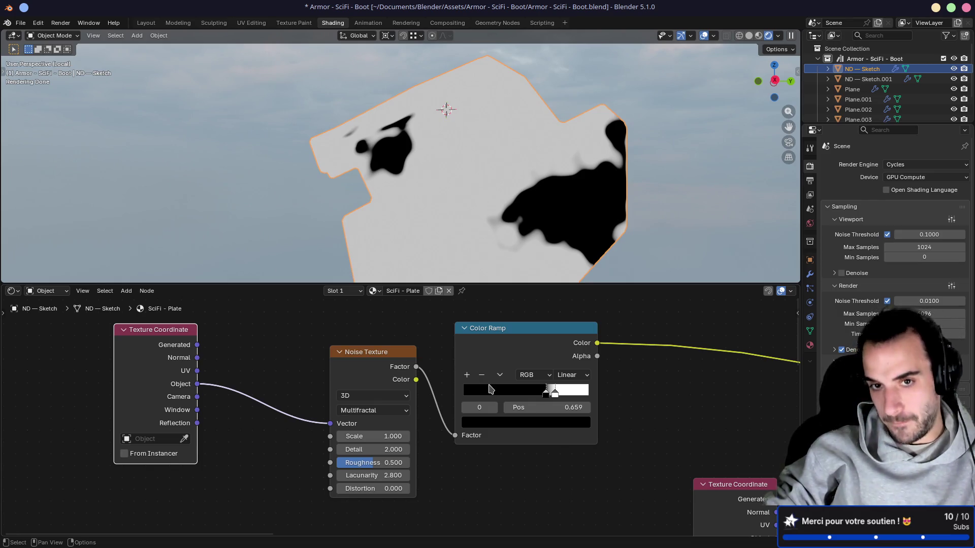
middle_drag(681, 331, 565, 348)
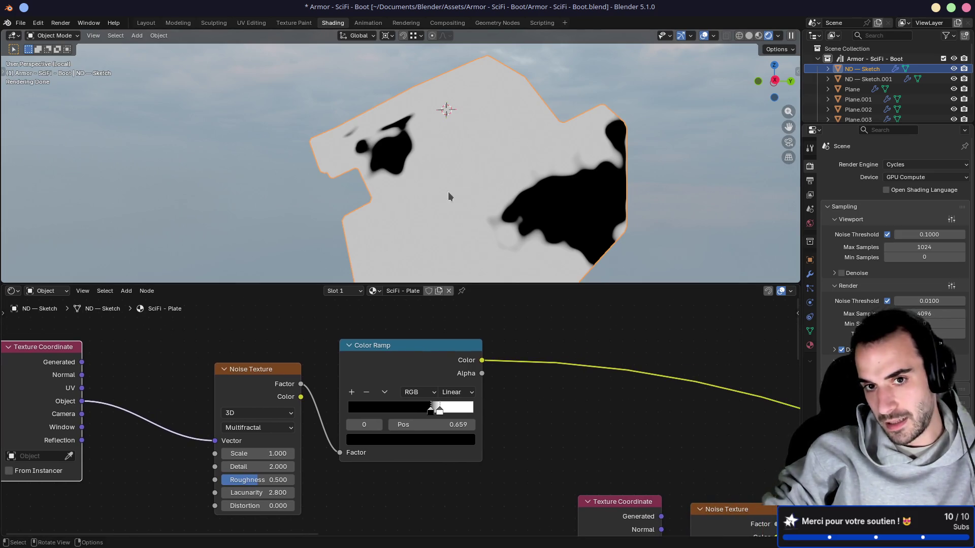
scroll(539, 354, down, 4)
shift+scroll(502, 404, down, 3)
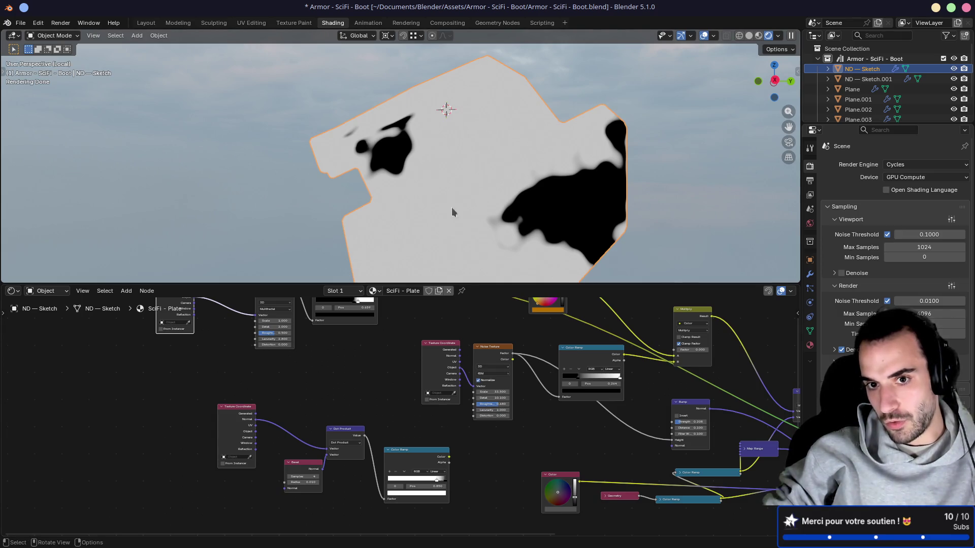
Nudge the Color node right and preview the Multiply output as flat orange on the plate
middle_drag(452, 209, 523, 207)
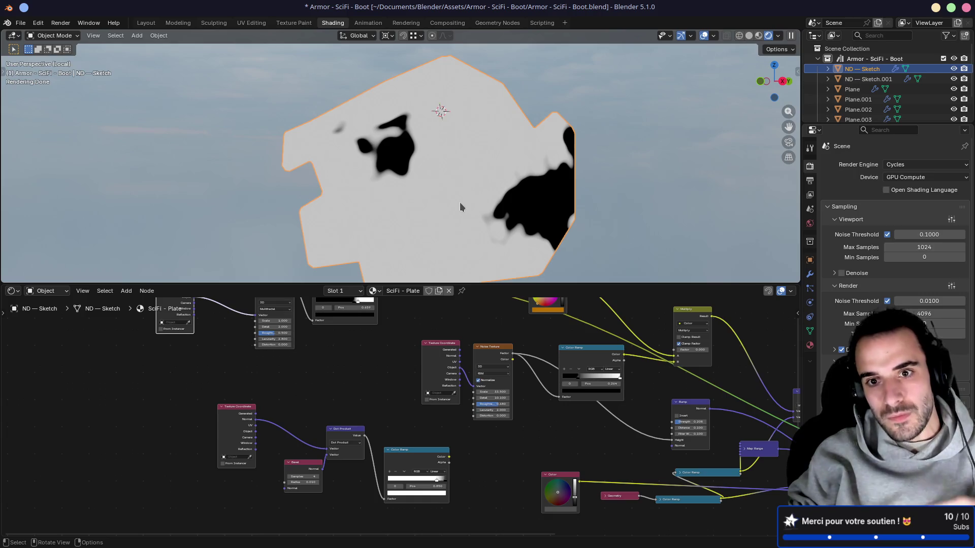
mouse_move(471, 152)
middle_down()
mouse_move(513, 203)
mouse_move(545, 222)
middle_up()
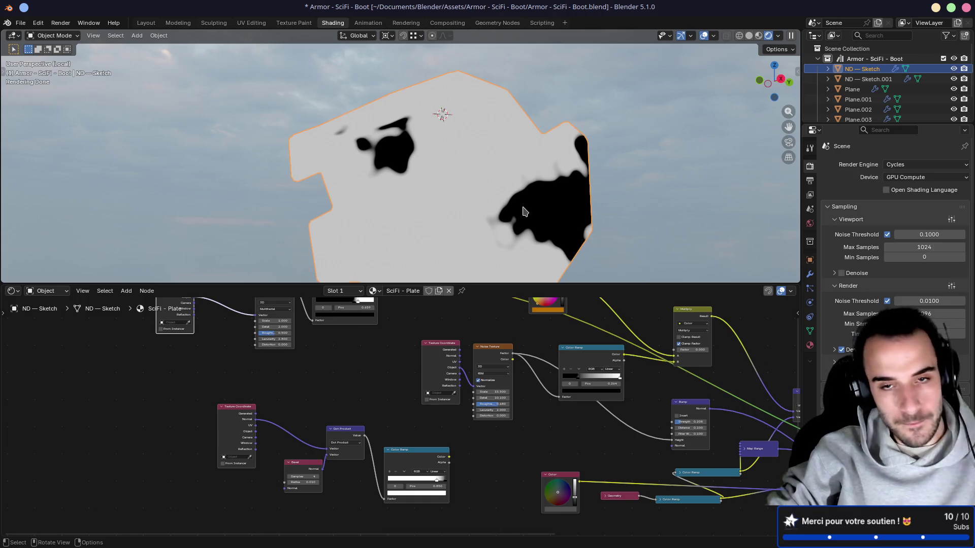
mouse_move(331, 370)
middle_down()
mouse_move(326, 394)
mouse_move(352, 420)
mouse_move(414, 389)
mouse_move(186, 368)
middle_up()
mouse_move(366, 320)
mouse_down()
mouse_move(355, 321)
mouse_move(394, 321)
mouse_up()
ctrl+shift+click(556, 381)
Preview the vector Multiply output and nudge the Bump node up
scroll(497, 359, down, 1)
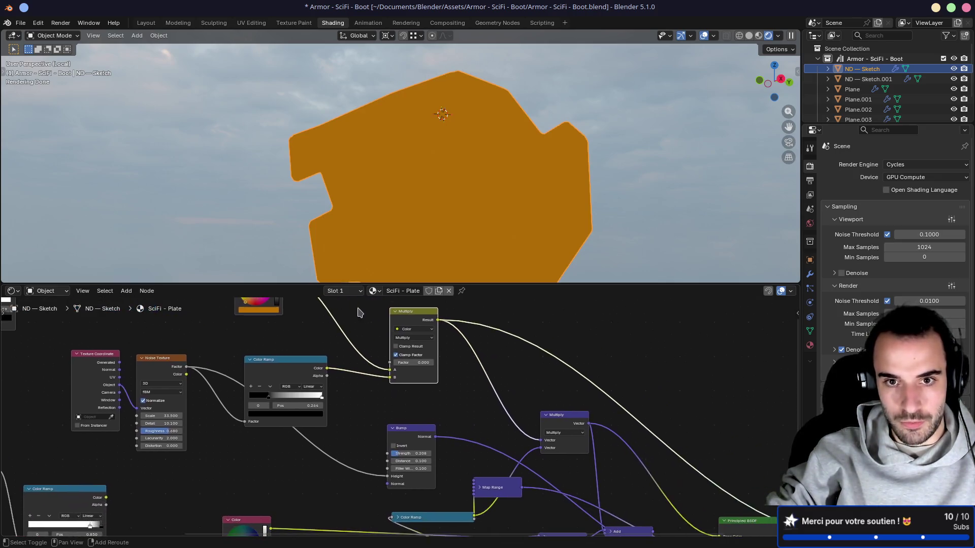
ctrl+shift+click(529, 420)
shift+scroll(482, 376, down, 4)
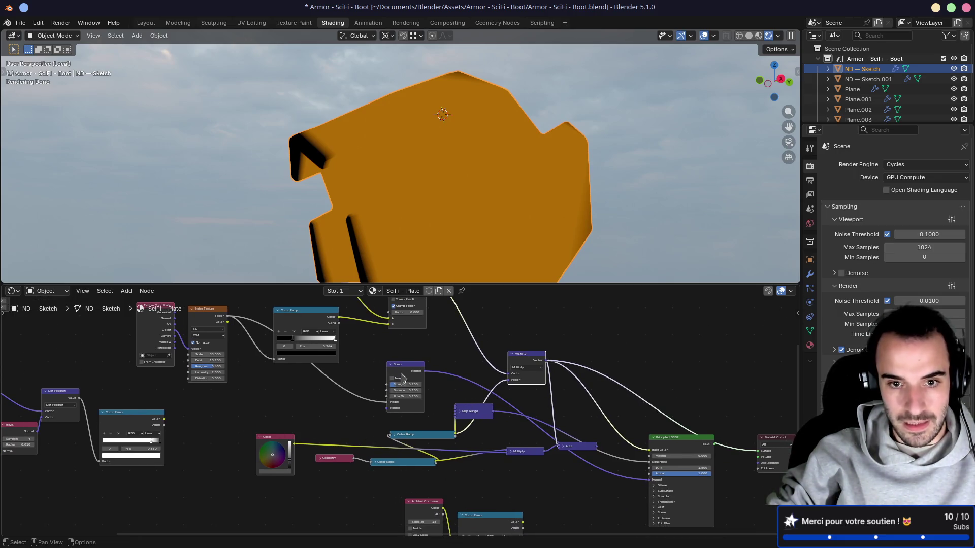
drag(396, 367, 416, 334)
middle_drag(239, 406, 245, 366)
mouse_move(244, 366)
mouse_down()
mouse_move(271, 386)
mouse_move(610, 455)
mouse_up()
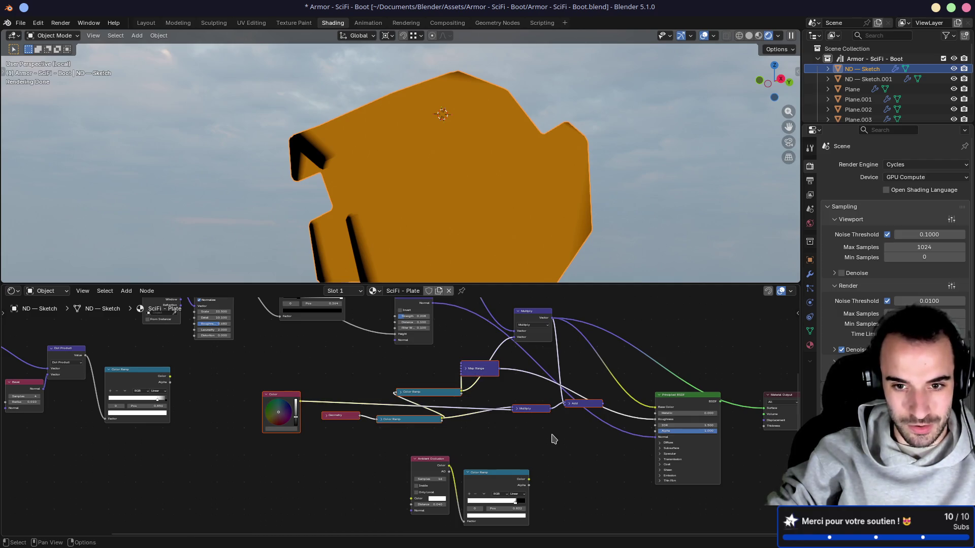
click(373, 383)
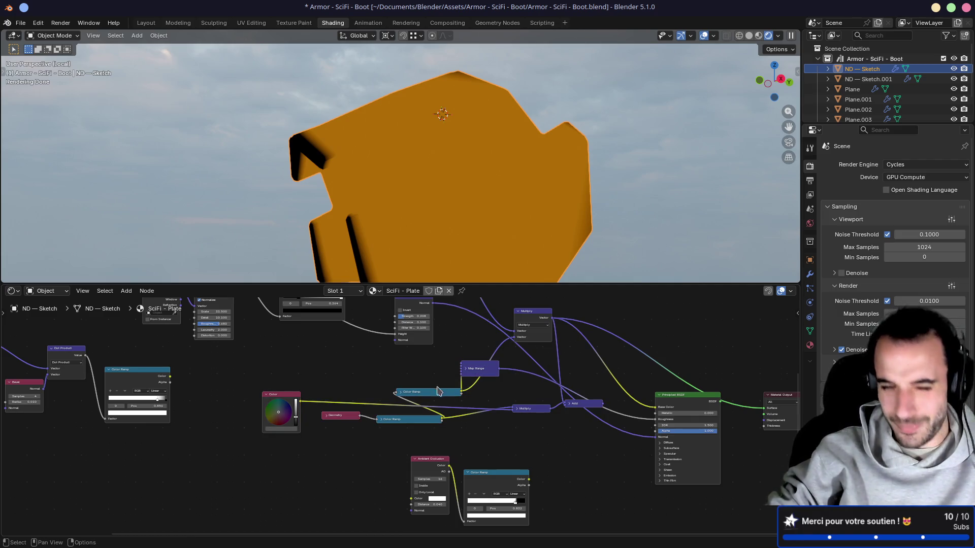
Move the selected middle mask nodes down-left and expand the Color-fed Color Ramp
drag(406, 395, 386, 407)
click(380, 405)
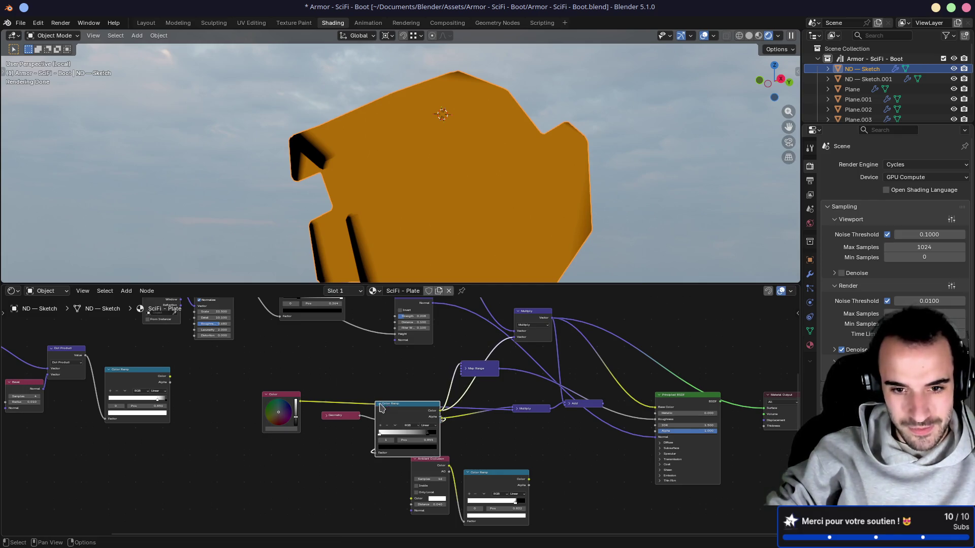
key(h)
mouse_move(221, 353)
mouse_down()
mouse_move(541, 420)
mouse_move(627, 453)
mouse_move(612, 445)
mouse_up()
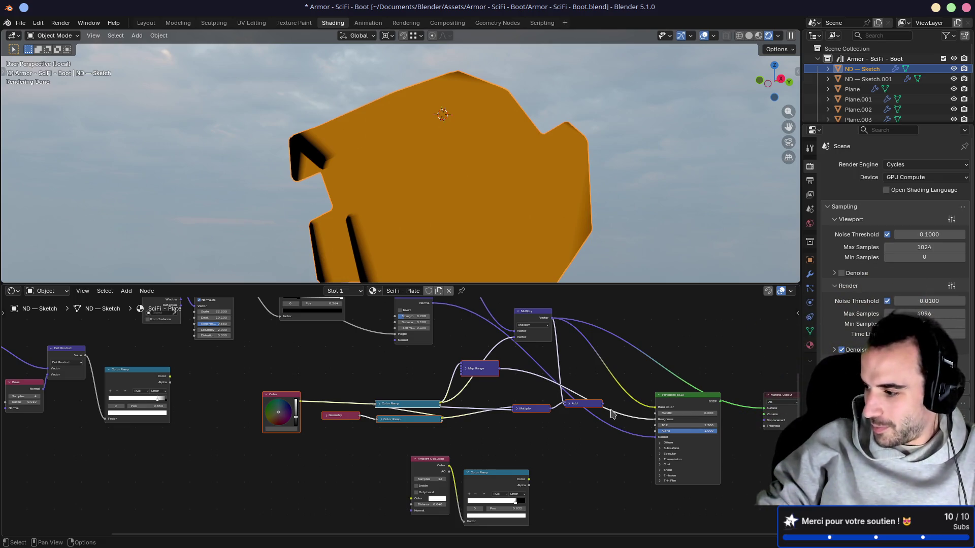
middle_drag(342, 363, 410, 387)
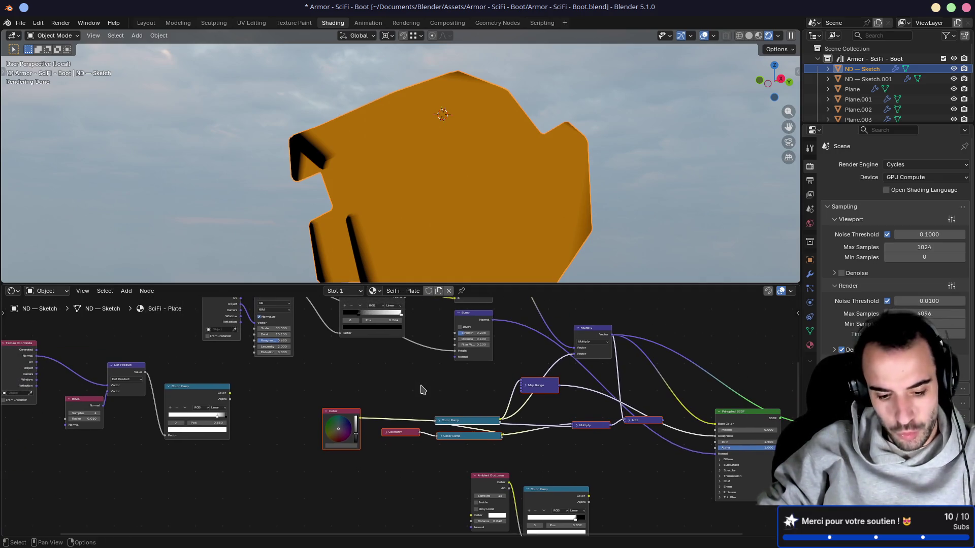
ctrl+scroll(418, 384, down, 2)
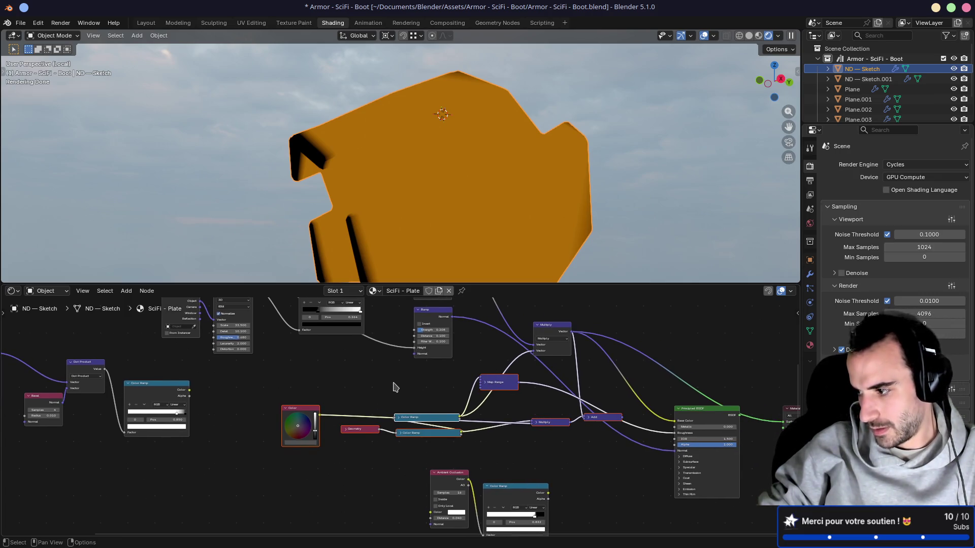
mouse_move(394, 387)
middle_down()
mouse_move(435, 374)
mouse_move(409, 386)
mouse_move(419, 389)
middle_up()
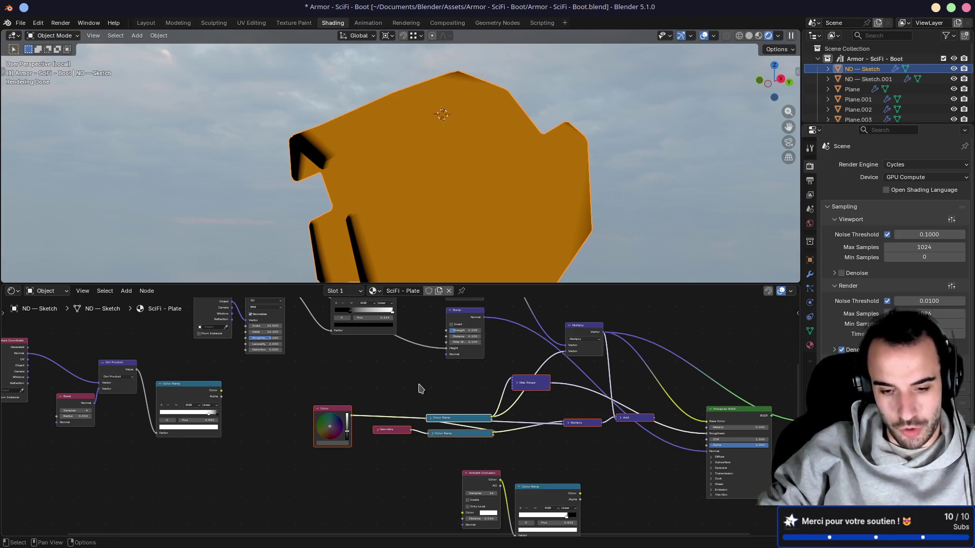
ctrl+scroll(420, 389, down, 3)
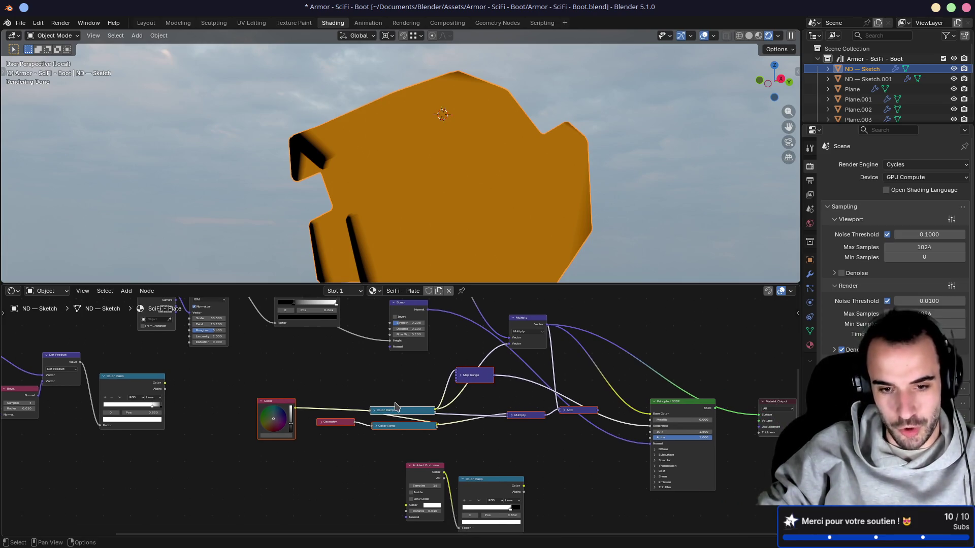
drag(397, 411, 358, 429)
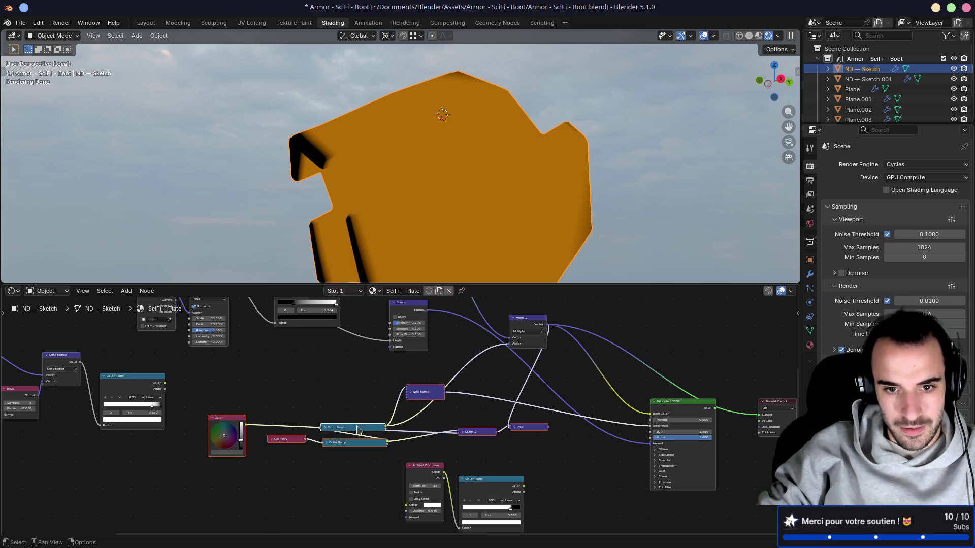
click(325, 429)
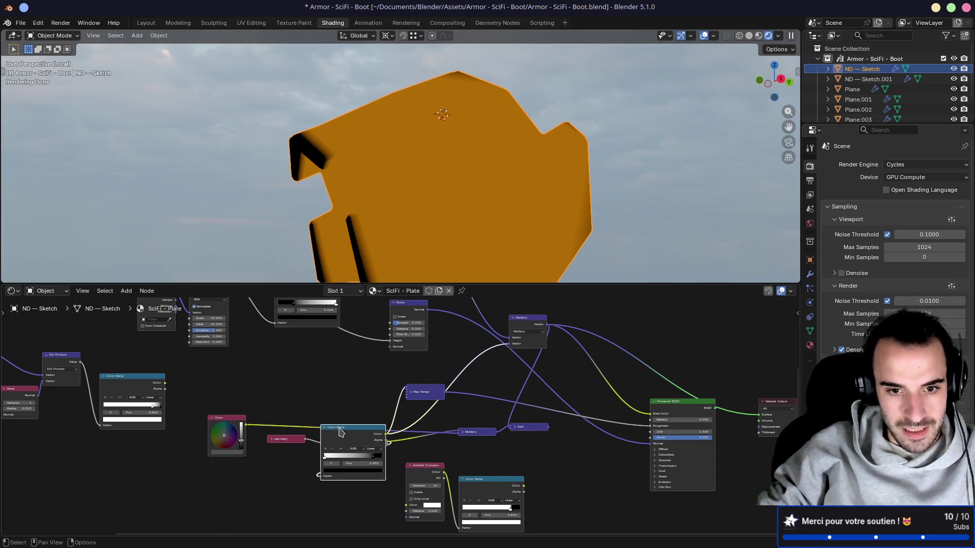
Duplicate the Color Ramp and place the collapsed copy above the original
key(shift+d)
click(339, 401)
key(h)
ctrl+shift+click(350, 403)
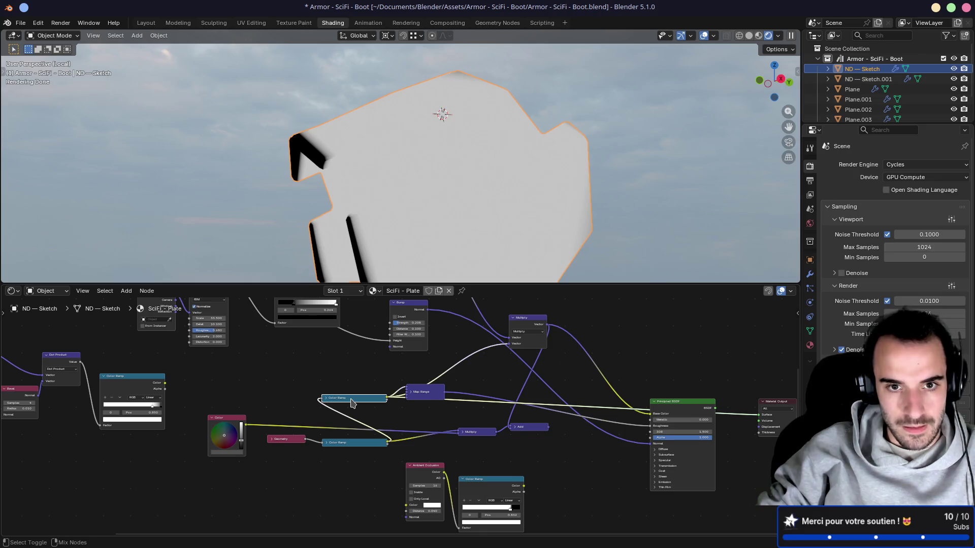
click(327, 400)
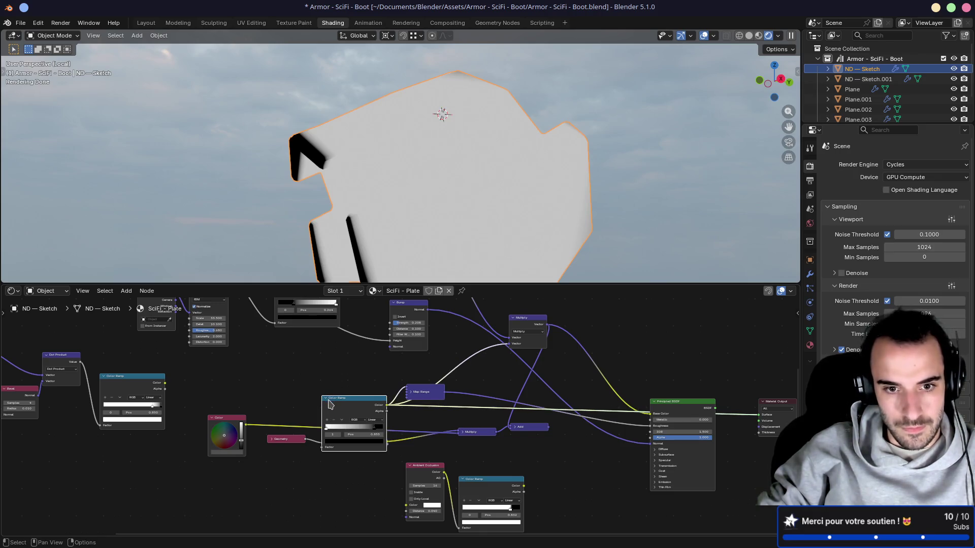
click(328, 401)
mouse_move(331, 427)
mouse_down()
mouse_move(328, 446)
mouse_move(321, 386)
mouse_up()
ctrl+shift+click(329, 445)
Place the Geometry node beside the new Color Ramp and reposition Map Range and Multiply
drag(282, 438, 270, 393)
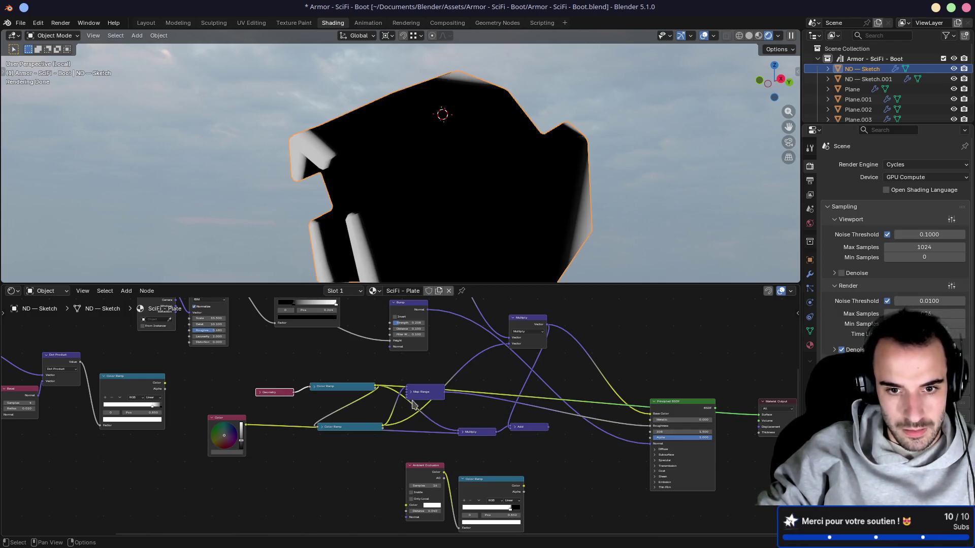
drag(416, 395, 402, 435)
drag(345, 427, 320, 459)
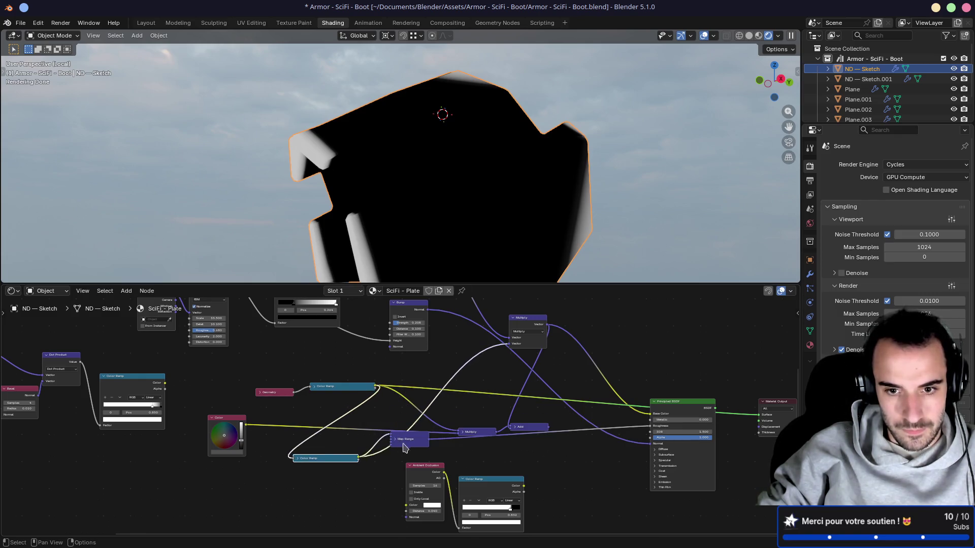
drag(402, 435, 379, 459)
drag(470, 436, 398, 397)
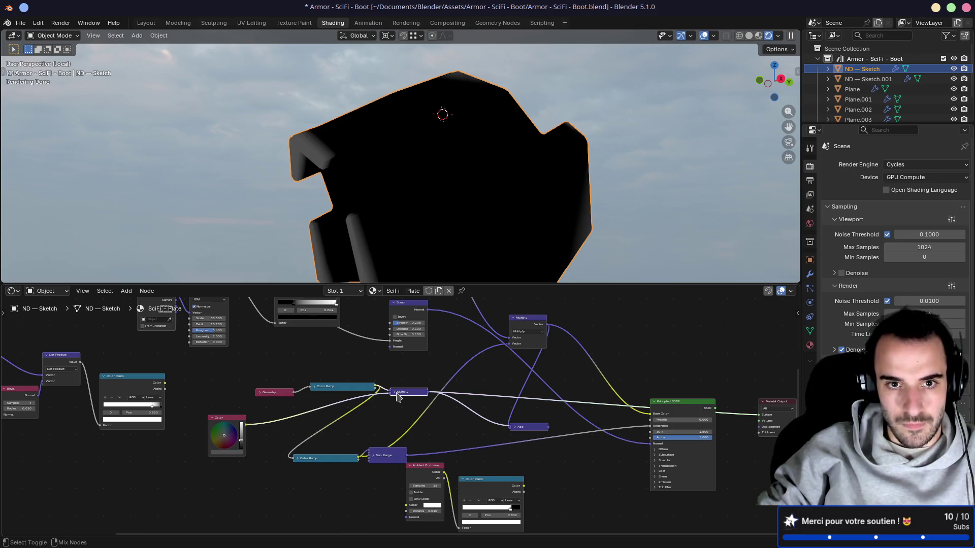
click(344, 390)
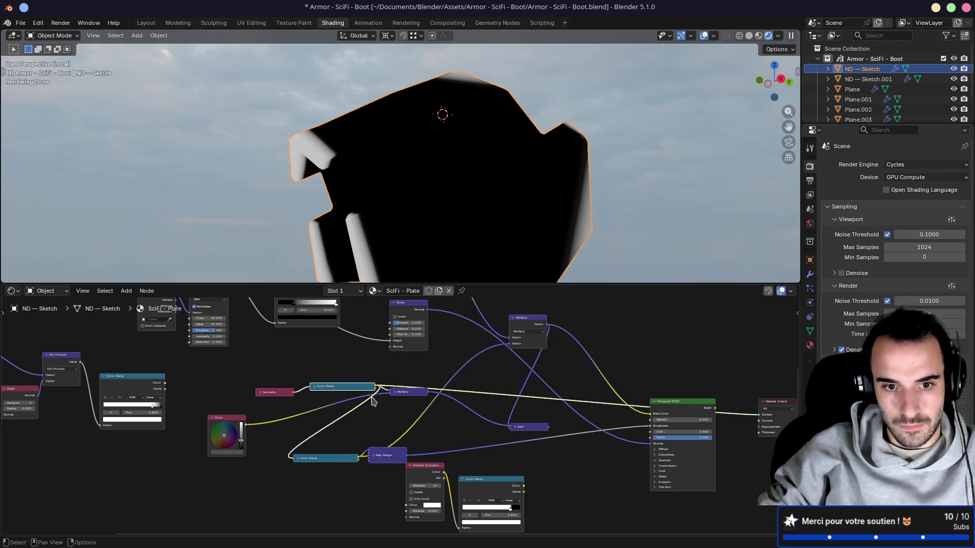
click(403, 392)
mouse_move(398, 396)
mouse_down()
mouse_move(391, 426)
mouse_move(409, 427)
mouse_up()
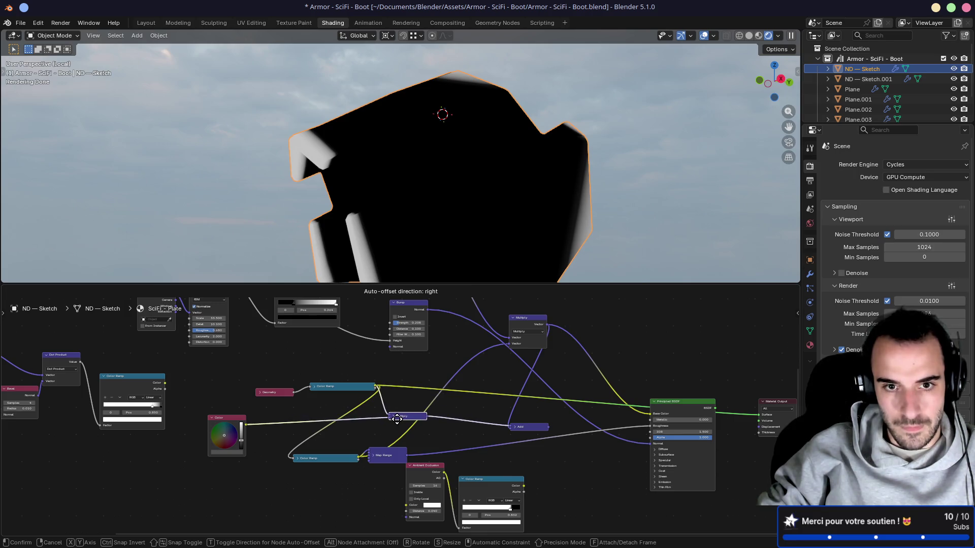
Drop the Color node onto the Color Ramp–Multiply link, collapse it, and expand the Geometry-fed ramp
mouse_move(234, 424)
mouse_down()
mouse_move(316, 414)
mouse_move(371, 427)
mouse_up()
key(h)
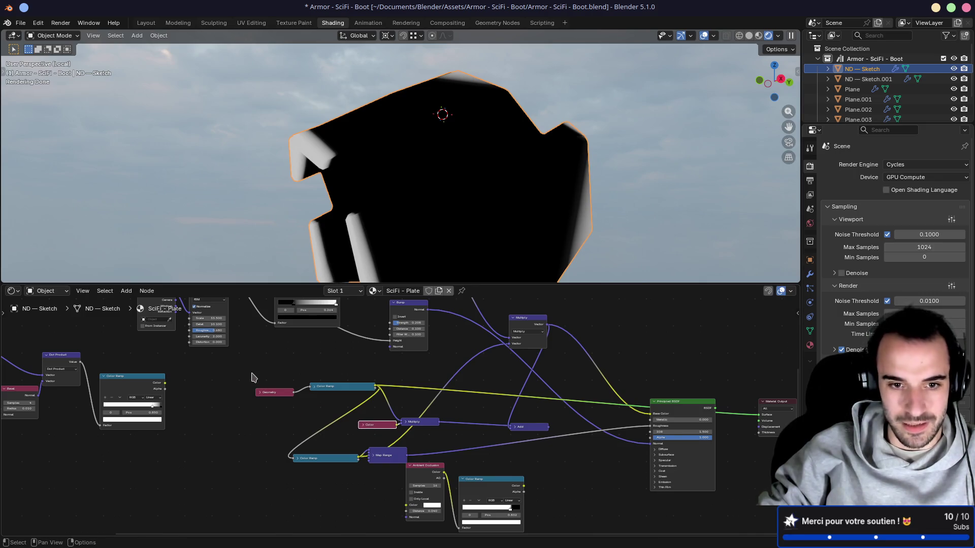
mouse_move(252, 377)
mouse_down()
mouse_move(329, 417)
mouse_move(301, 394)
mouse_move(286, 396)
mouse_up()
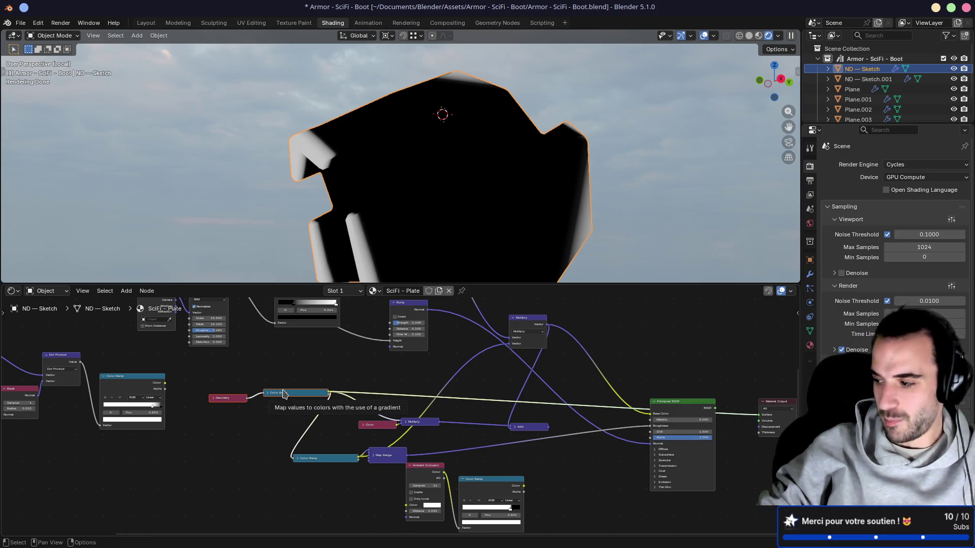
mouse_move(258, 366)
middle_down()
mouse_move(488, 492)
mouse_move(312, 483)
mouse_move(367, 379)
middle_up()
scroll(316, 481, up, 2)
click(355, 414)
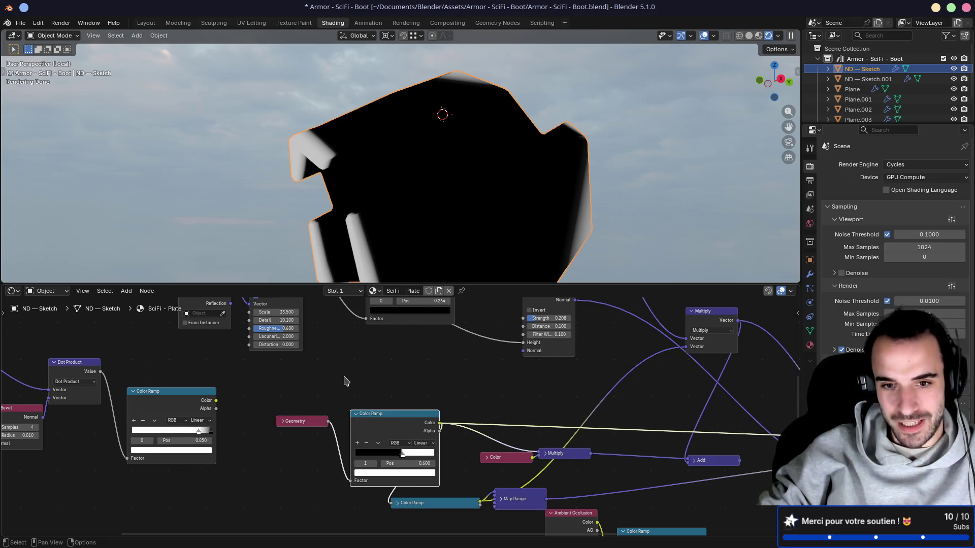
scroll(388, 392, down, 3)
Preview the full Principled BSDF material and exit Local View to show the whole boot
ctrl+shift+click(607, 426)
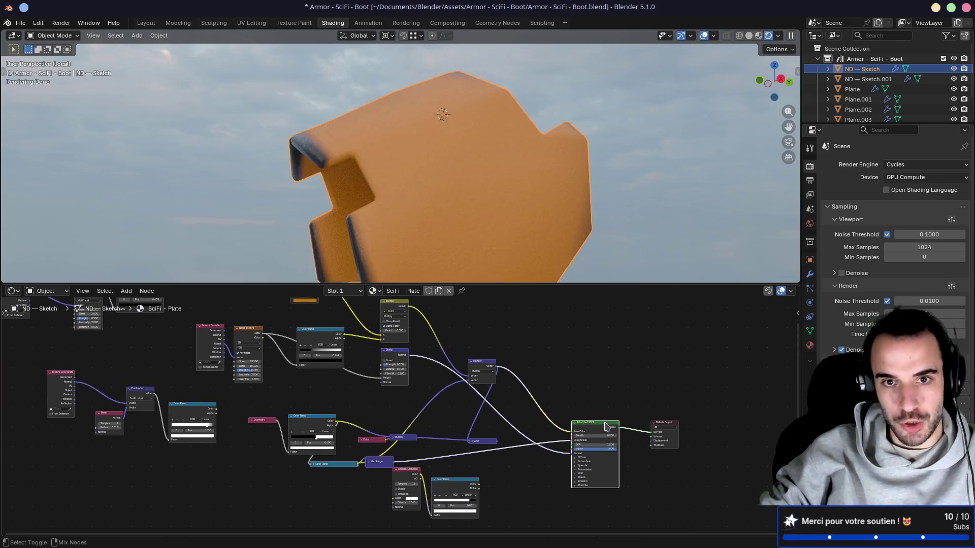
scroll(501, 200, down, 3)
middle_drag(501, 200, 518, 211)
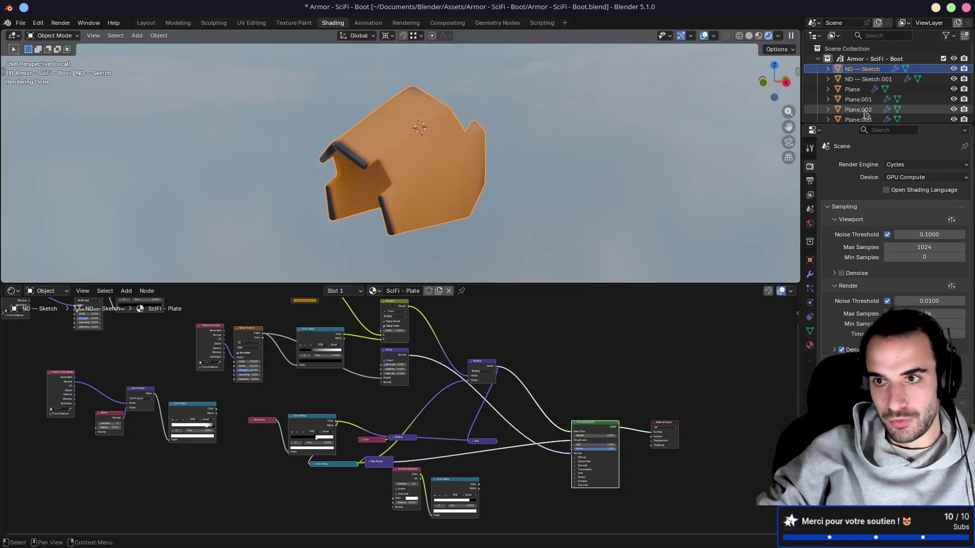
key(KP_Divide)
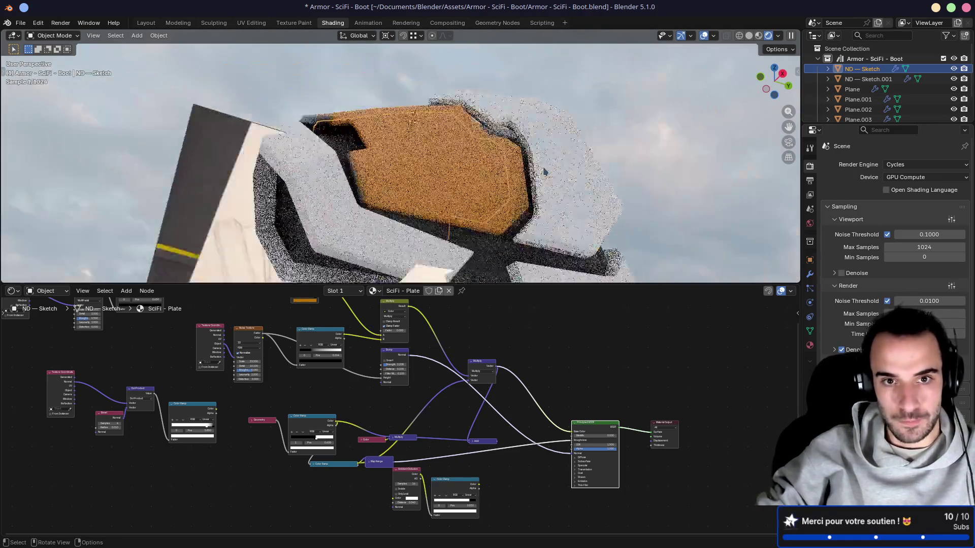
shift+middle_drag(370, 149, 382, 186)
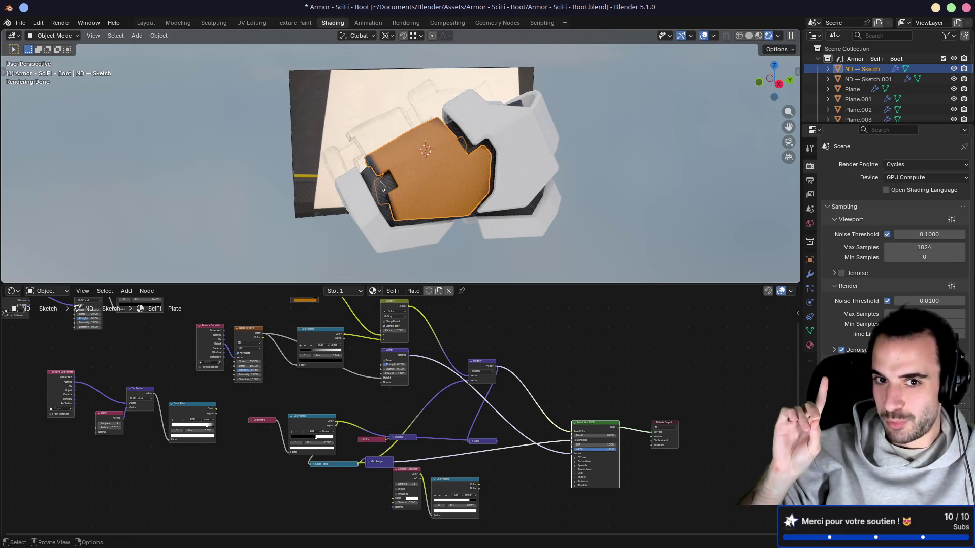
Orbit around the orange boot plate and show its Mirror, Solidify and Bevel modifiers
scroll(401, 182, up, 8)
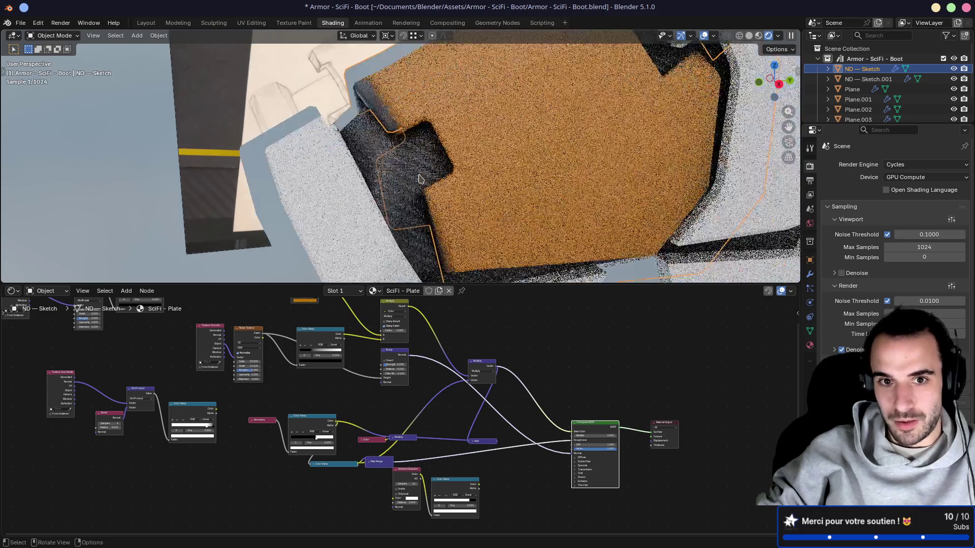
middle_drag(415, 179, 375, 182)
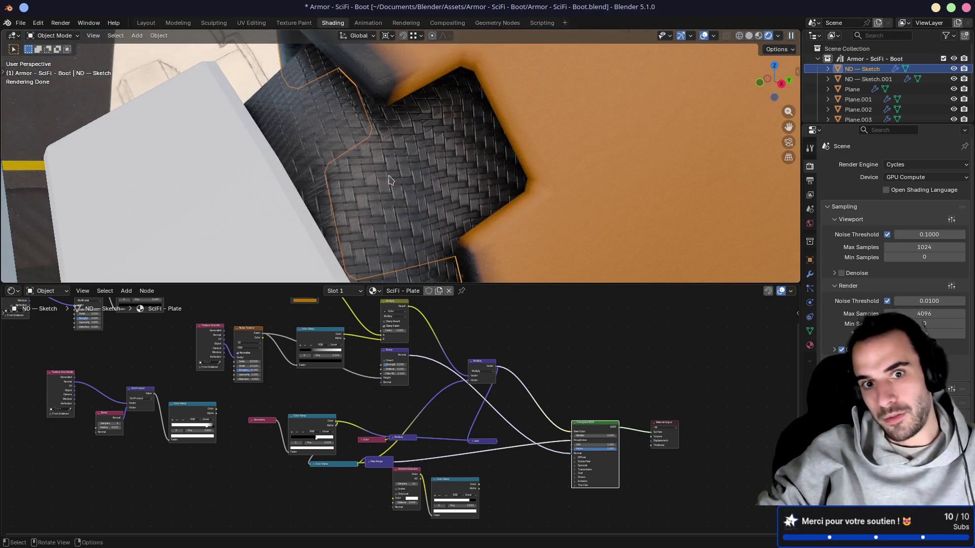
scroll(415, 184, down, 4)
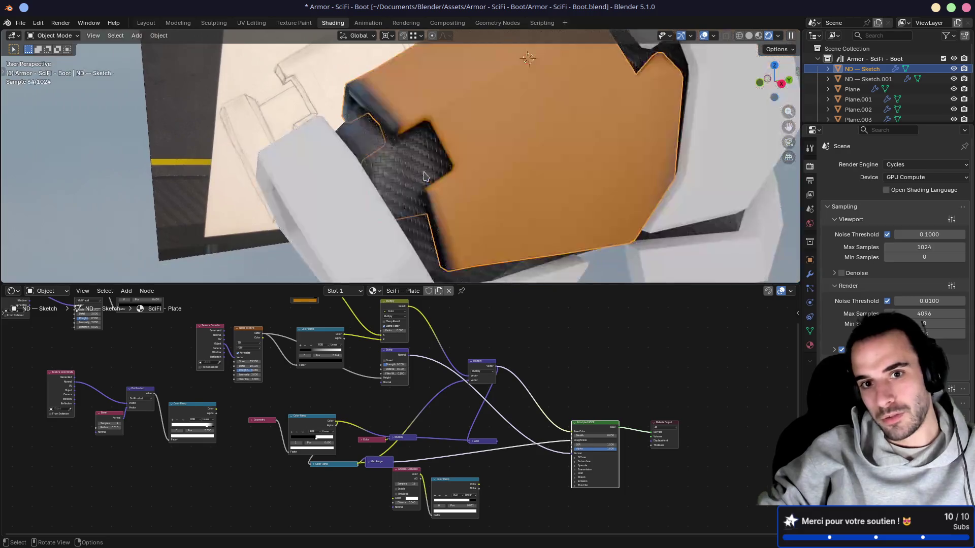
scroll(407, 175, down, 4)
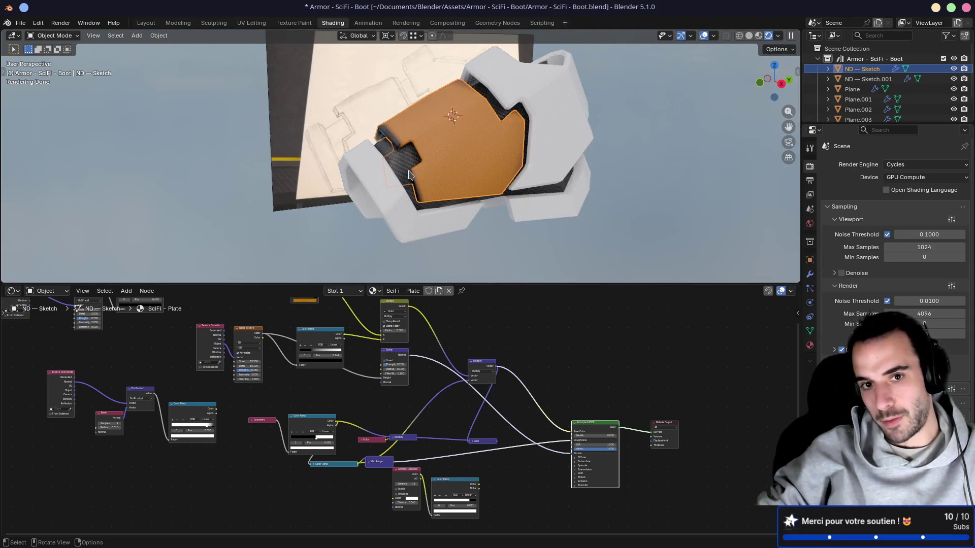
mouse_move(424, 183)
middle_down()
mouse_move(411, 152)
mouse_move(428, 130)
middle_up()
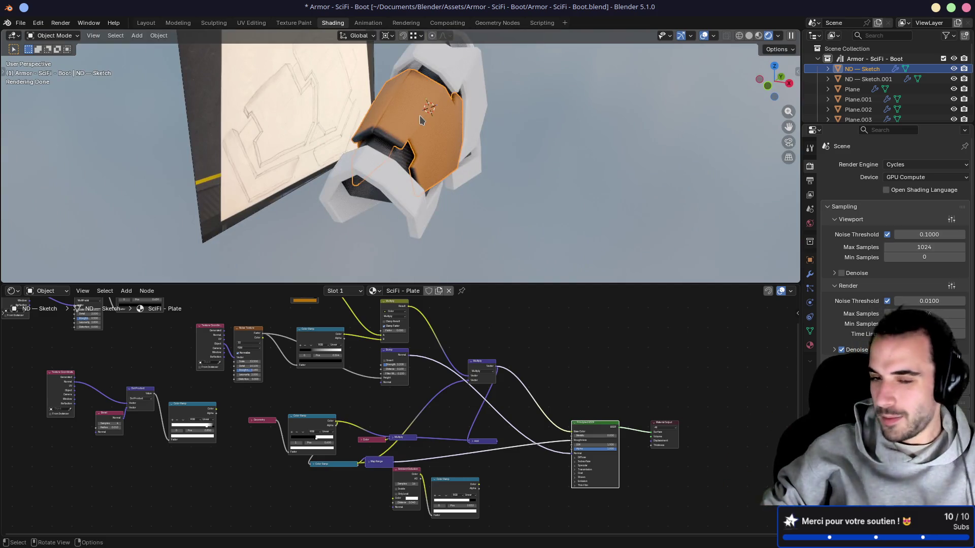
middle_drag(458, 129, 382, 127)
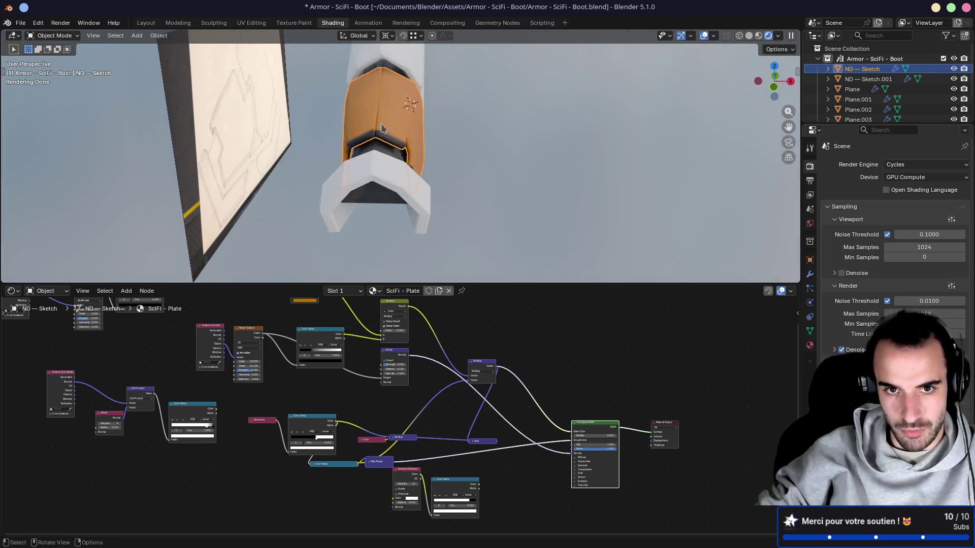
click(810, 275)
Show the Mirror modifier in Edit Mode and orbit to a top-down view of the plate
click(898, 181)
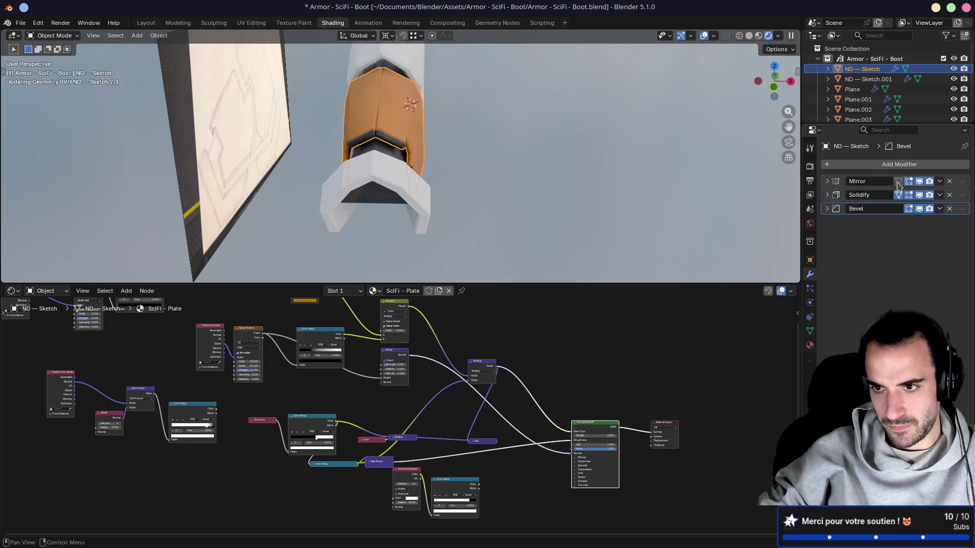
middle_drag(571, 193, 486, 186)
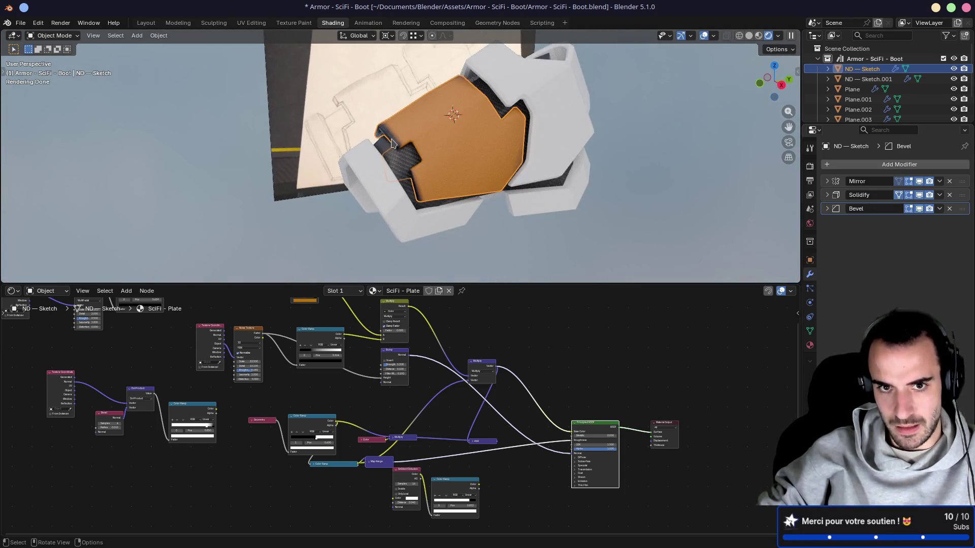
middle_drag(392, 143, 475, 144)
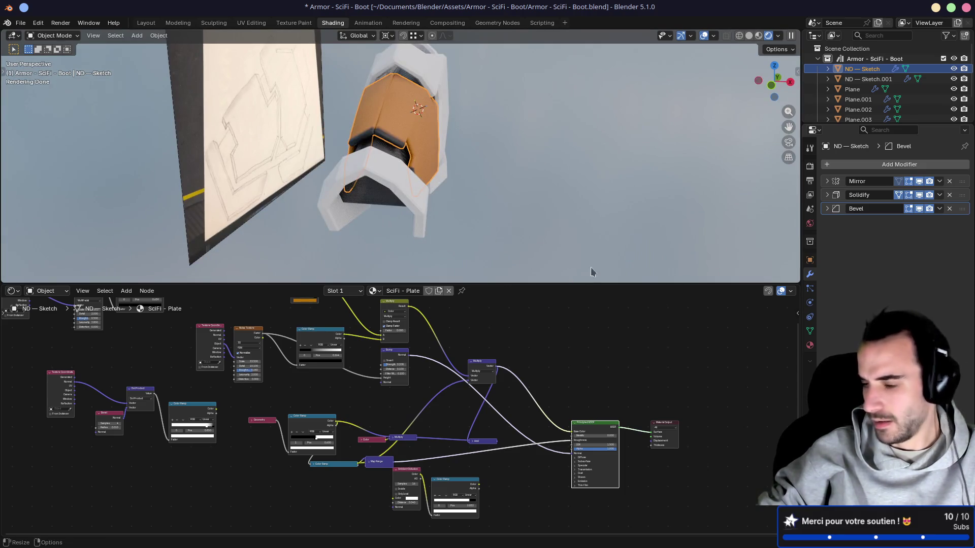
mouse_move(592, 272)
middle_down()
mouse_move(436, 209)
mouse_move(410, 217)
middle_up()
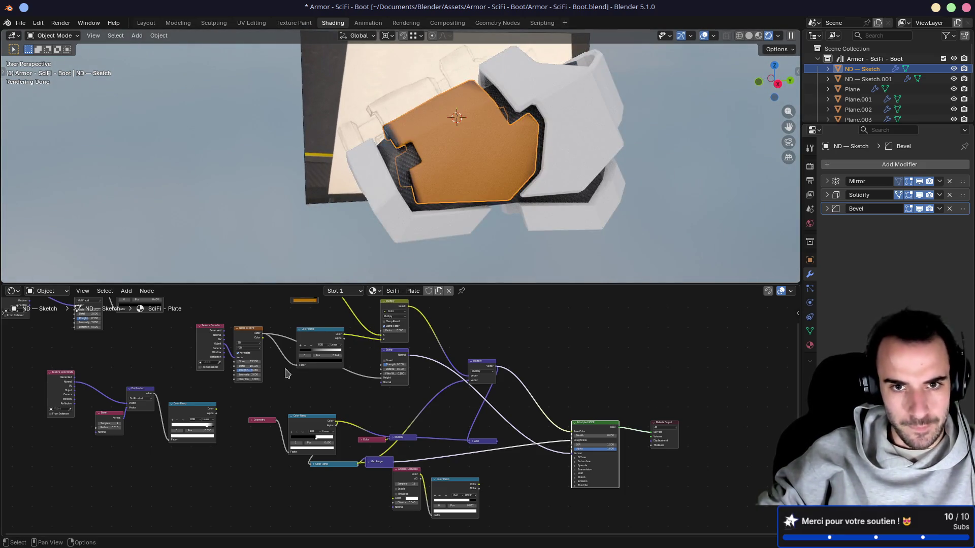
Collapse the Geometry-fed Color Ramp and preview the Multiply and Color nodes on the plate
middle_drag(311, 379, 352, 405)
mouse_move(378, 355)
middle_down()
mouse_move(453, 393)
mouse_move(479, 372)
mouse_move(440, 389)
mouse_move(399, 389)
middle_up()
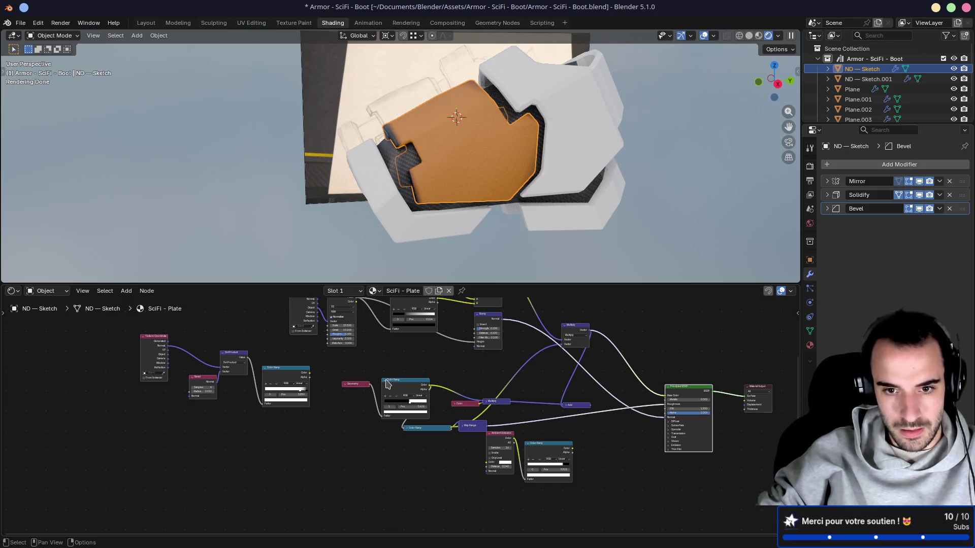
click(385, 381)
ctrl+shift+click(497, 404)
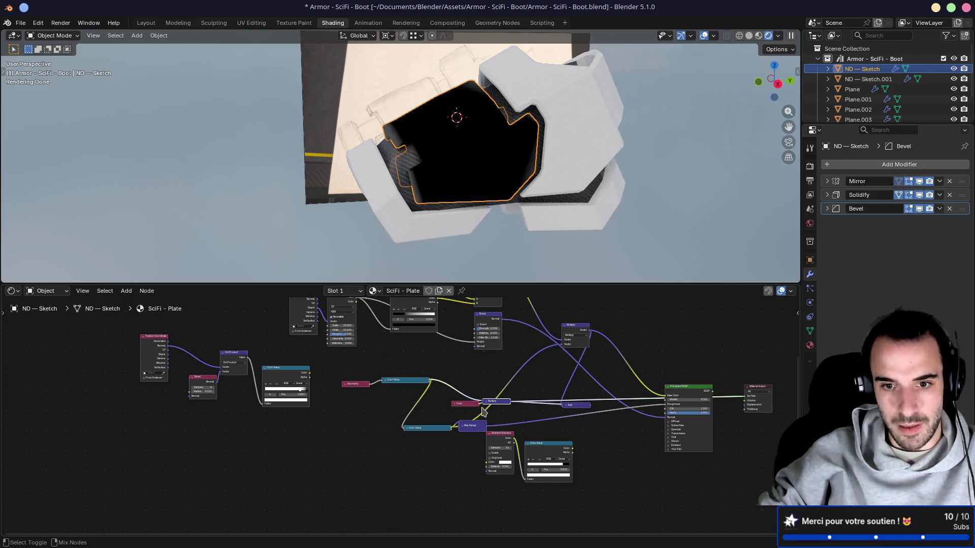
ctrl+shift+click(462, 406)
Preview the Color Ramp, Map Range, Multiply and top Color Ramp outputs on the plate
ctrl+shift+click(422, 429)
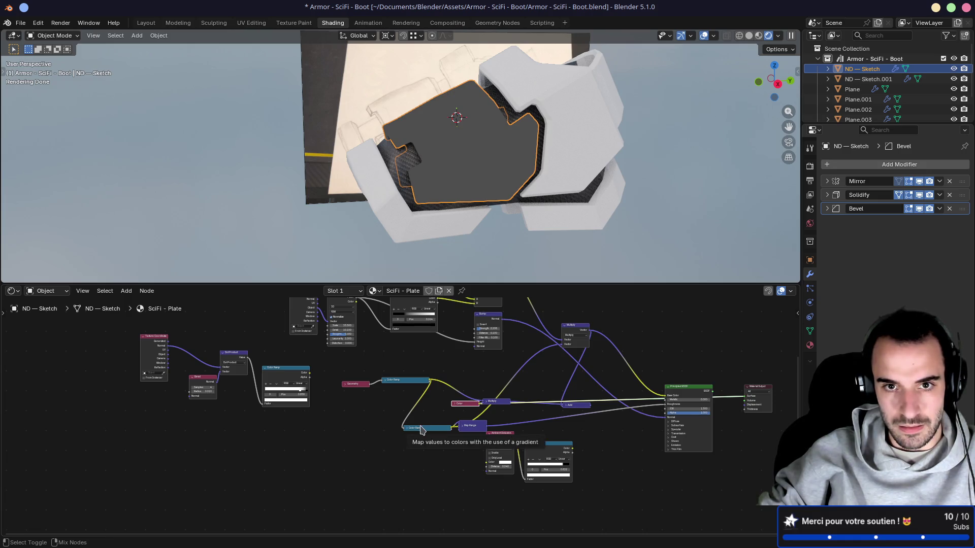
ctrl+shift+click(477, 429)
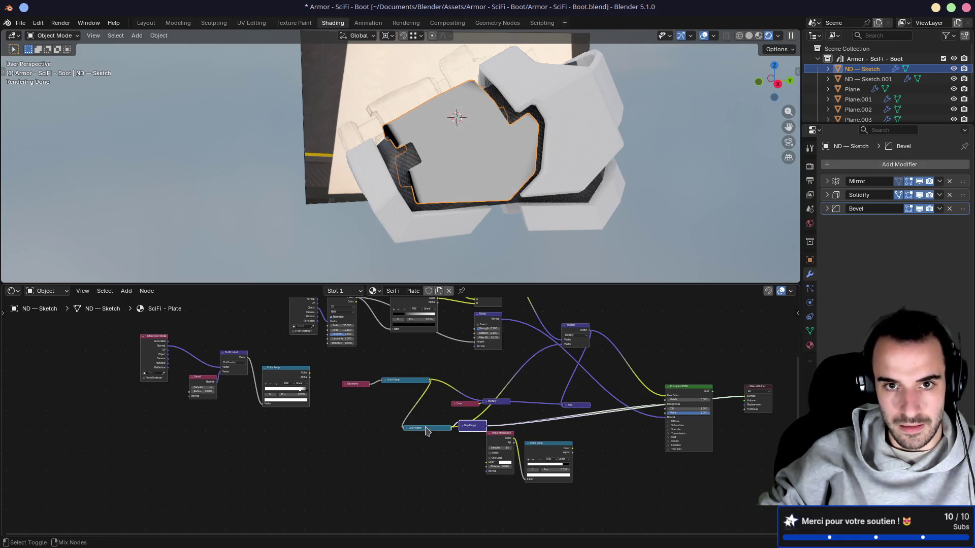
mouse_move(424, 402)
middle_down()
mouse_move(492, 464)
mouse_move(448, 474)
mouse_move(457, 378)
mouse_move(409, 360)
middle_up()
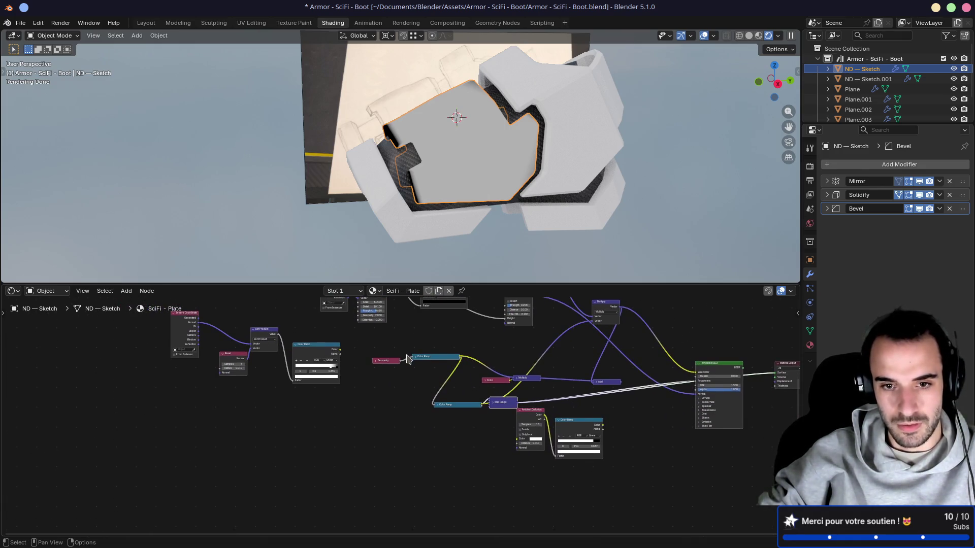
ctrl+shift+click(525, 379)
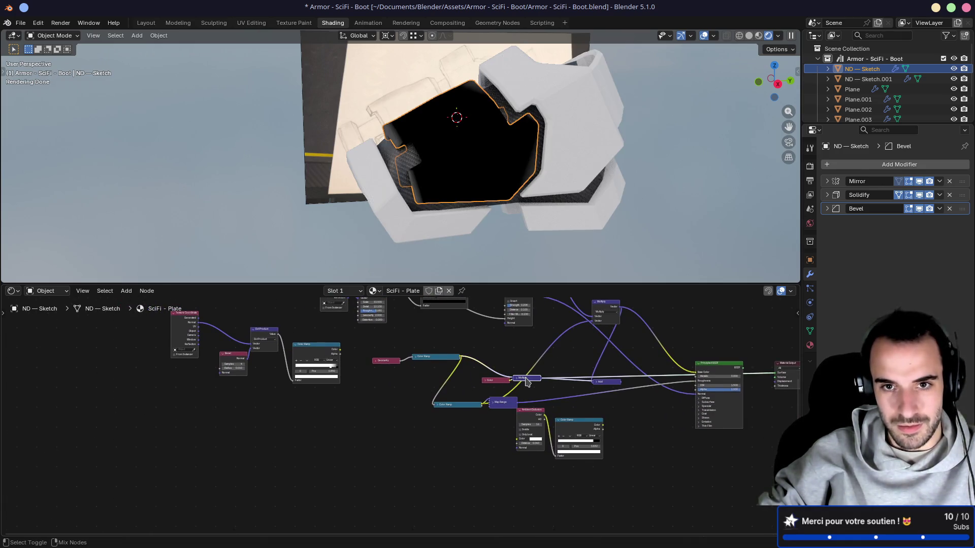
ctrl+shift+click(492, 382)
scroll(464, 386, up, 1)
ctrl+shift+click(424, 343)
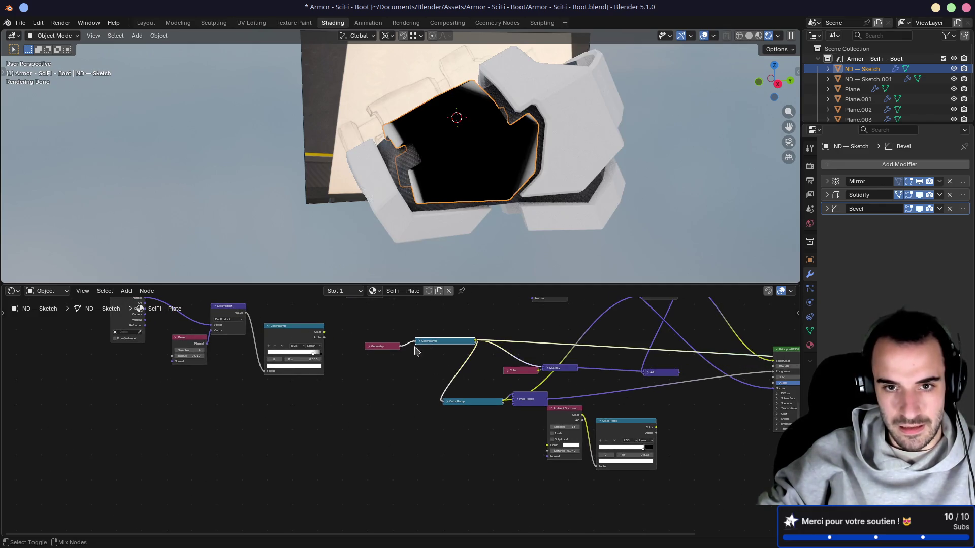
Move the Geometry node and its Color Ramp down-left together, then expand that Color Ramp
drag(353, 323, 428, 369)
mouse_move(381, 402)
mouse_down()
mouse_move(446, 405)
mouse_move(440, 428)
mouse_up()
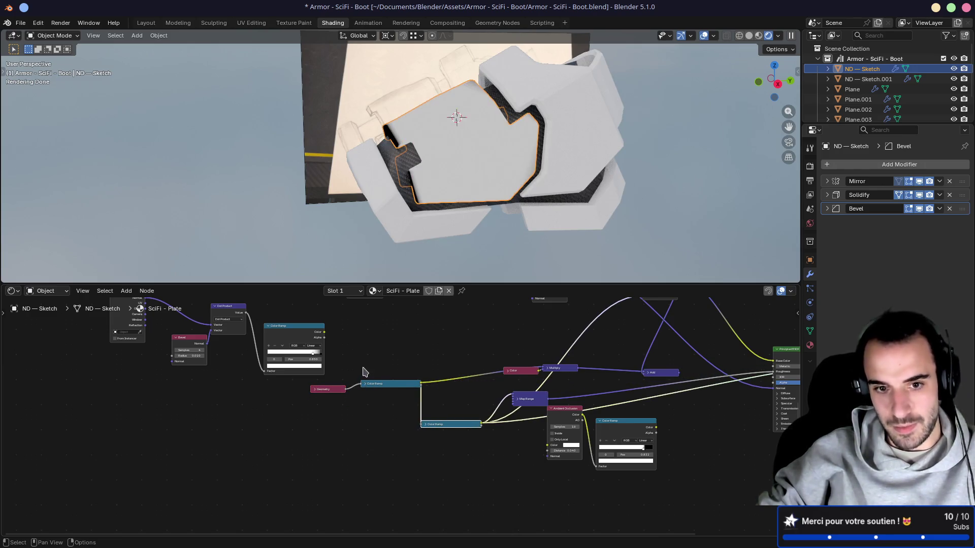
drag(404, 362, 337, 431)
mouse_move(329, 392)
mouse_down()
mouse_move(314, 430)
mouse_move(305, 414)
mouse_move(143, 415)
mouse_up()
mouse_move(136, 364)
middle_down()
mouse_move(307, 395)
mouse_move(337, 435)
mouse_move(288, 388)
mouse_move(264, 424)
middle_up()
click(344, 439)
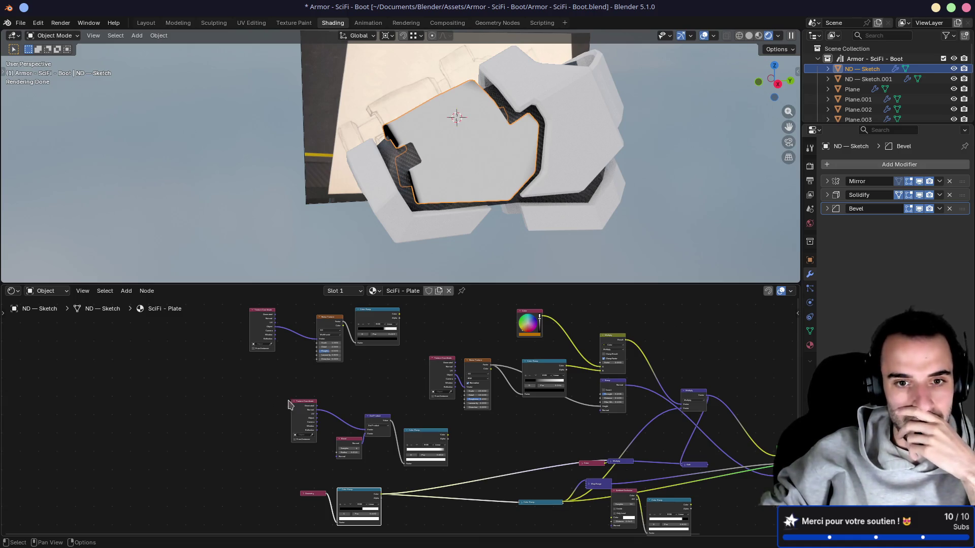
Preview the black-and-white noise mask and the top Color Ramp's output on the plate
ctrl+shift+click(371, 313)
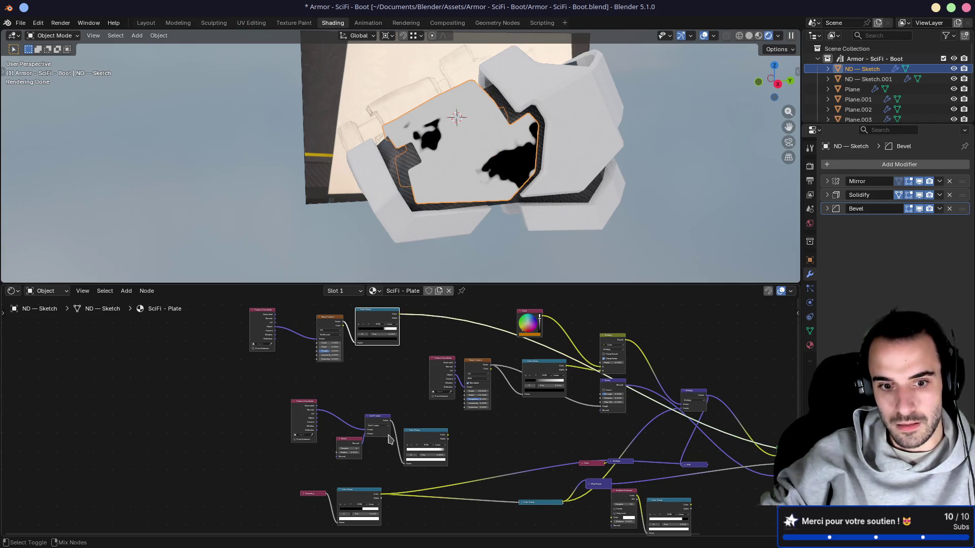
click(340, 495)
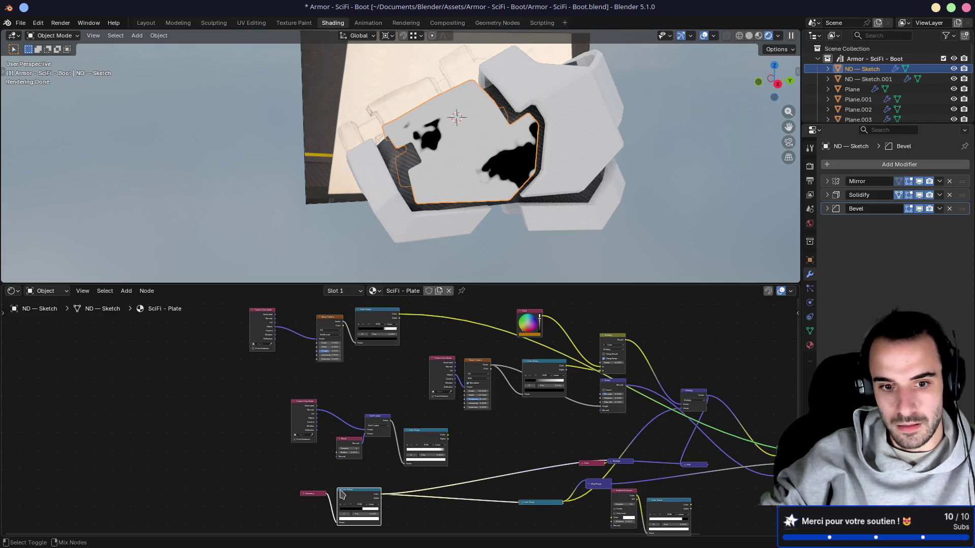
click(375, 329)
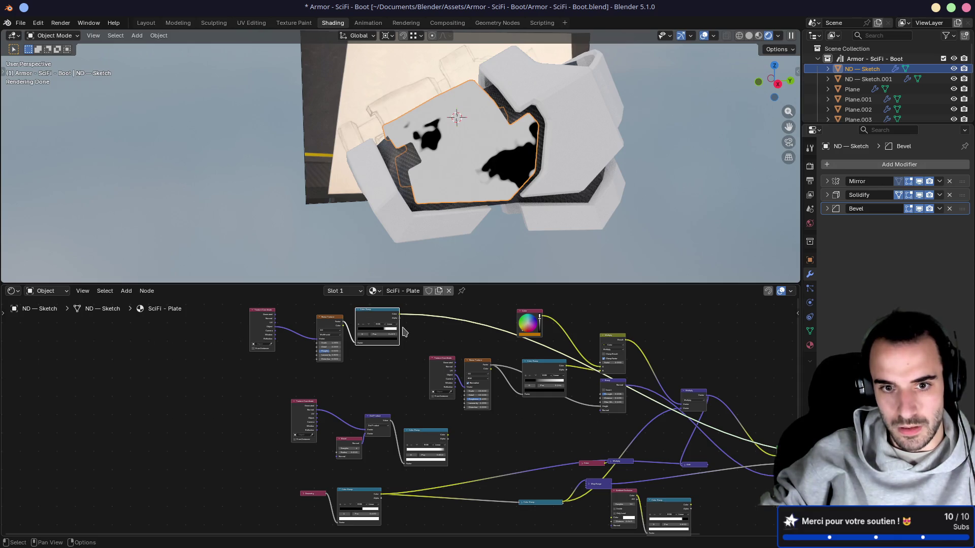
Insert a Vector Math Multiply node, found by searching 'multi', on the lower Color Ramp's link and preview it
key(shift+a)
text(multi)
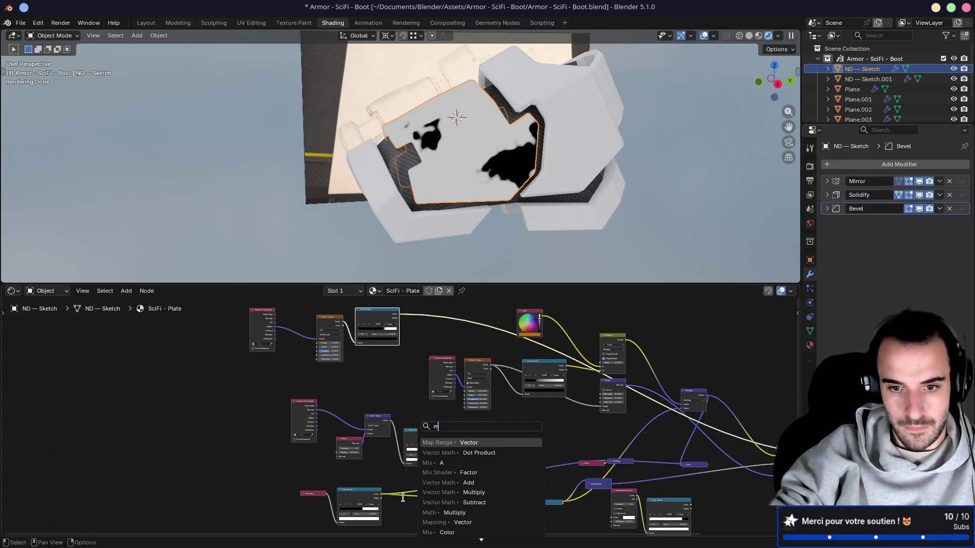
key(Return)
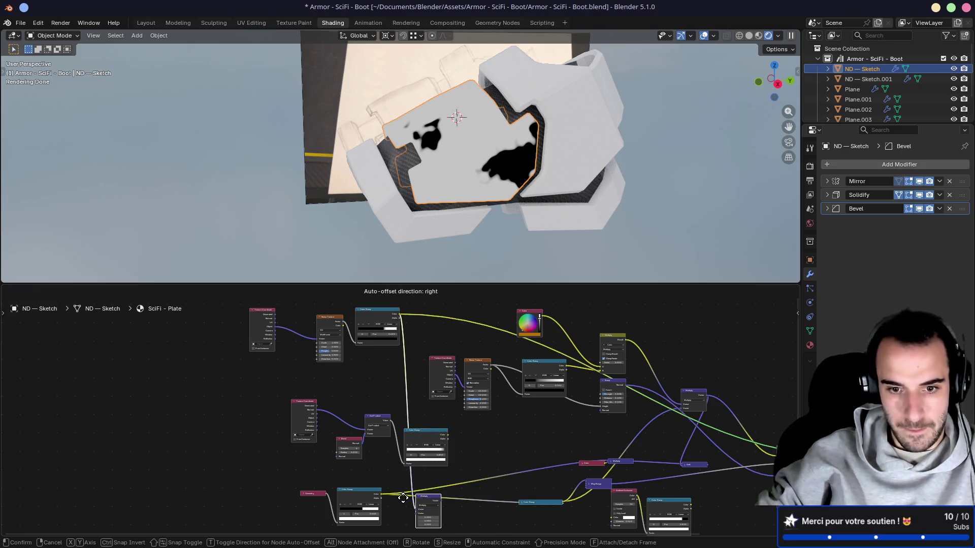
click(404, 495)
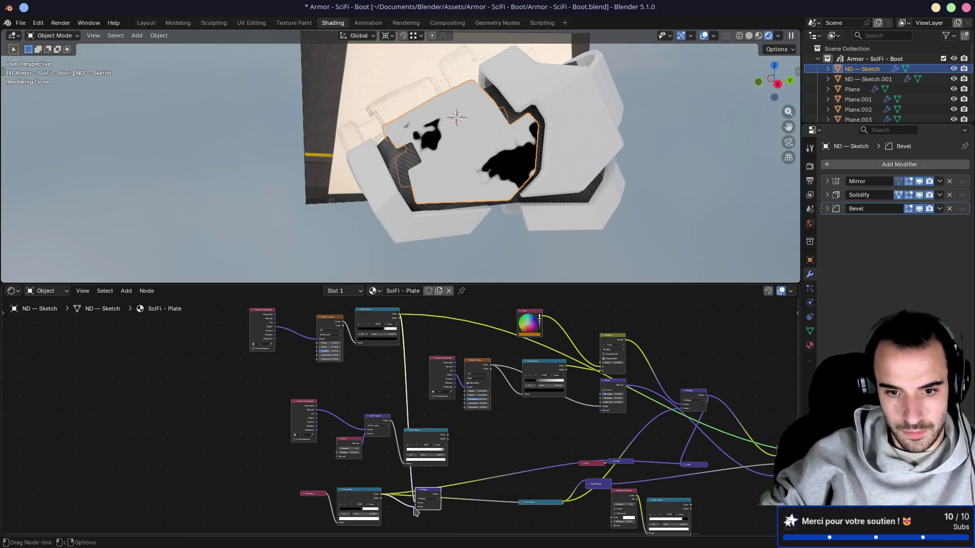
ctrl+shift+click(432, 495)
Switch the vector math node's operation from Multiply to Add
scroll(467, 471, up, 6)
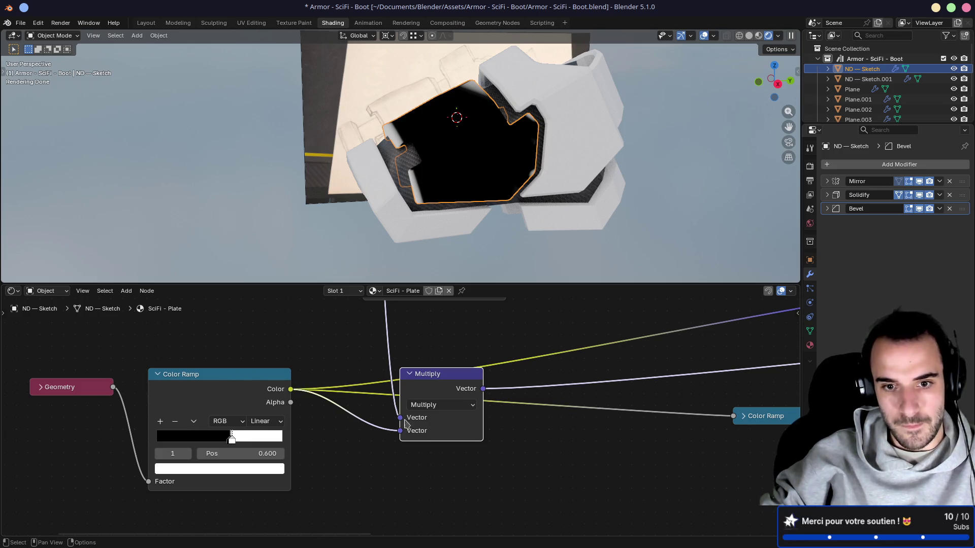
click(439, 406)
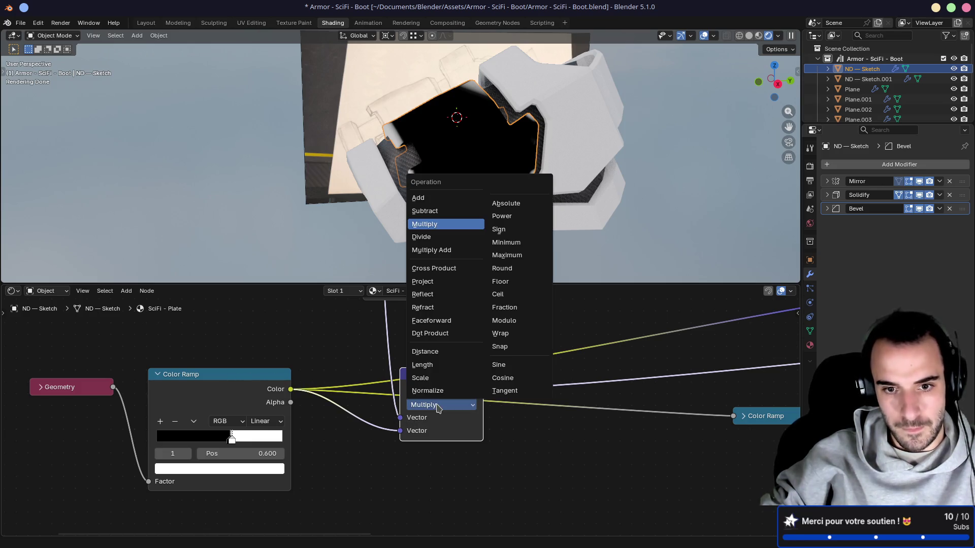
click(418, 197)
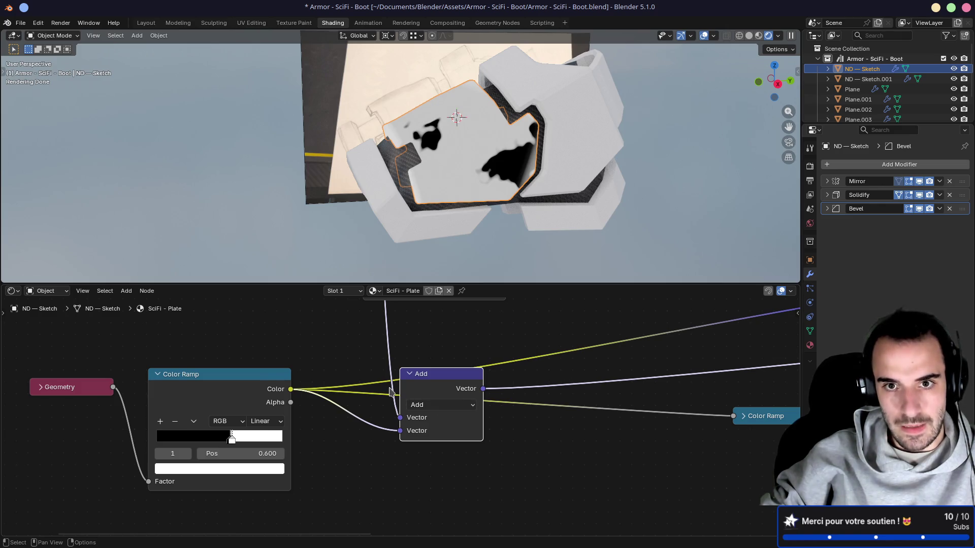
scroll(391, 392, down, 3)
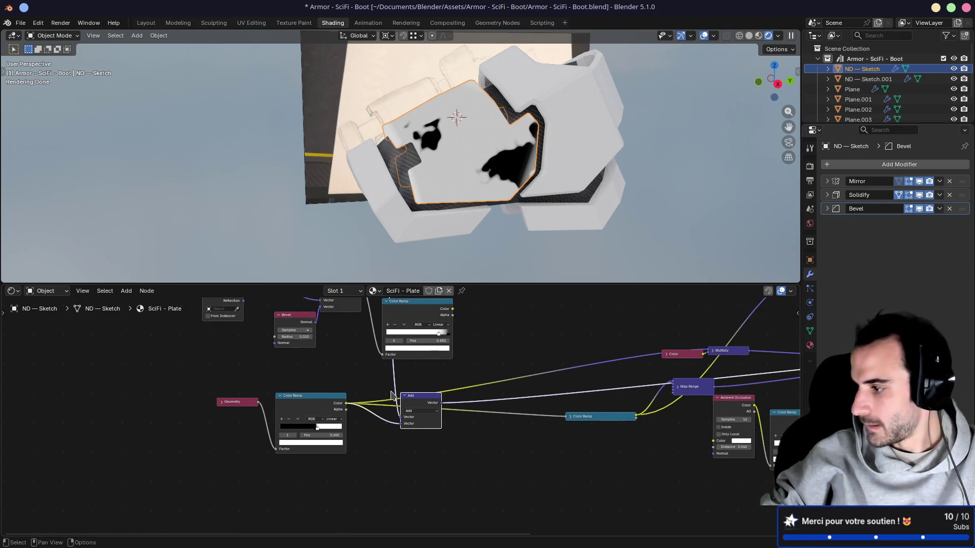
Flip the noise mask's Color Ramp so white comes first
scroll(363, 343, down, 2)
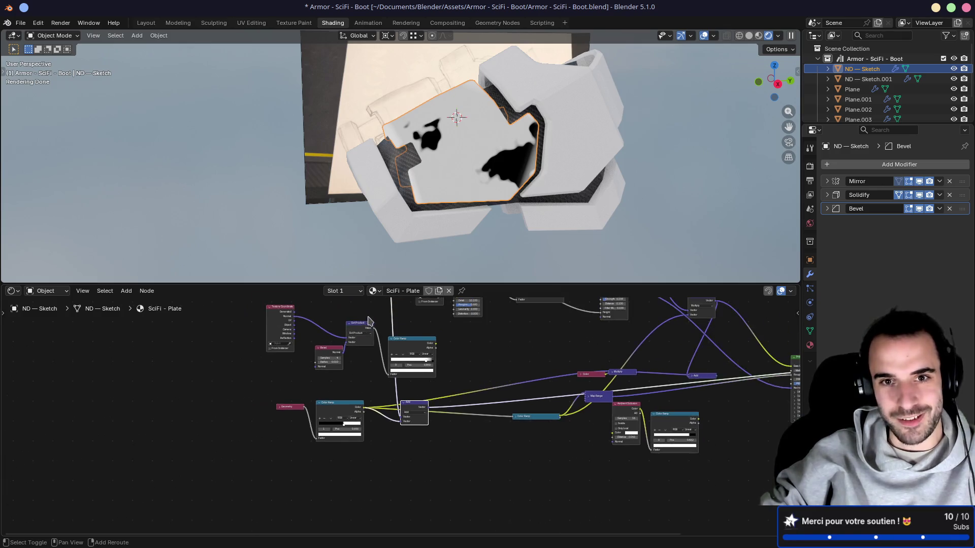
middle_drag(411, 297, 379, 352)
click(373, 378)
scroll(373, 379, up, 5)
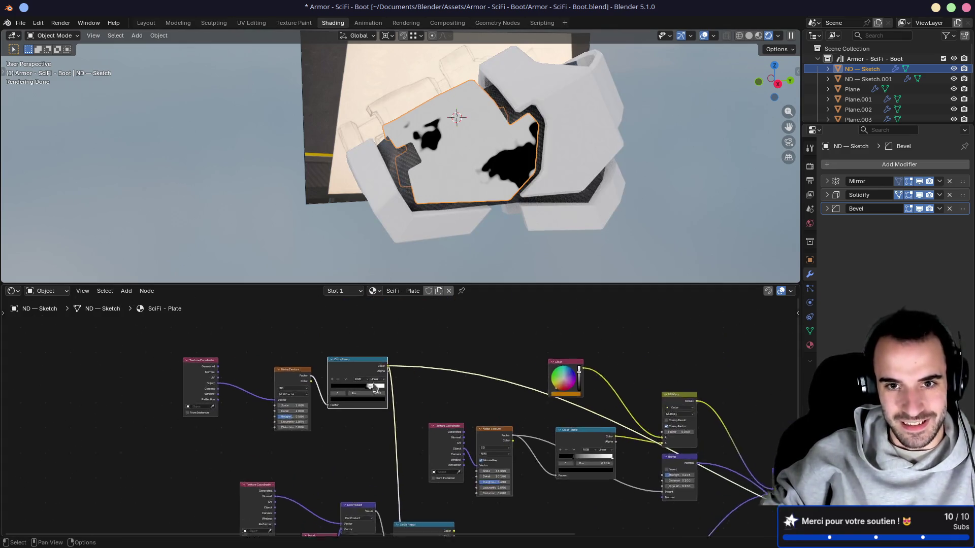
click(292, 342)
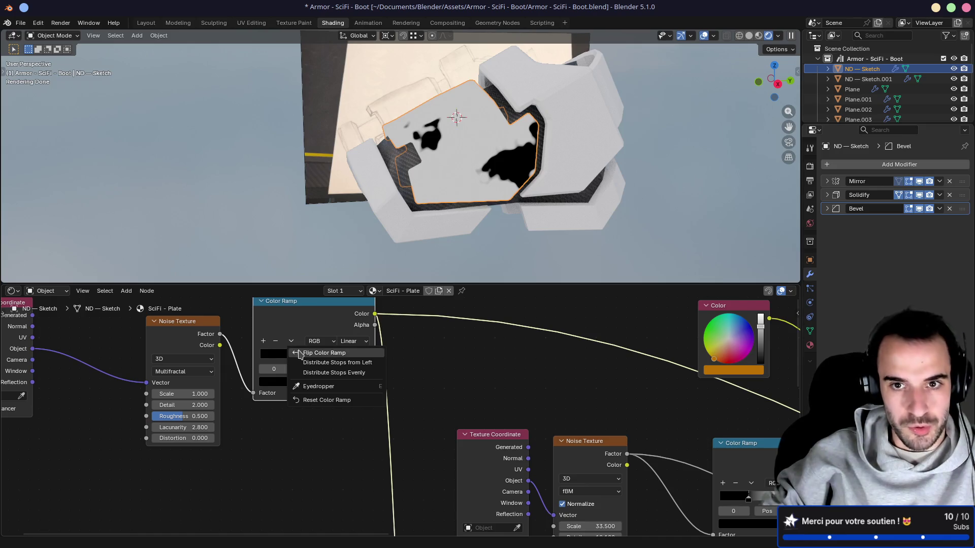
click(300, 353)
Pull the Color Ramp stops closer together, with the first stop at position 0.627
mouse_move(299, 358)
mouse_down()
mouse_move(347, 358)
mouse_move(317, 358)
mouse_move(328, 357)
mouse_up()
click(343, 358)
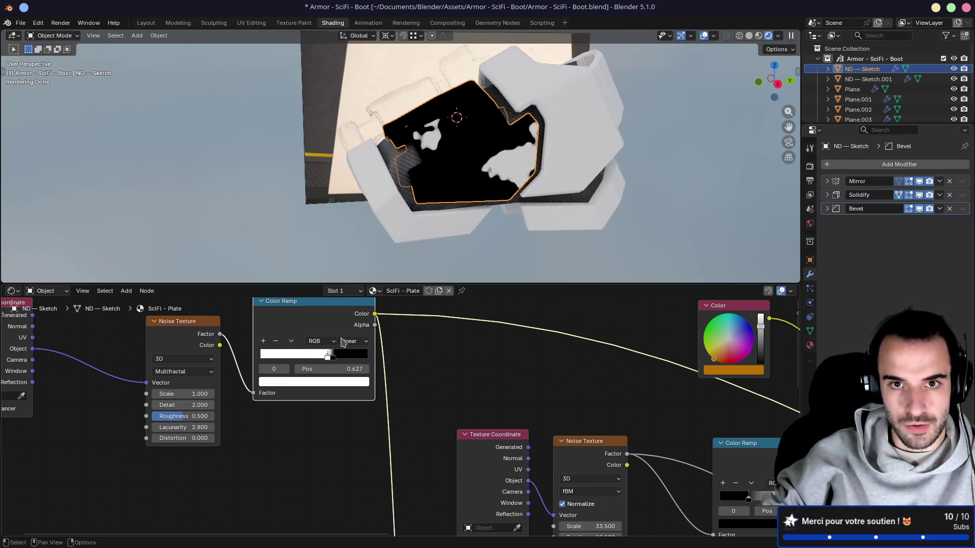
mouse_move(447, 152)
middle_down()
mouse_move(590, 168)
mouse_move(441, 150)
mouse_move(375, 220)
middle_up()
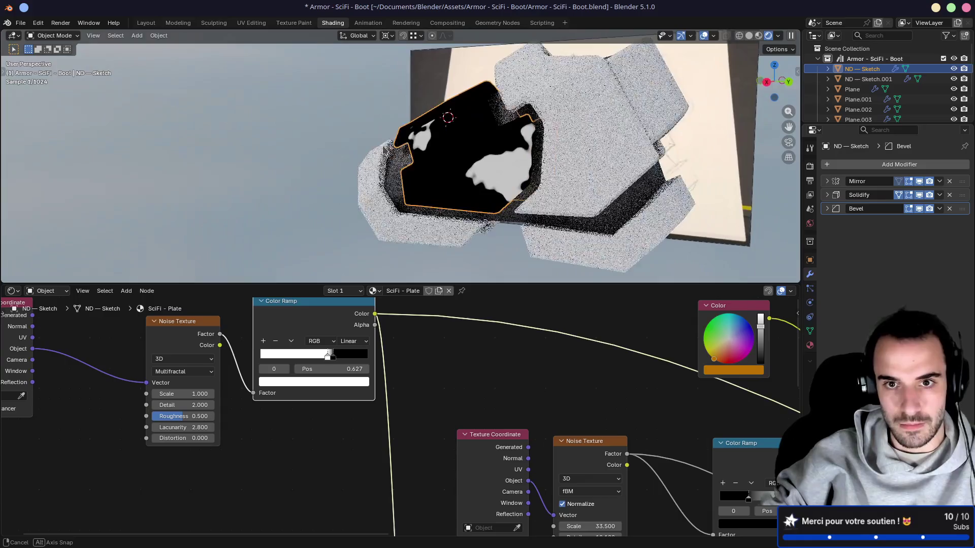
Save the blend file with Ctrl+S
key(ctrl+s)
scroll(397, 360, down, 5)
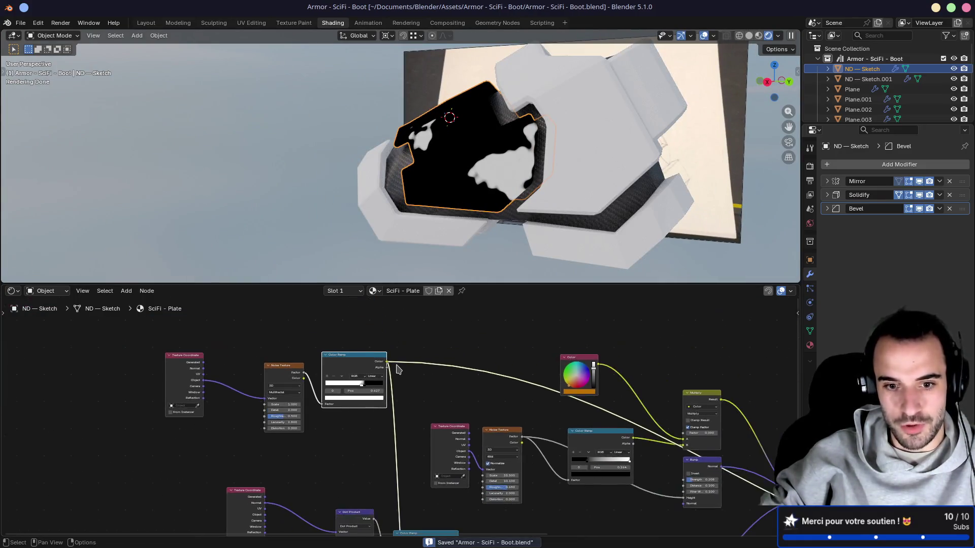
middle_drag(399, 404, 408, 308)
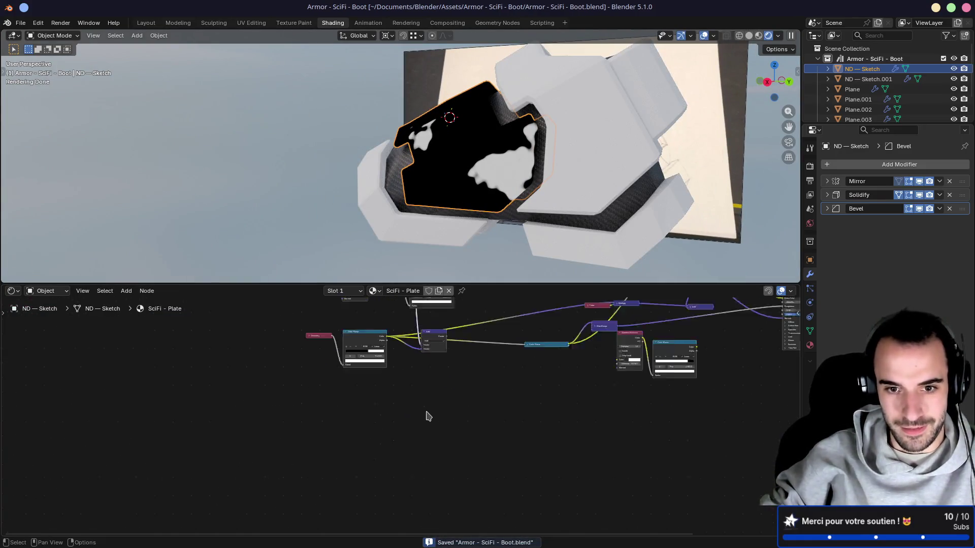
Preview the Add node's output on the plate and bring the Map Range nodes into view
scroll(426, 413, up, 5)
ctrl+shift+click(453, 402)
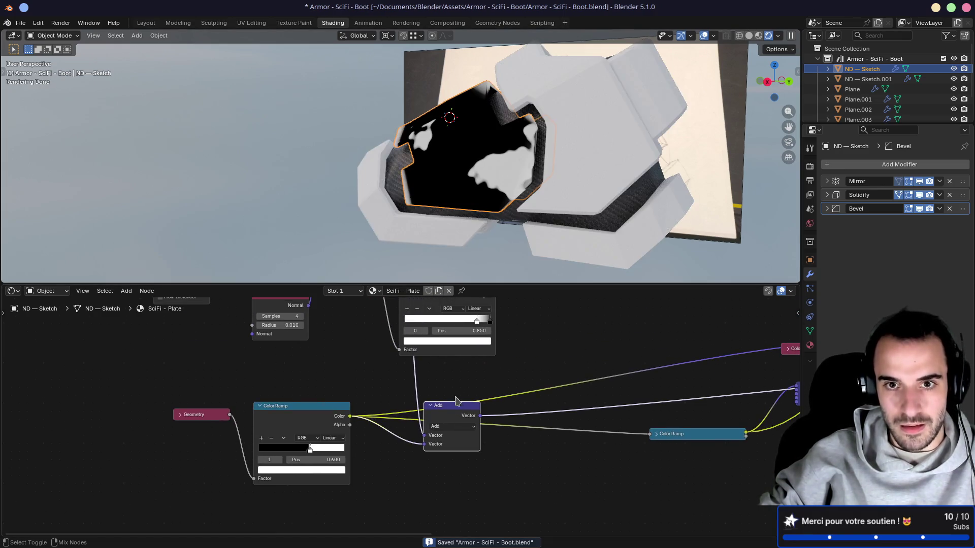
scroll(427, 198, up, 5)
mouse_move(427, 198)
middle_down()
mouse_move(432, 214)
mouse_move(459, 188)
mouse_move(456, 138)
middle_up()
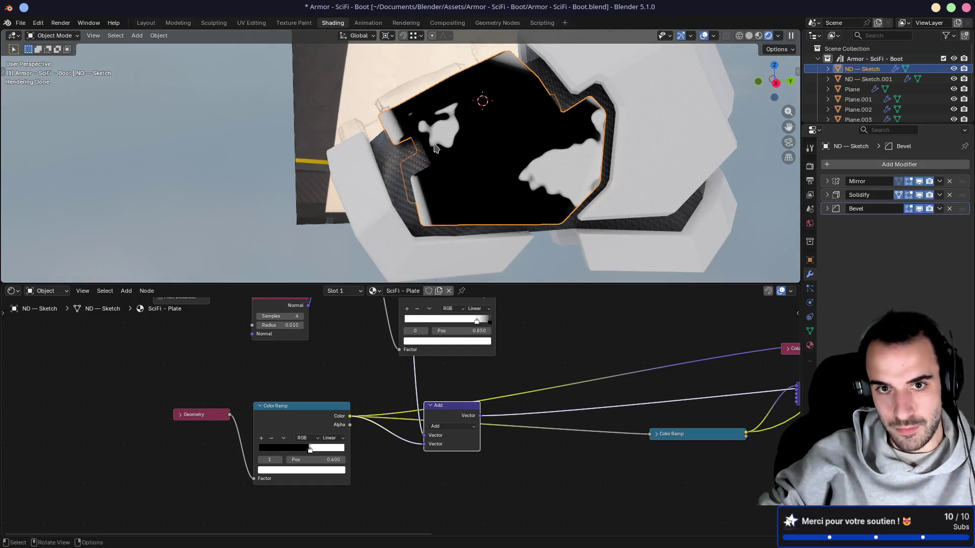
mouse_move(545, 318)
middle_down()
mouse_move(483, 317)
mouse_move(410, 375)
middle_up()
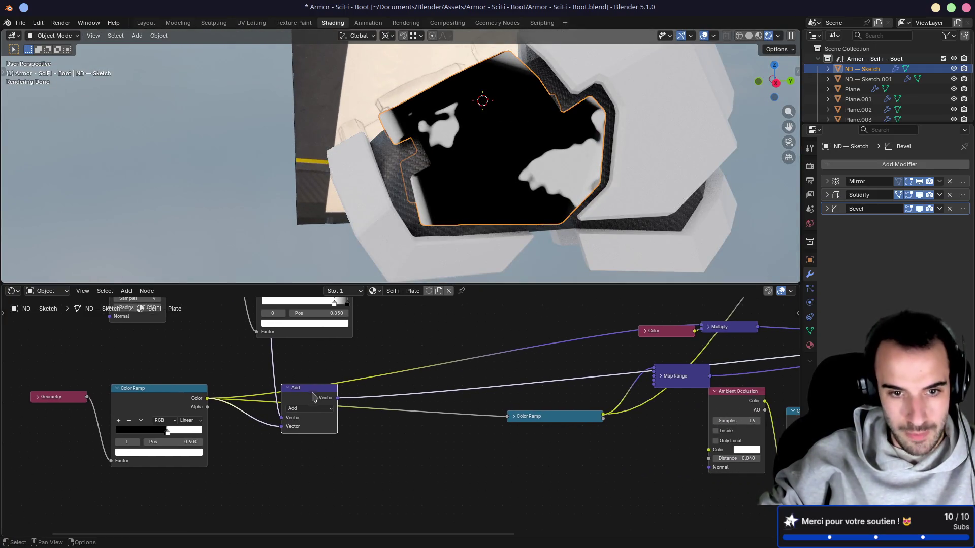
Feed the Add result into the factor of the Color Ramp that drives Map Range
mouse_move(313, 398)
mouse_down()
mouse_move(337, 407)
mouse_move(302, 404)
mouse_move(282, 393)
mouse_move(284, 380)
mouse_move(475, 463)
mouse_move(509, 496)
mouse_up()
click(512, 417)
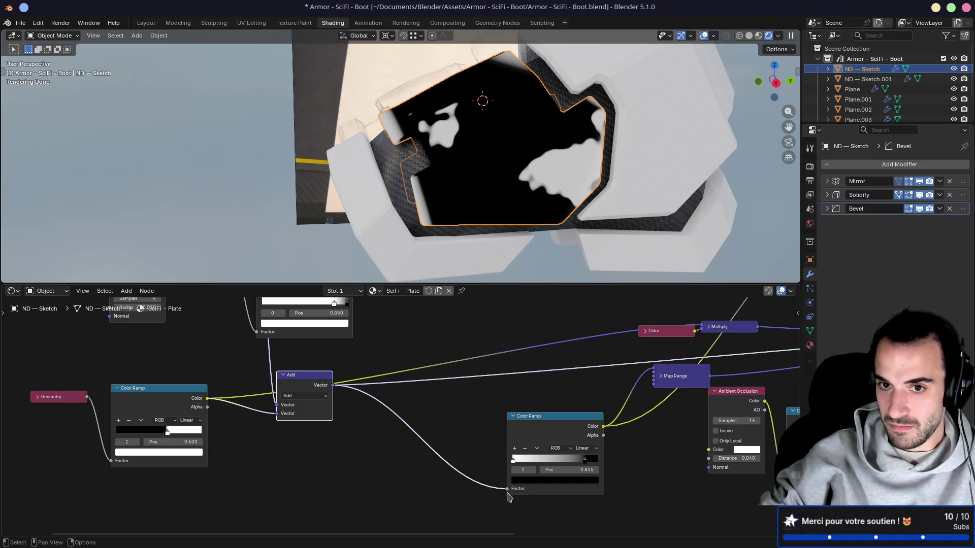
mouse_move(532, 435)
ctrl+middle_down()
mouse_move(510, 359)
mouse_move(418, 353)
mouse_move(369, 431)
ctrl+middle_up()
drag(369, 431, 357, 413)
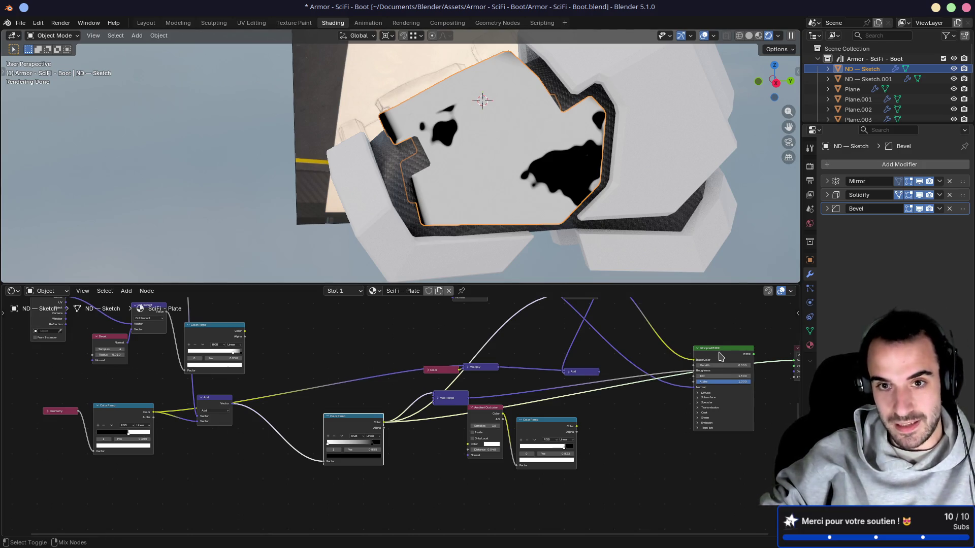
Shift the Geometry, Color Ramp and Add nodes down-right and orbit around the boot
mouse_move(599, 167)
middle_down()
mouse_move(572, 169)
mouse_move(597, 170)
middle_up()
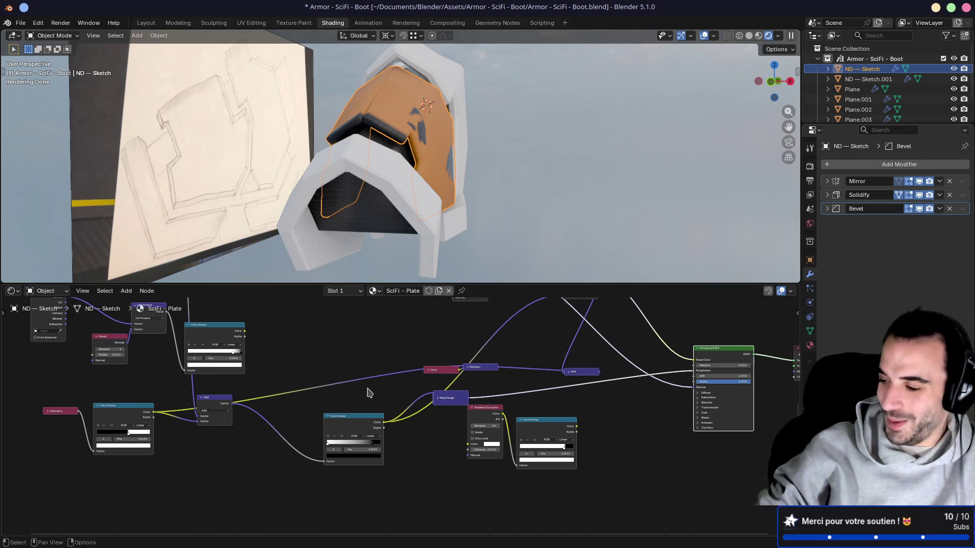
mouse_move(49, 380)
mouse_down()
mouse_move(104, 435)
mouse_move(233, 496)
mouse_up()
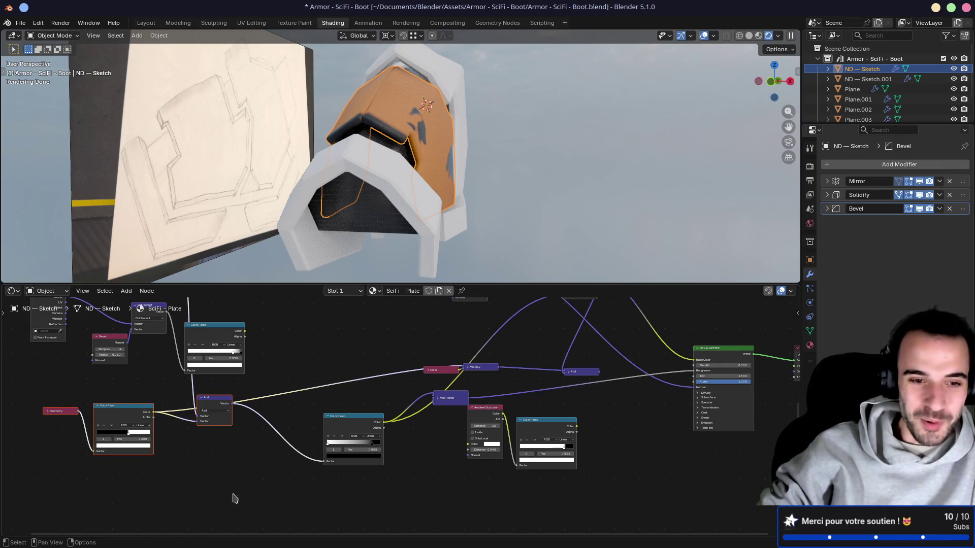
drag(123, 408, 133, 424)
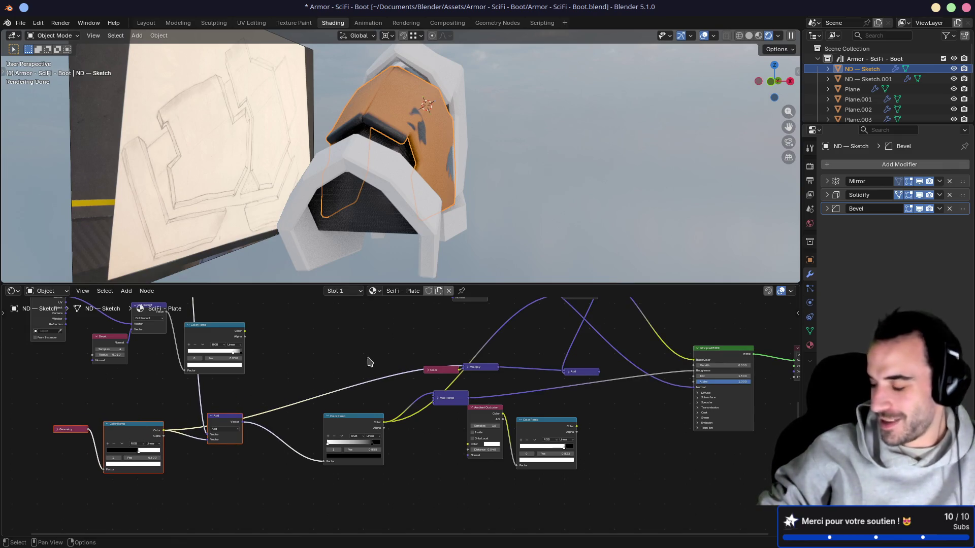
middle_drag(370, 362, 353, 372)
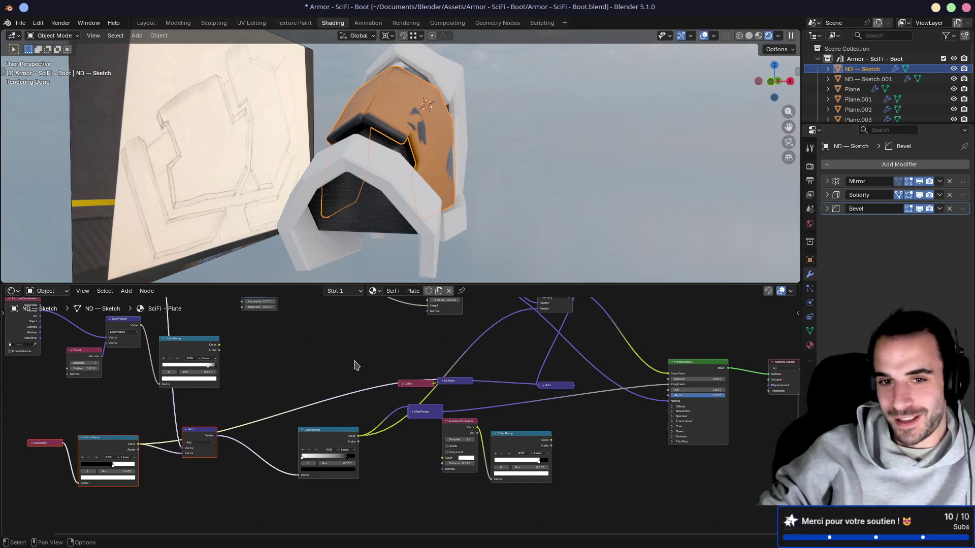
mouse_move(518, 174)
middle_down()
mouse_move(434, 140)
mouse_move(513, 226)
mouse_move(366, 181)
middle_up()
scroll(365, 181, up, 8)
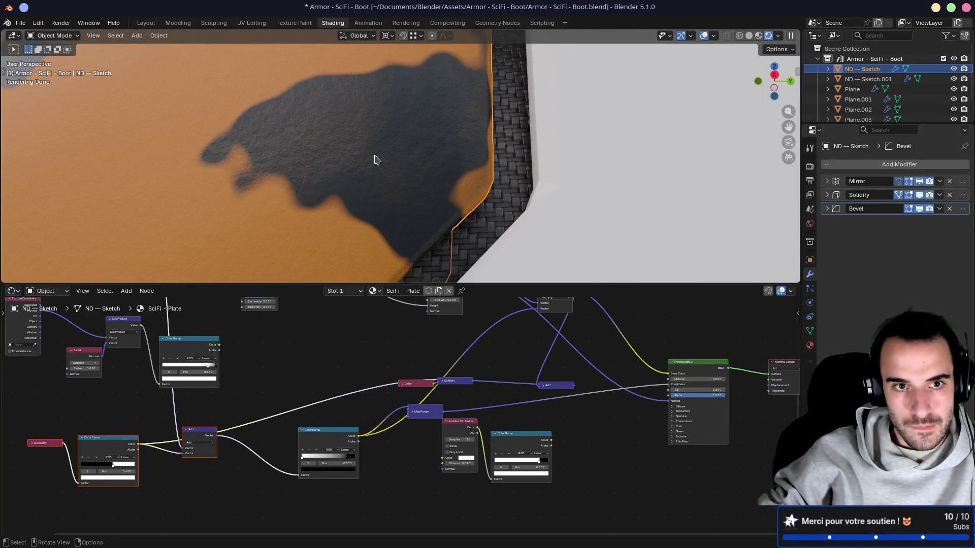
scroll(292, 172, down, 6)
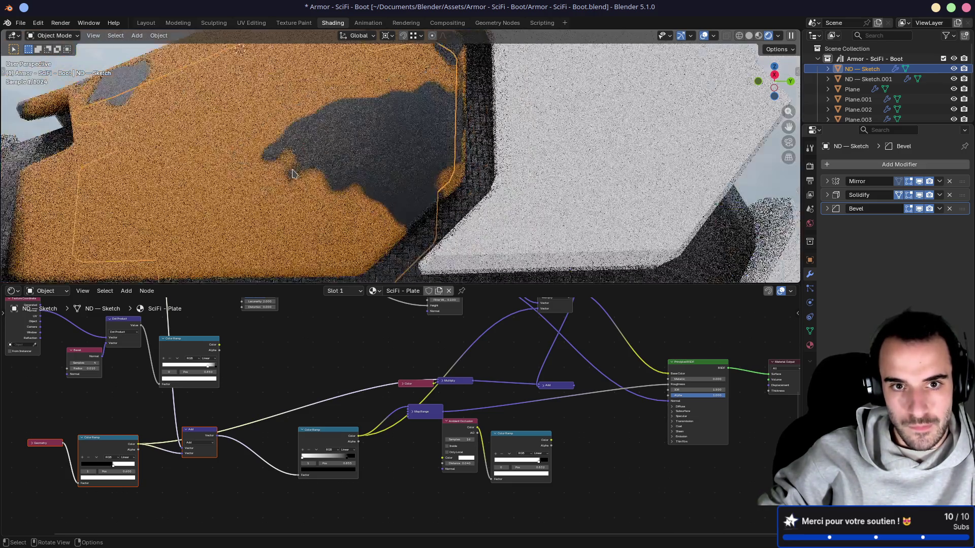
mouse_move(292, 172)
middle_down()
mouse_move(407, 122)
mouse_move(425, 152)
mouse_move(520, 197)
mouse_move(410, 202)
mouse_move(528, 192)
mouse_move(384, 173)
middle_up()
scroll(457, 183, down, 3)
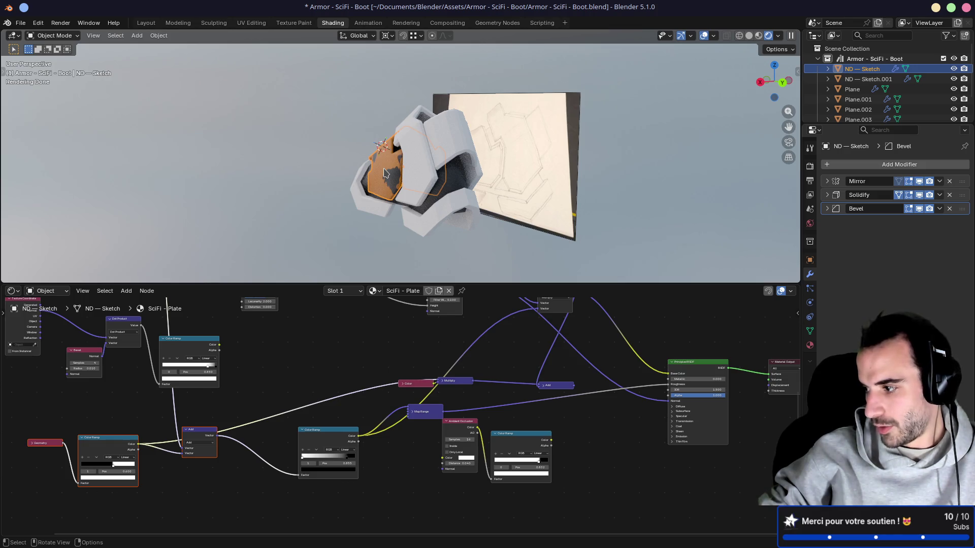
Group the Geometry, Color Ramp and Add nodes, then return to the SciFi - Plate tree
middle_drag(238, 395, 359, 318)
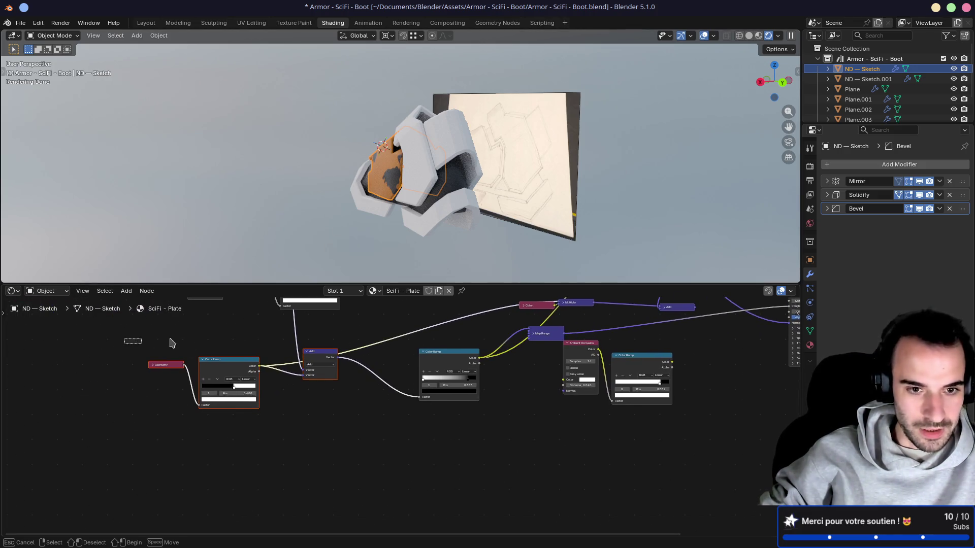
drag(382, 456, 144, 335)
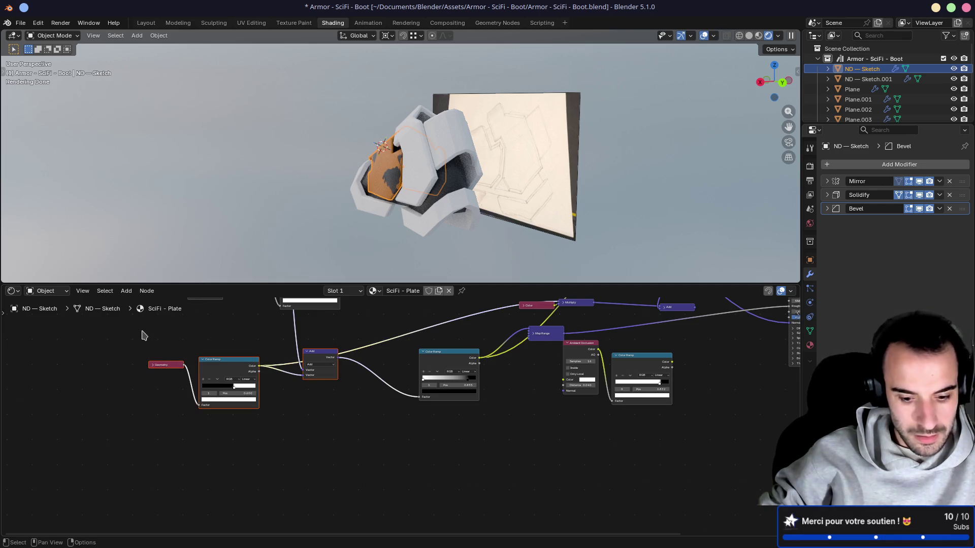
key(ctrl+g)
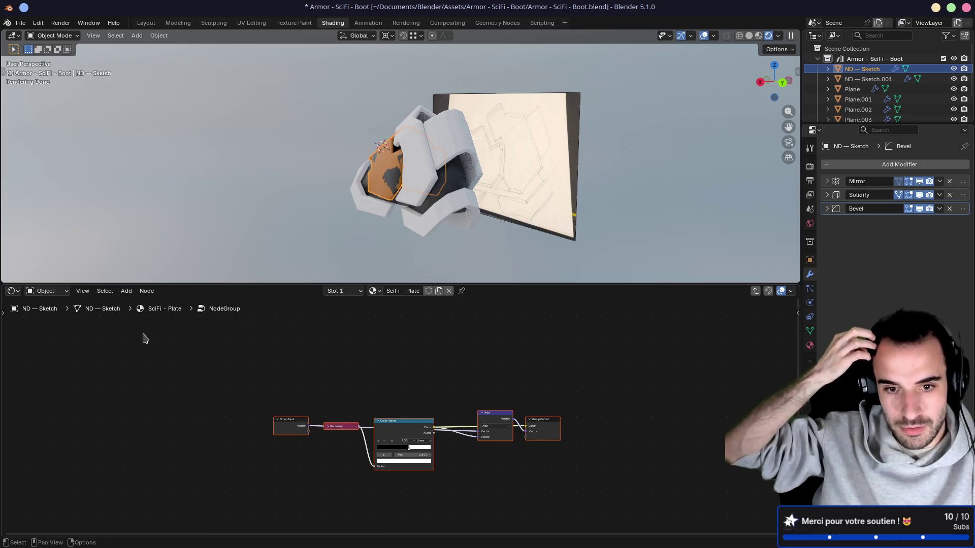
key(Tab)
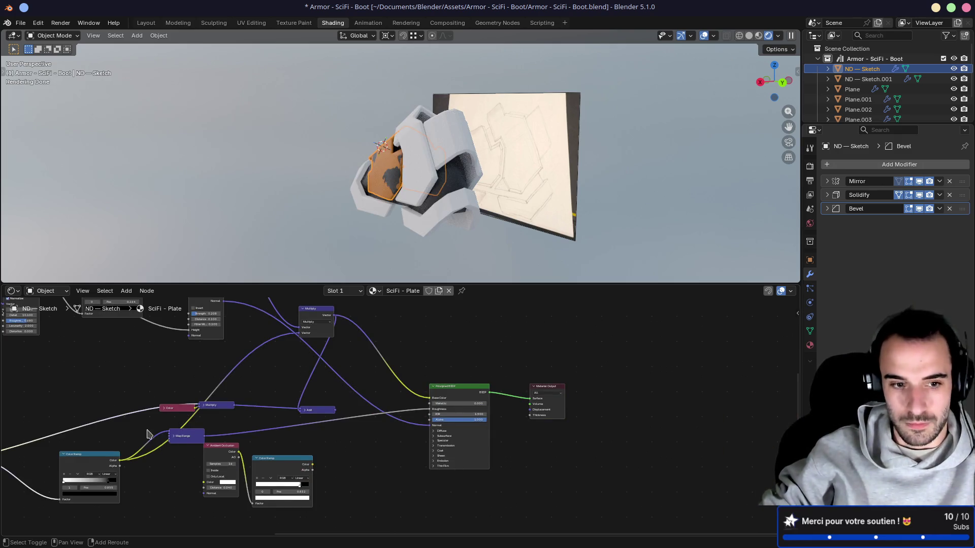
Reposition the Geometry, Color Ramp and Add nodes in the material tree
middle_drag(147, 435, 553, 387)
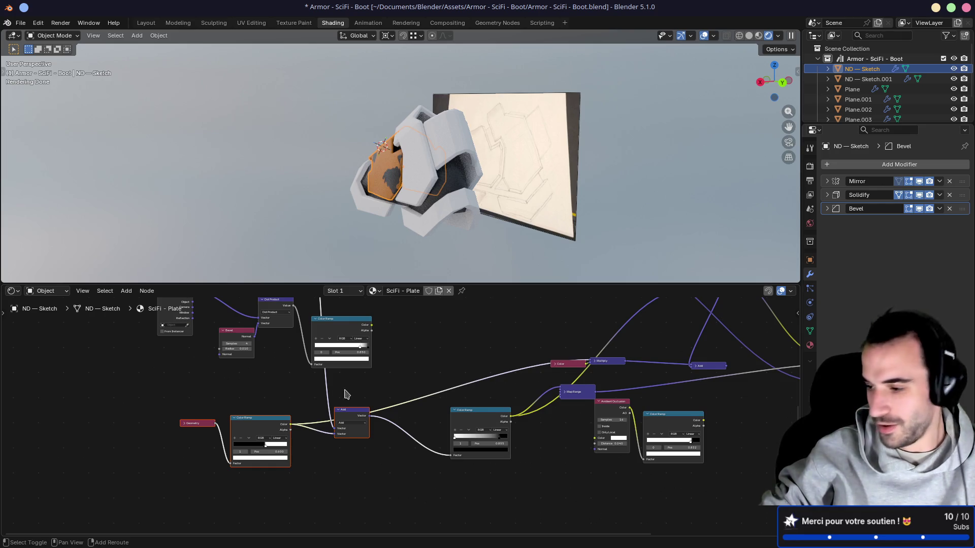
scroll(334, 395, left, 3)
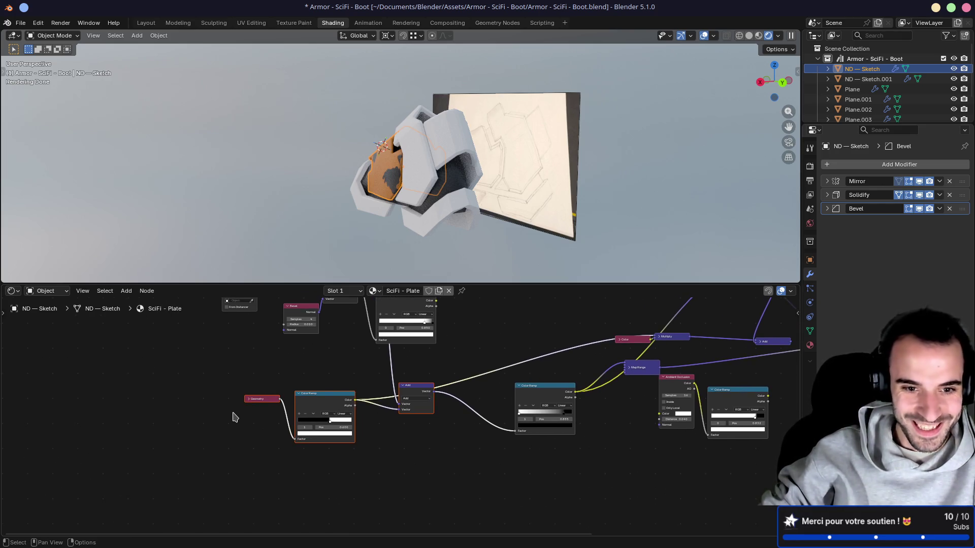
scroll(234, 418, up, 2)
click(201, 394)
drag(216, 395, 207, 385)
click(283, 388)
drag(293, 392, 290, 376)
drag(418, 377, 398, 378)
click(399, 378)
scroll(401, 411, down, 1)
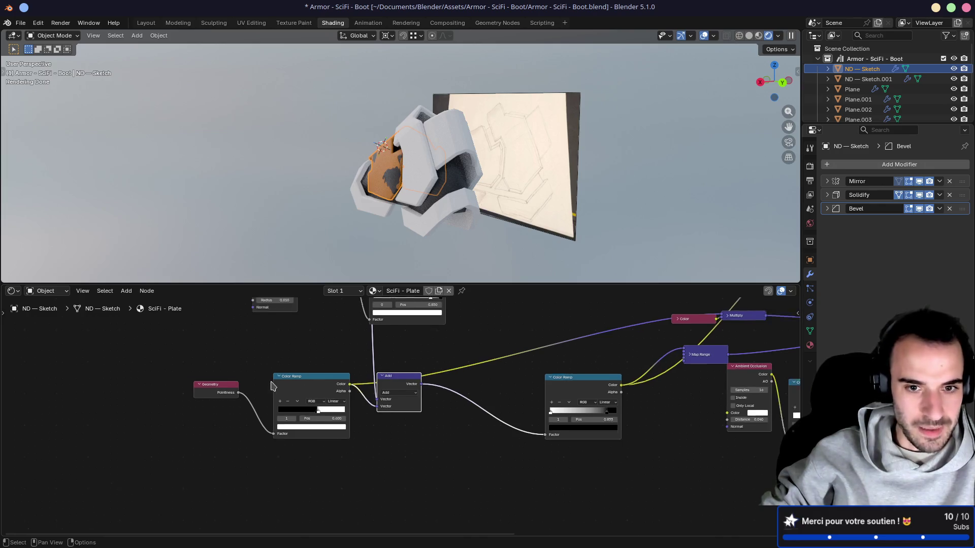
Preview the Geometry and Add node outputs on the model
drag(170, 359, 447, 470)
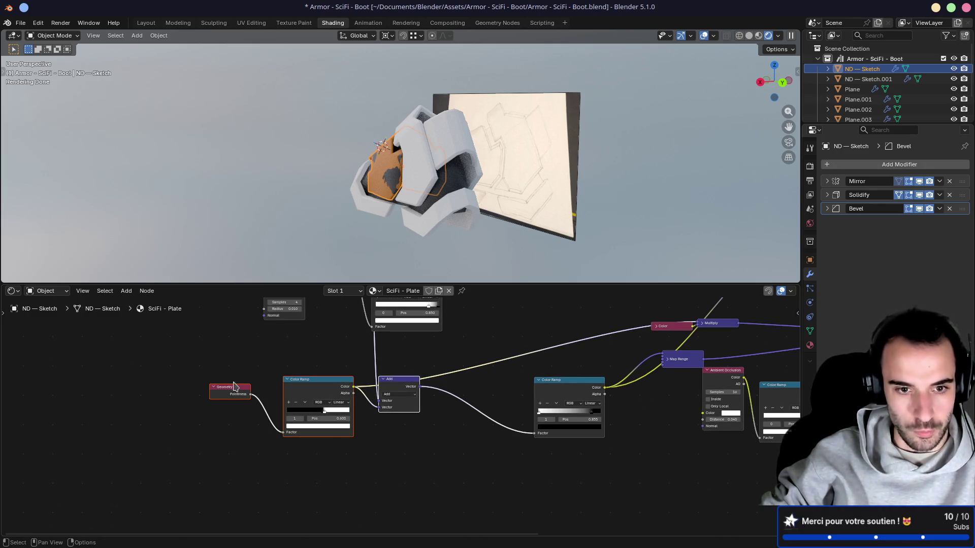
click(305, 381)
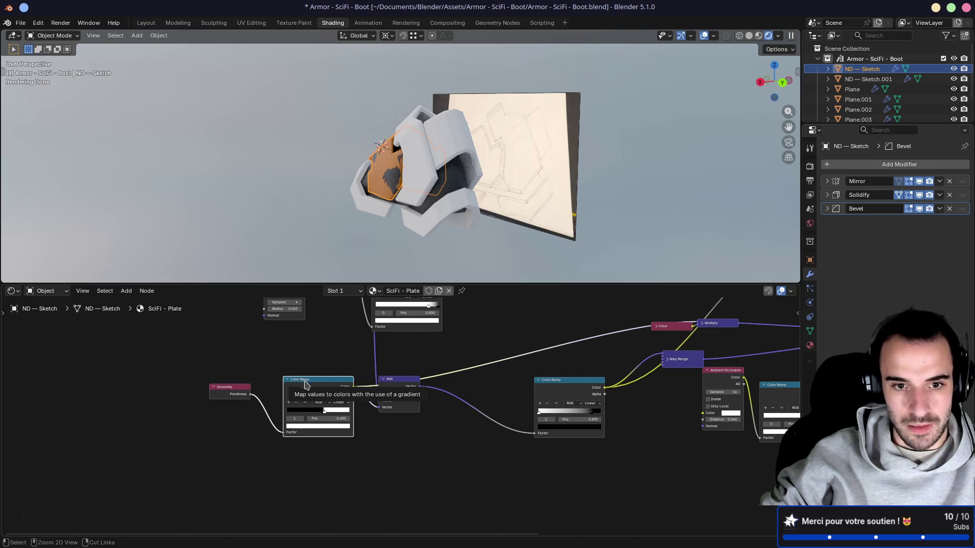
mouse_move(314, 368)
middle_down()
mouse_move(380, 356)
mouse_move(354, 383)
middle_up()
ctrl+shift+click(452, 395)
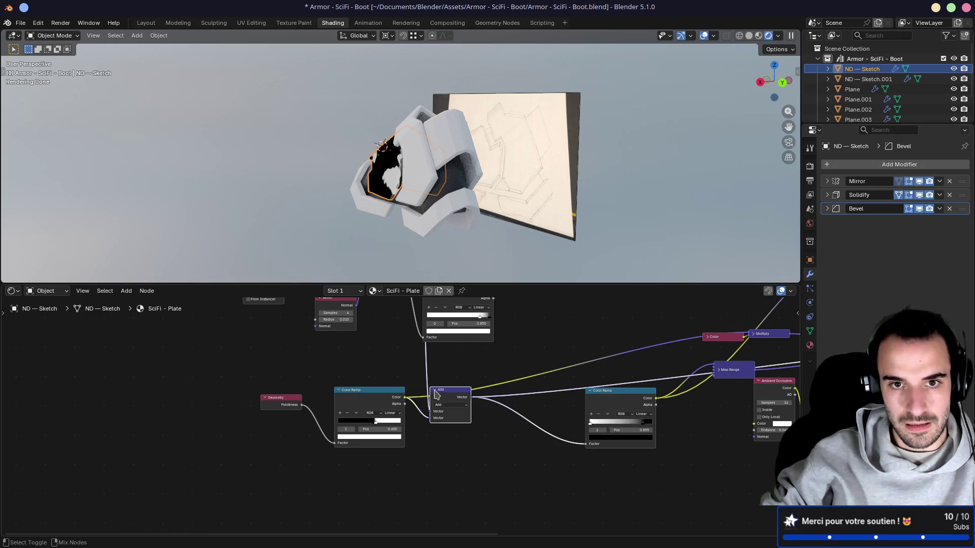
ctrl+shift+click(277, 402)
ctrl+shift+click(464, 392)
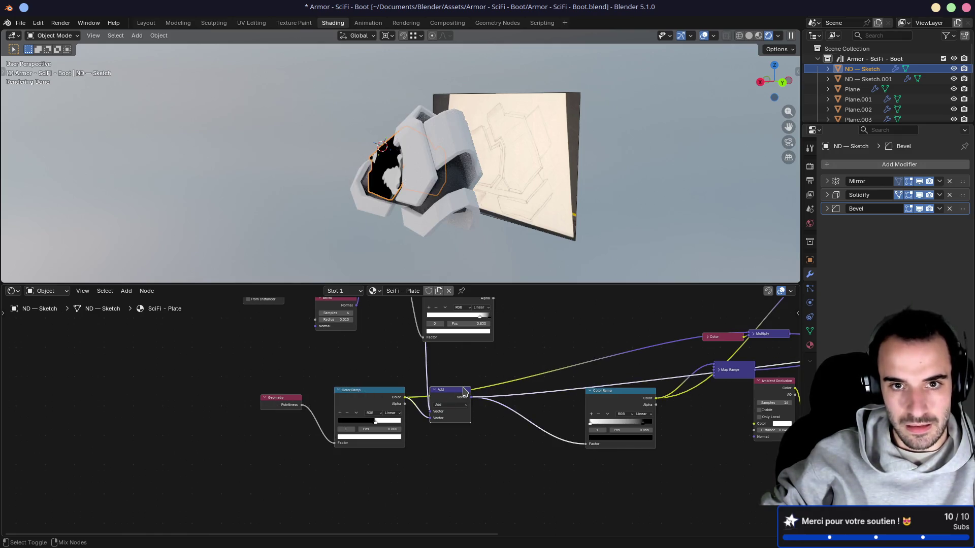
scroll(459, 390, down, 4)
Move the three noise mask nodes beside the Geometry, Color Ramp and Add chain
mouse_move(320, 462)
middle_down()
mouse_move(337, 435)
mouse_move(289, 382)
middle_up()
drag(206, 325, 394, 408)
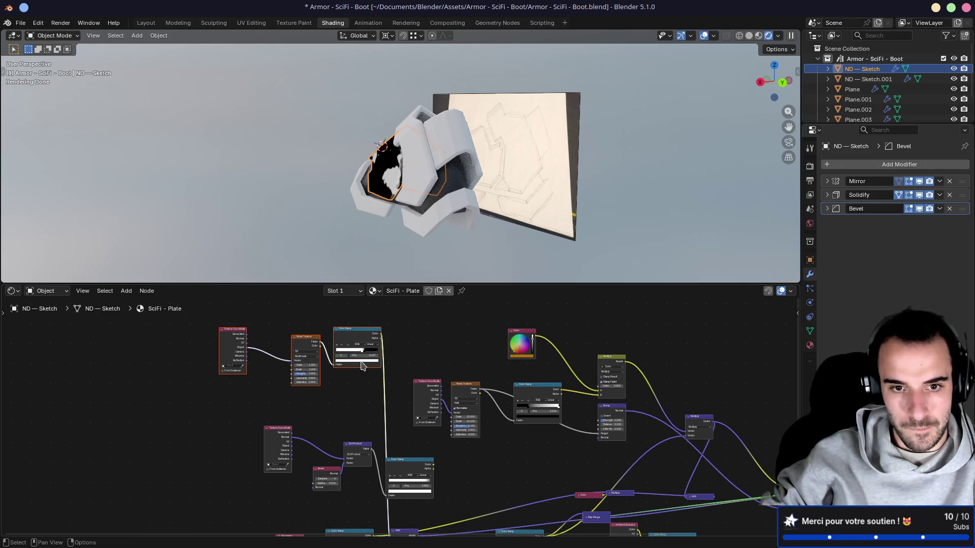
key(g)
middle_drag(288, 471, 329, 345)
mouse_move(251, 381)
mouse_down()
mouse_move(419, 417)
mouse_move(422, 476)
mouse_up()
drag(322, 409, 251, 405)
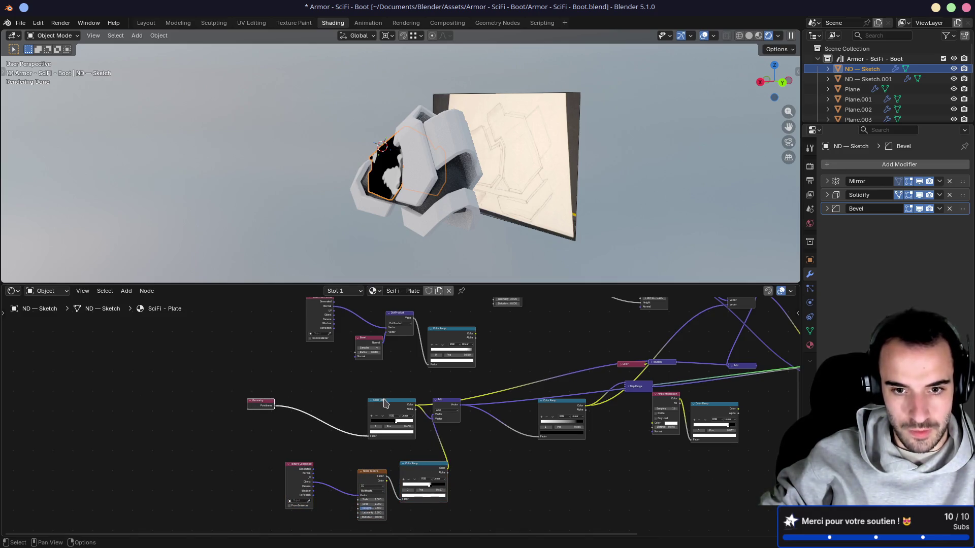
drag(386, 401, 321, 394)
click(449, 411)
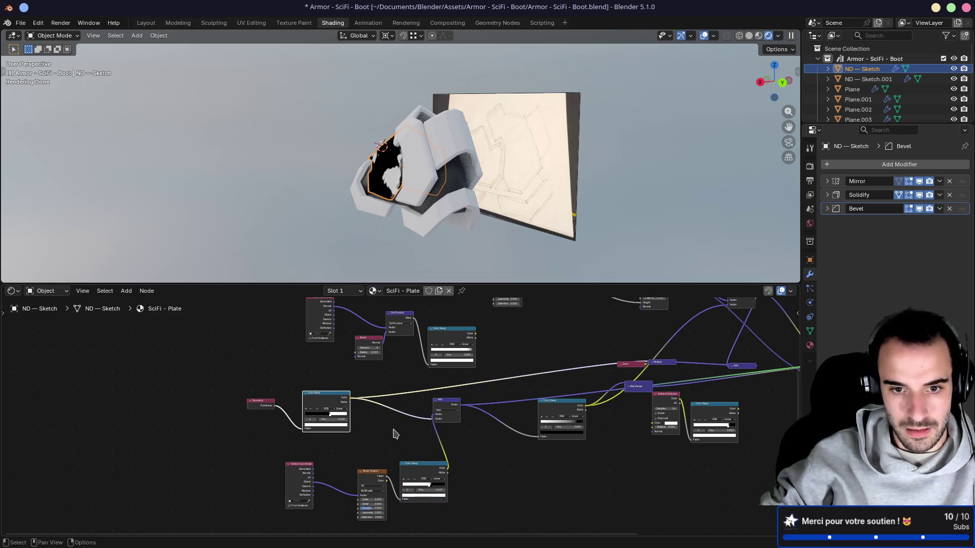
drag(445, 401, 399, 409)
drag(404, 465, 404, 465)
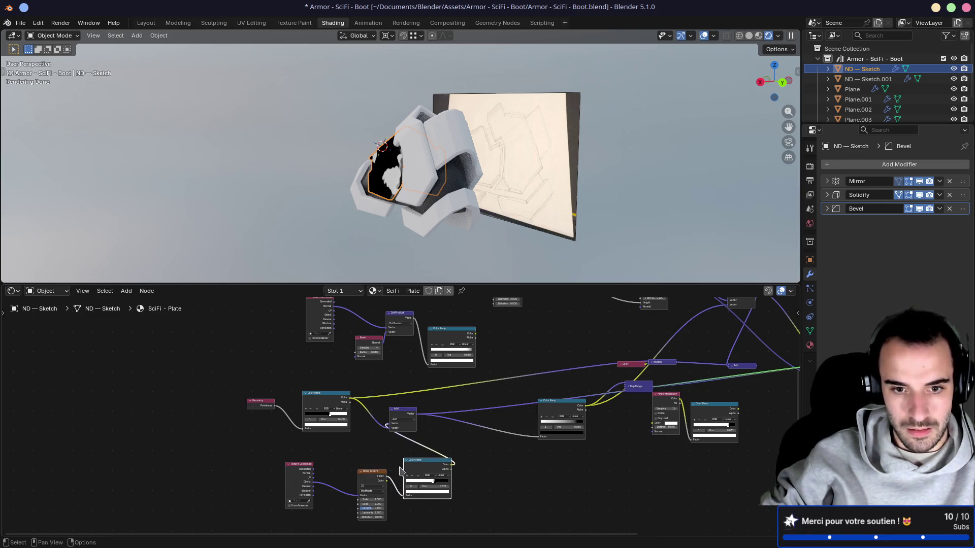
Gather the Texture Coordinate, Noise Texture and Color Ramp nodes, then group all mask nodes with Ctrl+G
drag(235, 440, 462, 524)
mouse_move(423, 463)
mouse_down()
mouse_move(331, 446)
mouse_move(340, 441)
mouse_up()
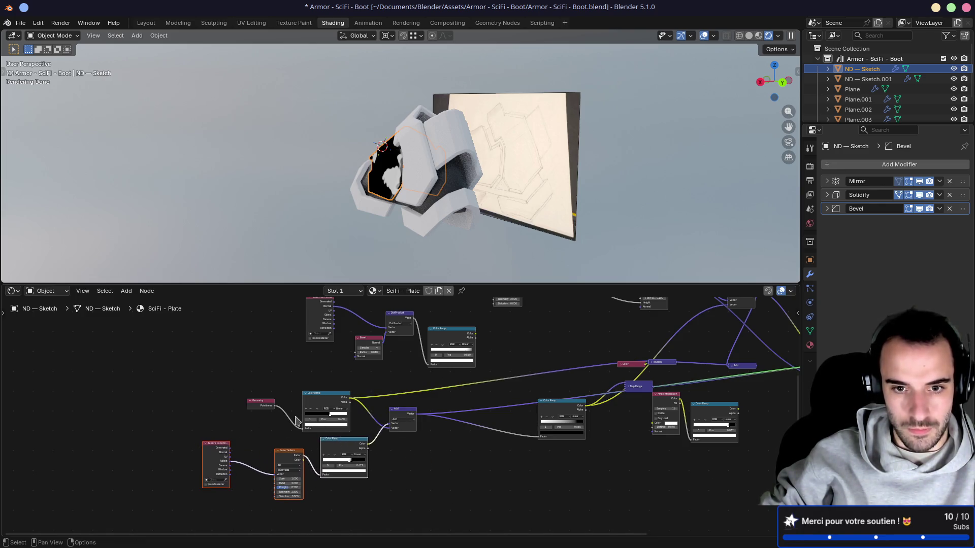
mouse_move(188, 379)
mouse_down()
mouse_move(280, 462)
mouse_move(428, 513)
mouse_up()
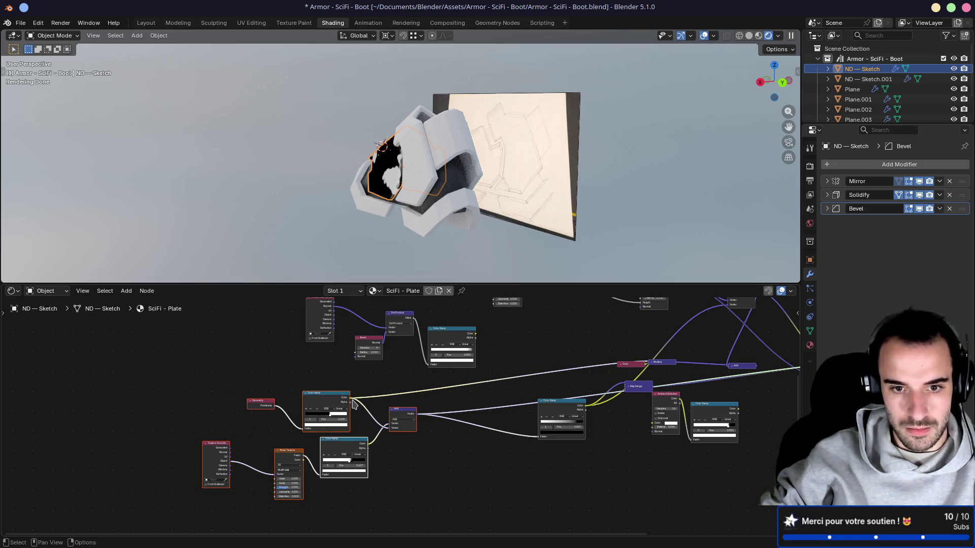
key(ctrl+g)
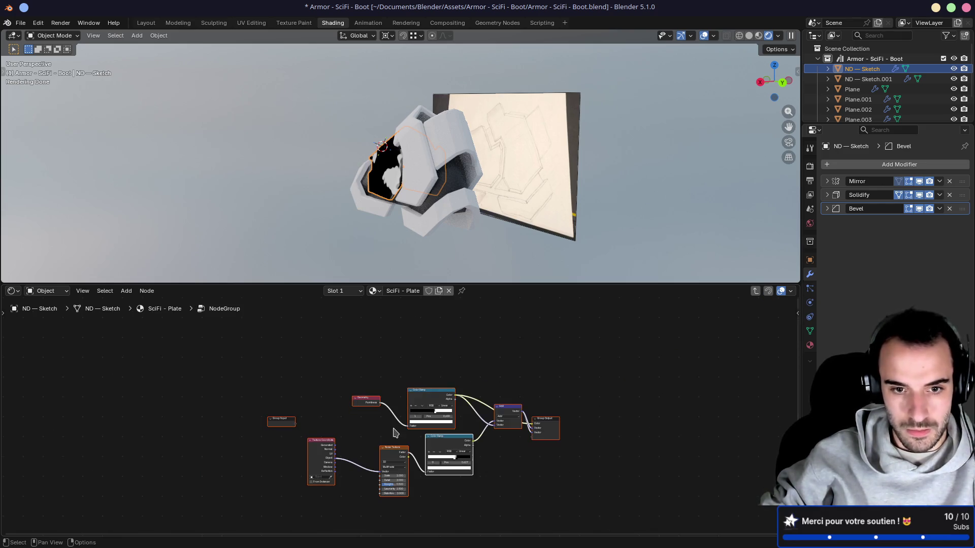
Look over the group's inner nodes, then step out to the material tree and back in
scroll(384, 410, up, 3)
scroll(551, 392, up, 3)
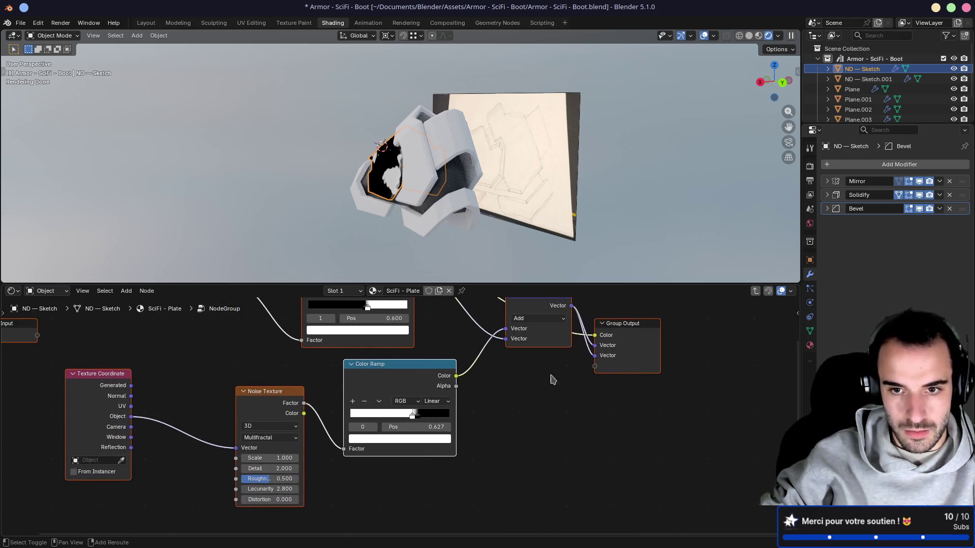
scroll(553, 391, up, 2)
scroll(562, 393, down, 5)
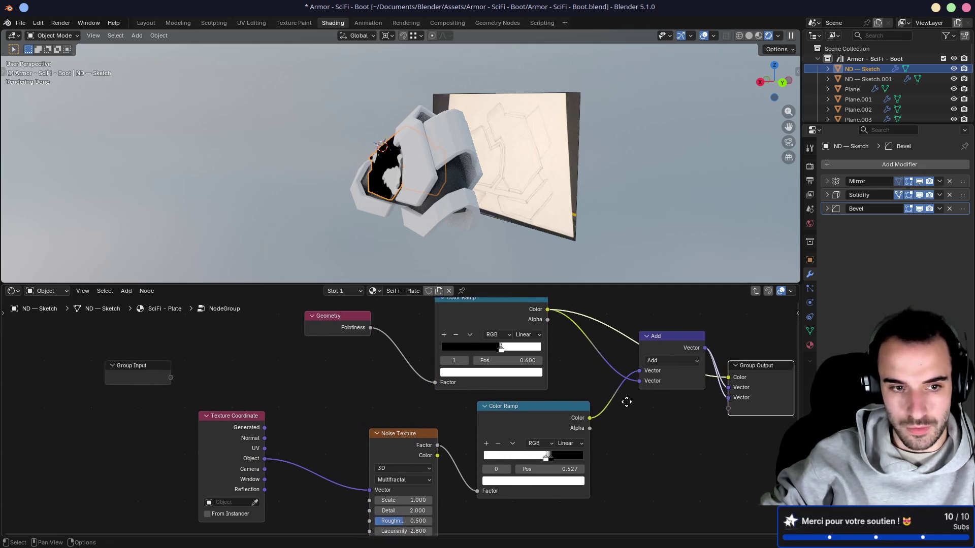
middle_drag(562, 403, 441, 402)
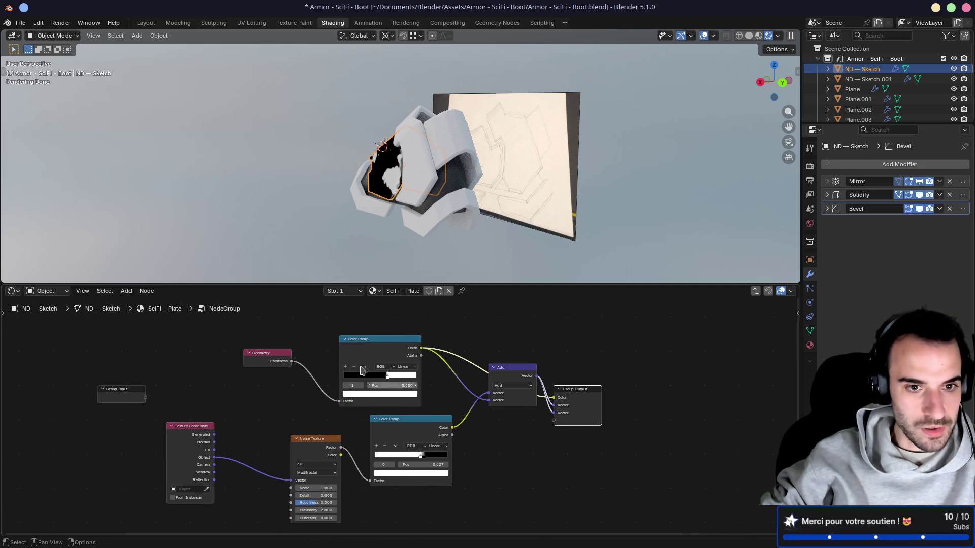
click(160, 312)
scroll(305, 432, down, 2)
scroll(288, 442, up, 5)
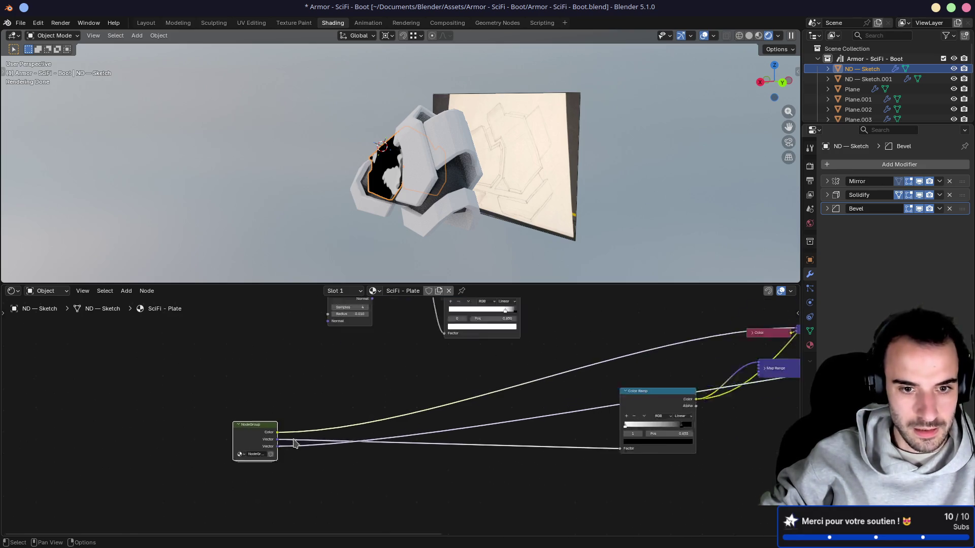
middle_drag(288, 442, 388, 395)
key(Tab)
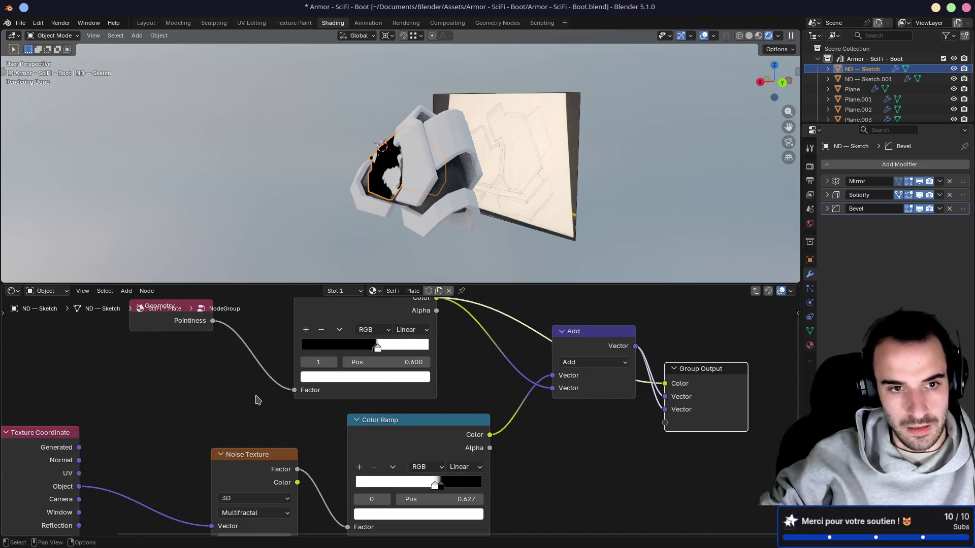
Rearrange the Group Input, Texture Coordinate and Group Output nodes inside the NodeGroup
scroll(261, 398, down, 4)
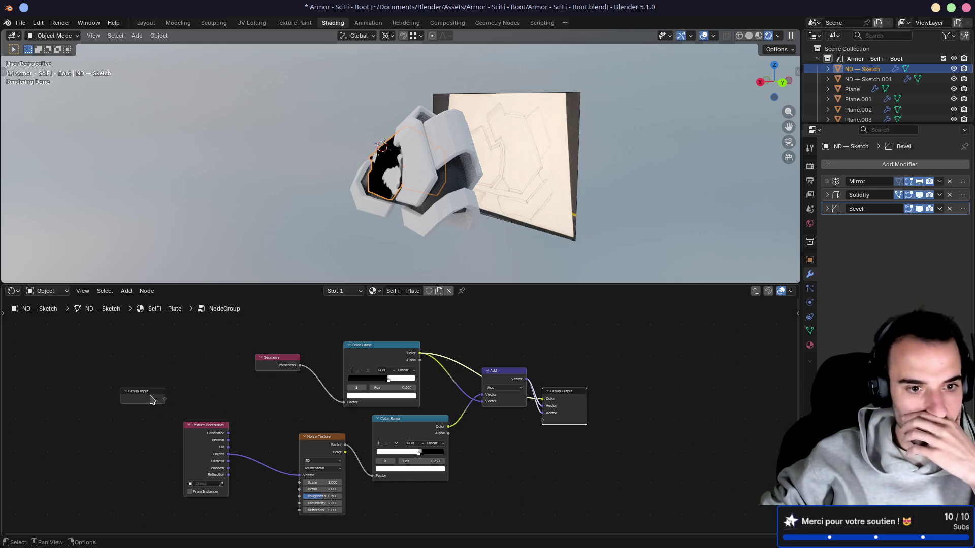
drag(151, 400, 167, 381)
drag(201, 435, 245, 432)
click(569, 392)
drag(568, 392, 589, 373)
right_click(584, 379)
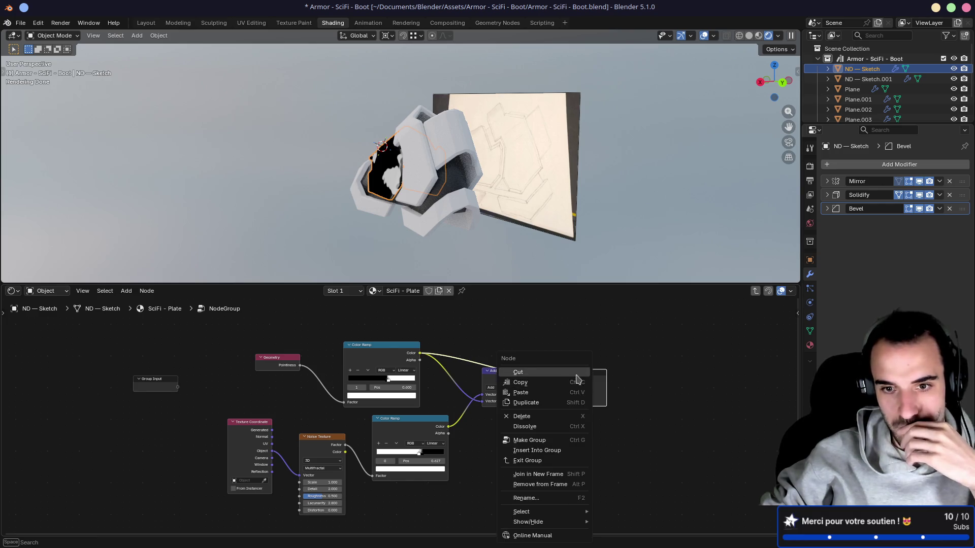
key(Escape)
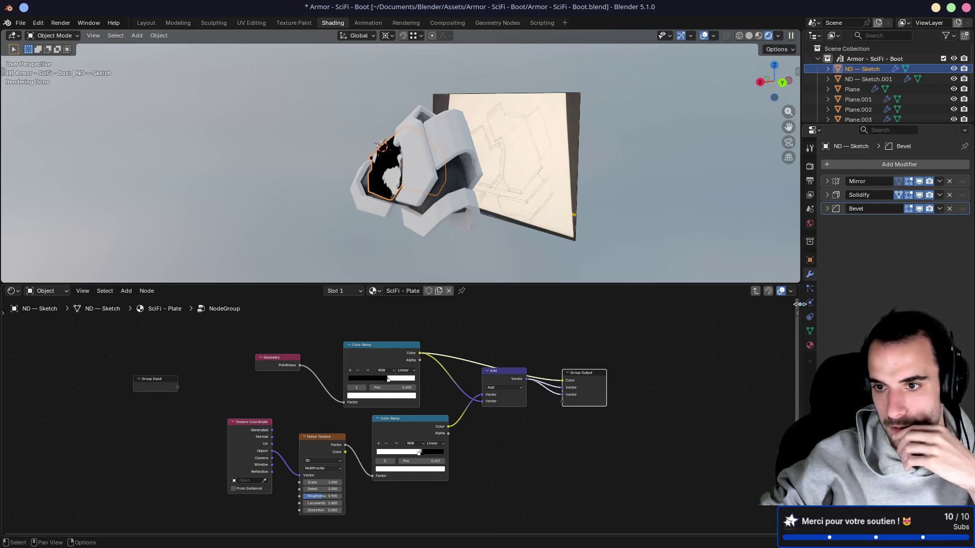
click(765, 323)
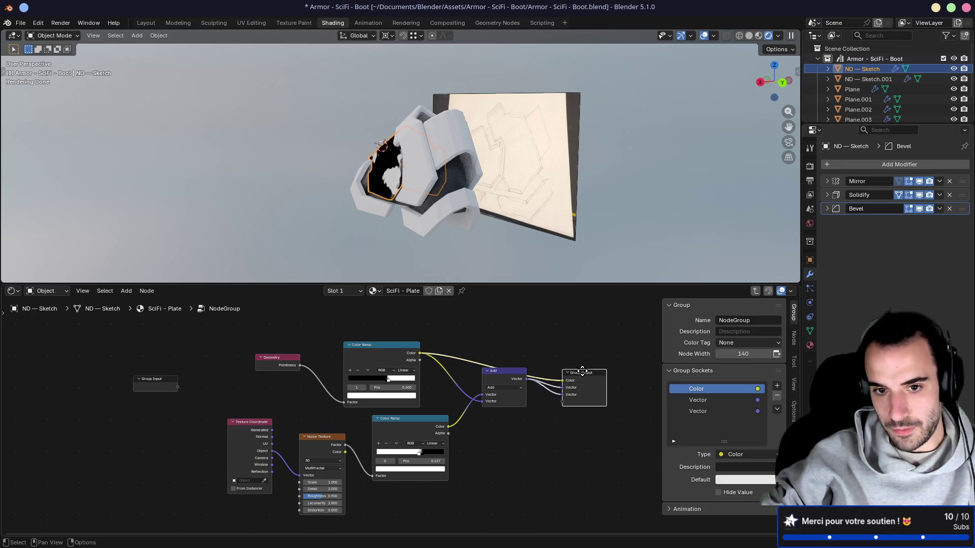
Link the top Color Ramp to a (Viewer) output and remove the group's Color socket
drag(578, 374, 580, 341)
ctrl+shift+click(421, 354)
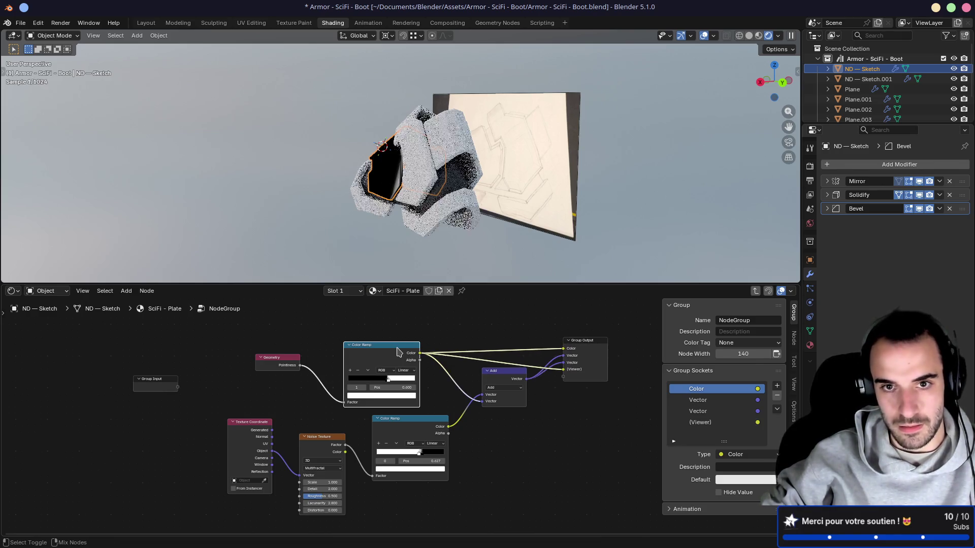
mouse_move(417, 239)
middle_down()
mouse_move(386, 218)
mouse_move(499, 212)
mouse_move(454, 214)
middle_up()
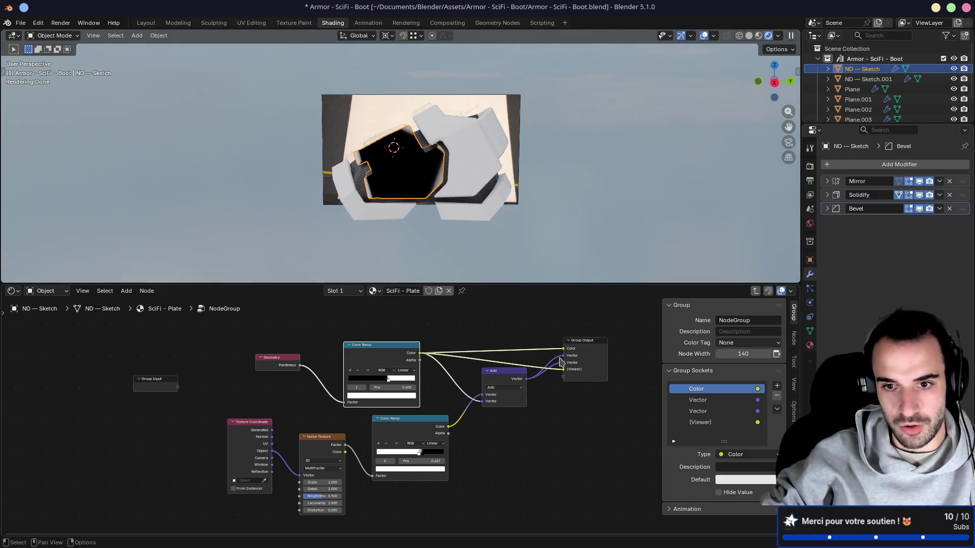
drag(565, 354, 510, 341)
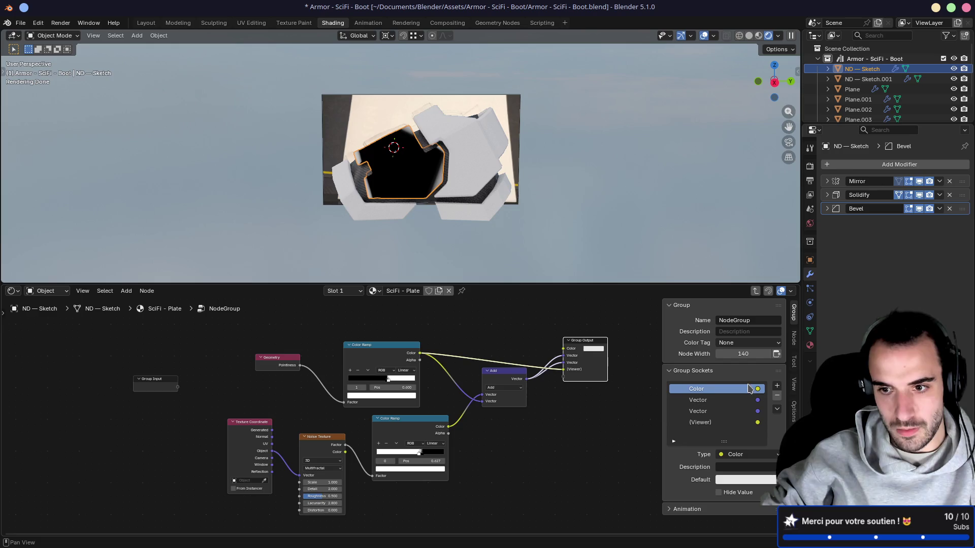
click(778, 397)
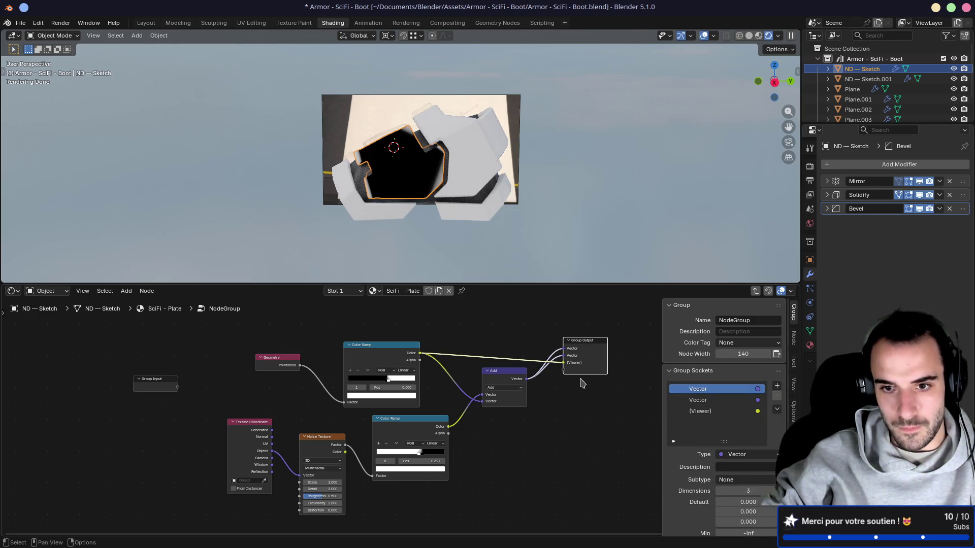
mouse_move(565, 363)
mouse_down()
mouse_move(503, 354)
mouse_move(512, 362)
mouse_up()
Remove the (Viewer) and second Vector output sockets, tidying the Group Output and Add nodes
ctrl+shift+click(391, 355)
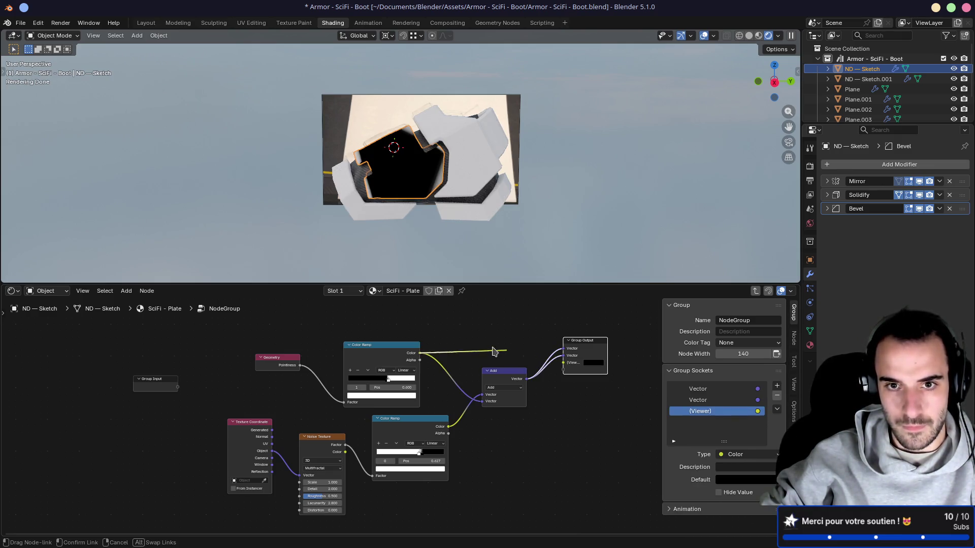
click(779, 398)
drag(584, 349, 591, 365)
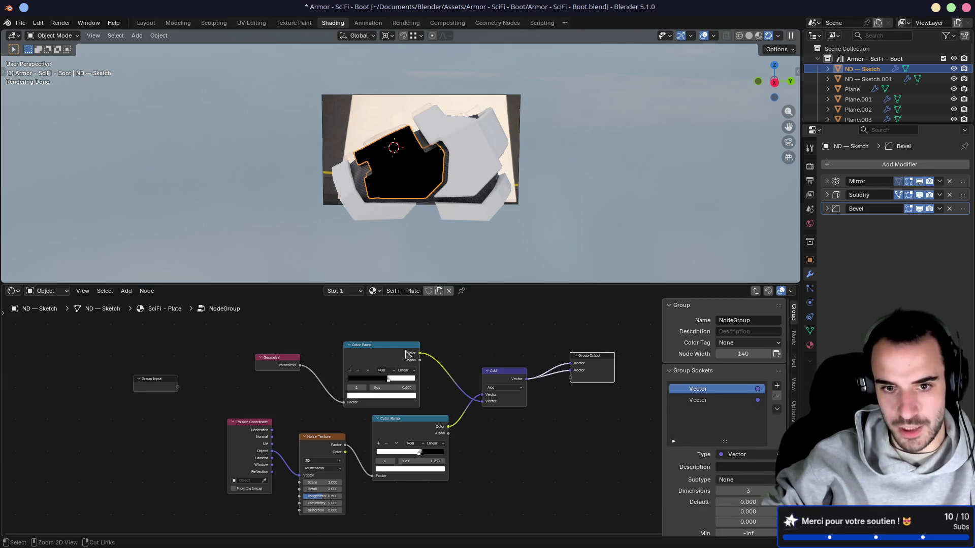
ctrl+shift+click(386, 353)
mouse_move(553, 239)
middle_down()
mouse_move(562, 226)
mouse_move(455, 235)
mouse_move(468, 228)
middle_up()
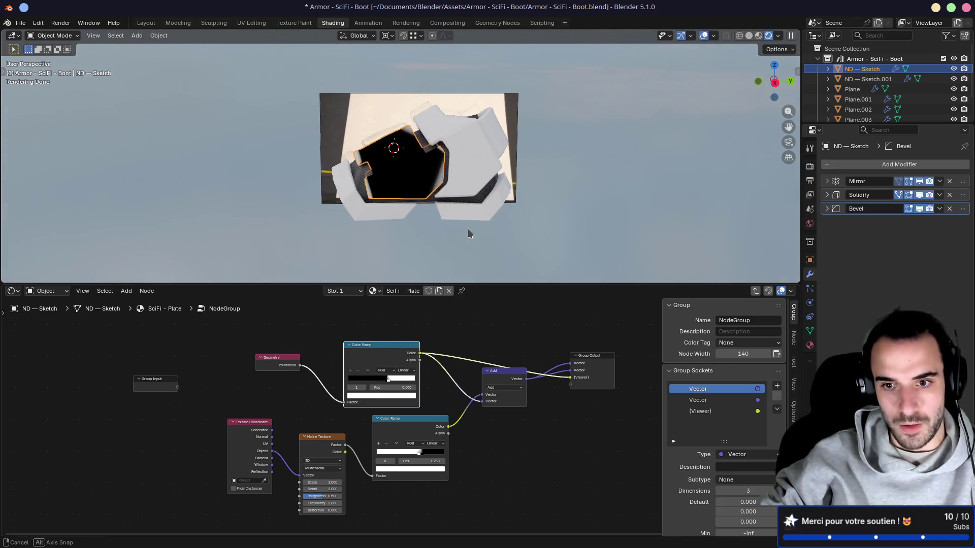
mouse_move(512, 372)
mouse_down()
mouse_move(490, 336)
mouse_move(495, 389)
mouse_move(503, 343)
mouse_up()
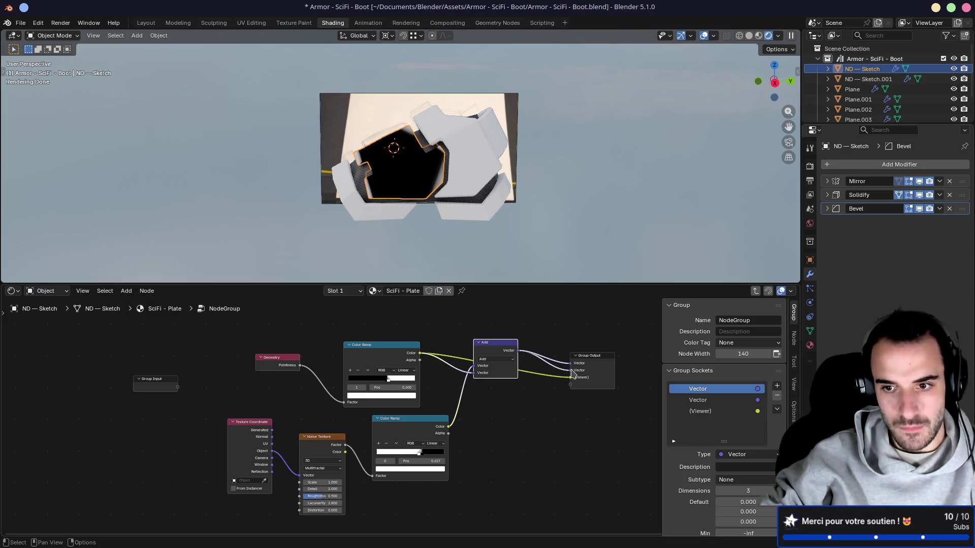
click(697, 400)
click(777, 395)
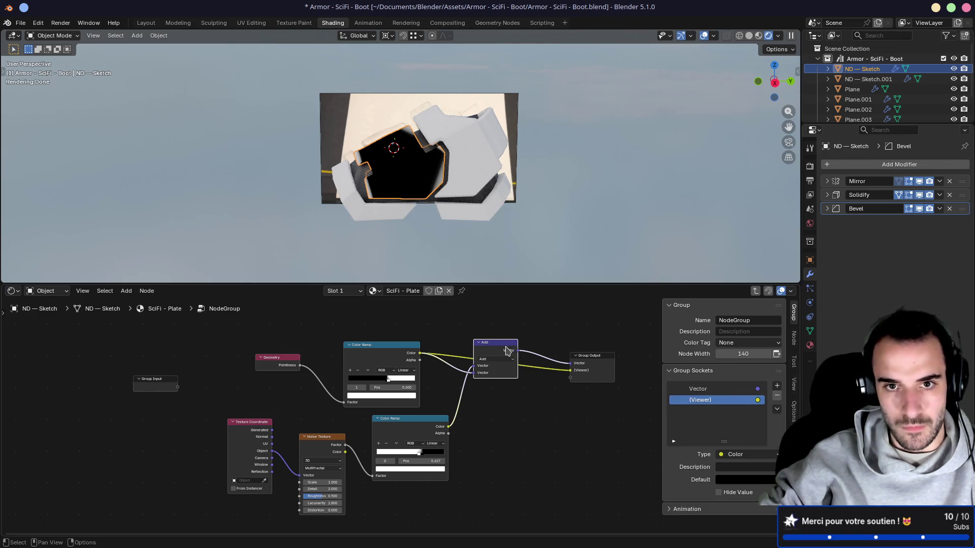
Connect the Add node's output to the (Viewer) socket
ctrl+shift+click(496, 351)
mouse_move(472, 230)
middle_down()
mouse_move(559, 241)
mouse_move(421, 205)
mouse_move(498, 218)
middle_up()
scroll(421, 205, up, 4)
Save the file and return to the SciFi - Plate material tree
key(ctrl+s)
drag(502, 346, 511, 359)
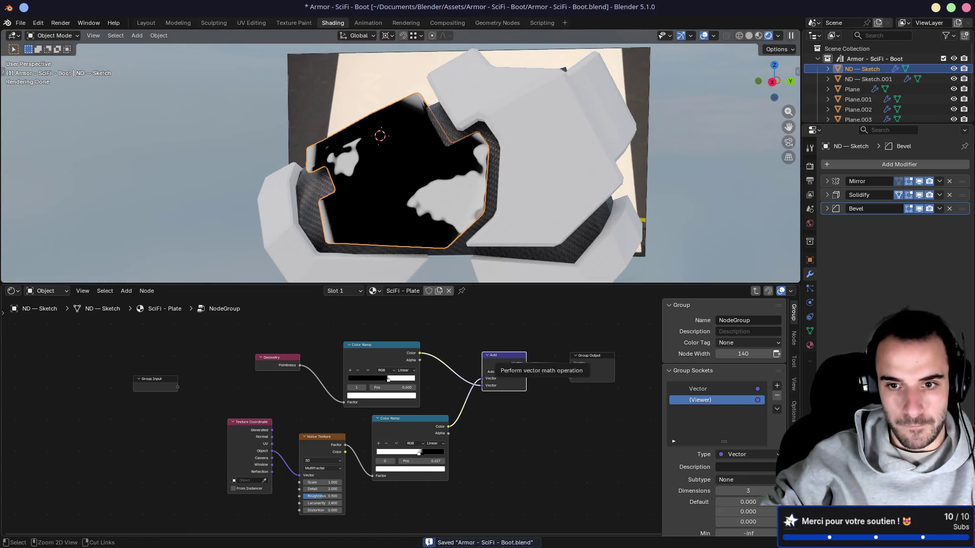
key(ctrl+s)
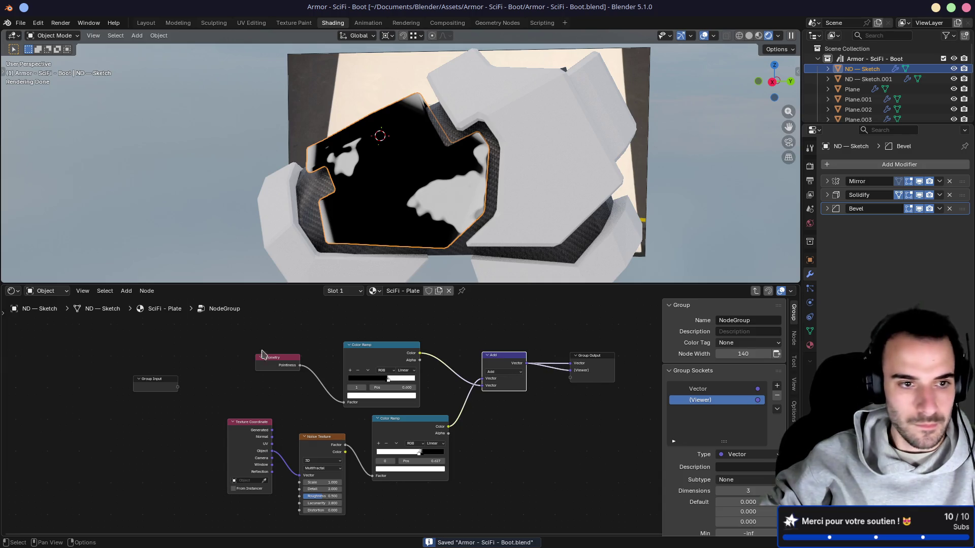
click(165, 308)
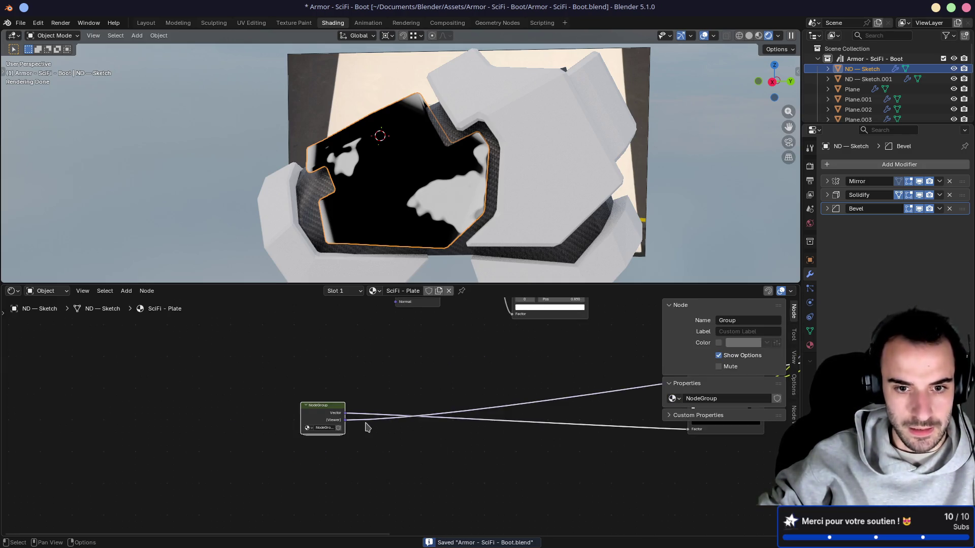
Move the NodeGroup node further right and select the Principled BSDF node
scroll(401, 406, down, 3)
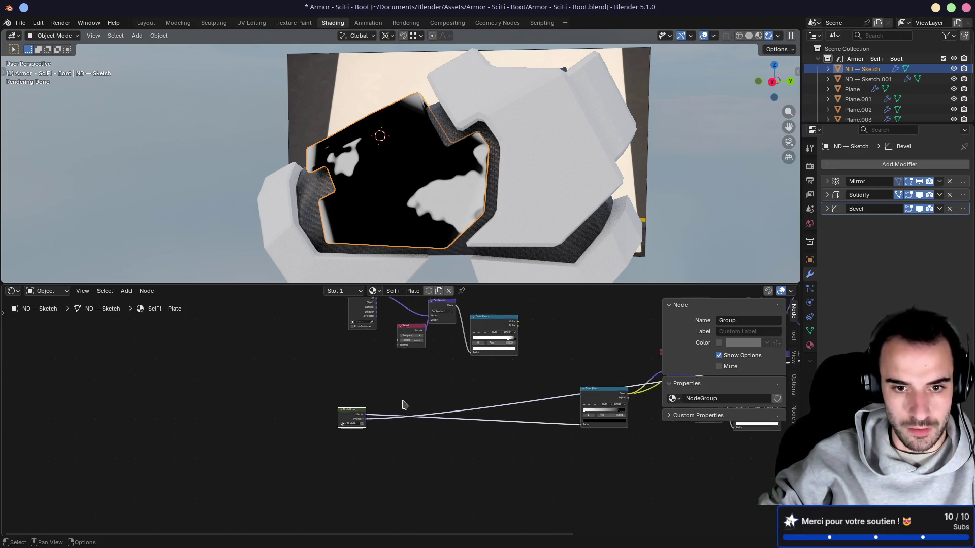
middle_drag(397, 404, 336, 396)
mouse_move(302, 406)
mouse_down()
mouse_move(374, 394)
mouse_move(305, 401)
mouse_move(401, 405)
mouse_up()
middle_drag(463, 382, 162, 406)
click(492, 386)
Orbit around the orange plate with dark patches, then nudge the NodeGroup node down-right
mouse_move(508, 167)
middle_down()
mouse_move(506, 220)
mouse_move(419, 200)
middle_up()
scroll(419, 199, up, 6)
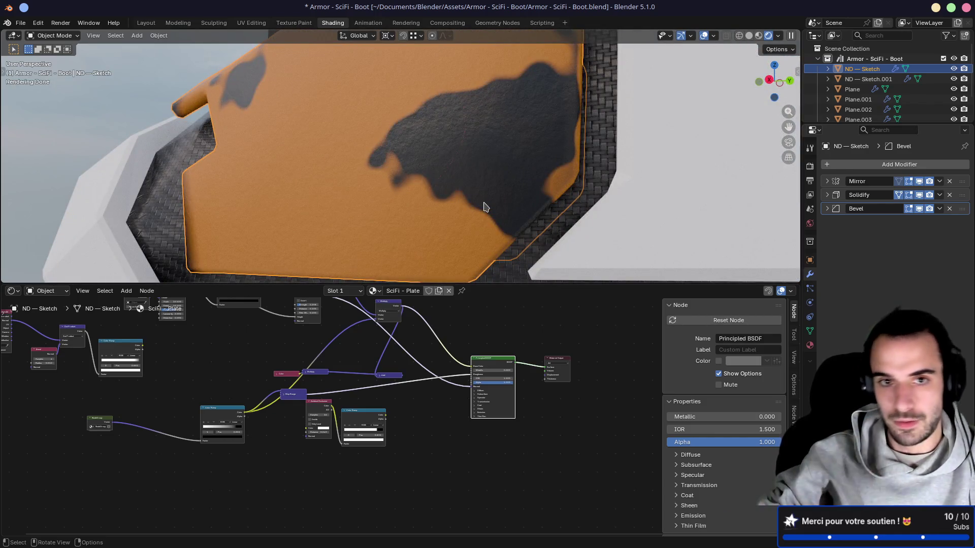
mouse_move(391, 163)
middle_down()
mouse_move(472, 170)
mouse_move(502, 160)
mouse_move(468, 161)
mouse_move(487, 163)
middle_up()
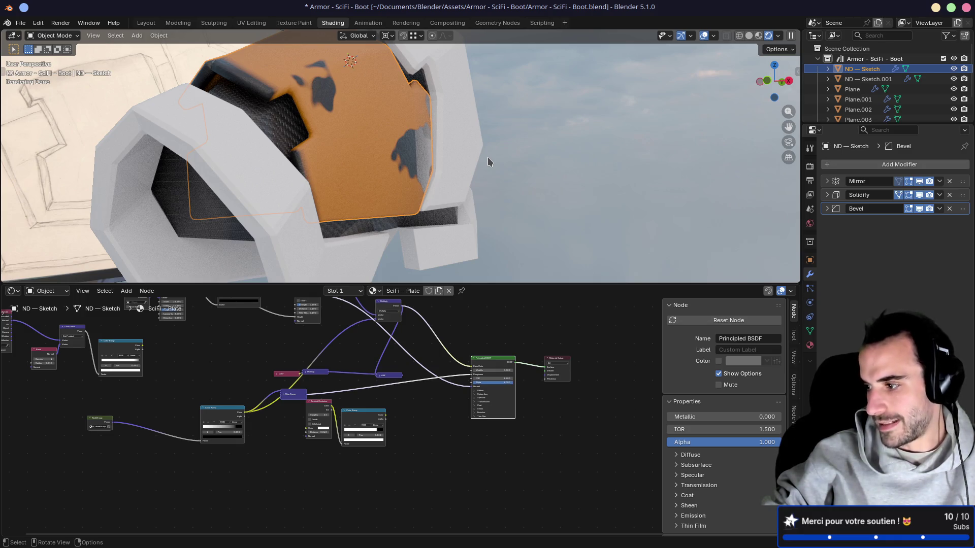
middle_drag(490, 157, 386, 244)
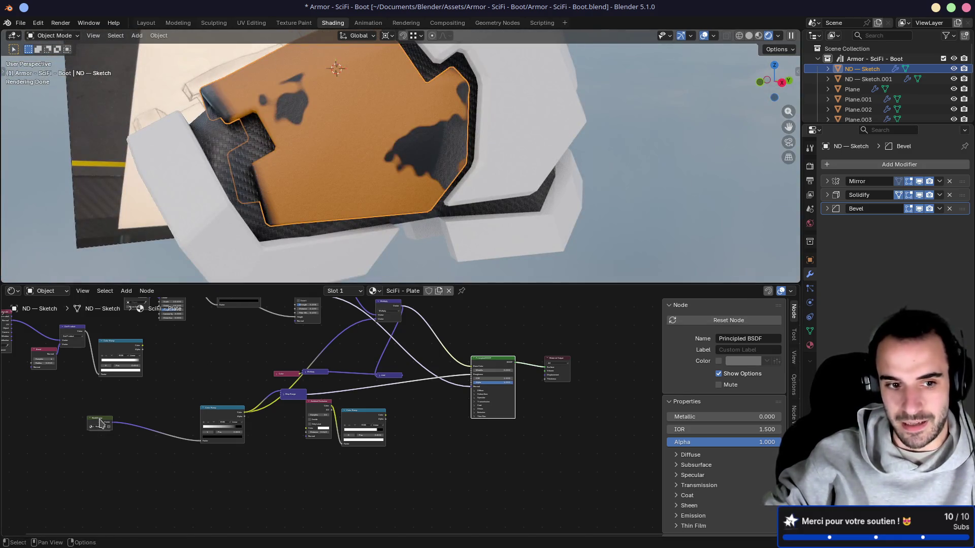
drag(101, 423, 120, 443)
mouse_move(174, 403)
middle_down()
mouse_move(289, 396)
mouse_move(349, 459)
middle_up()
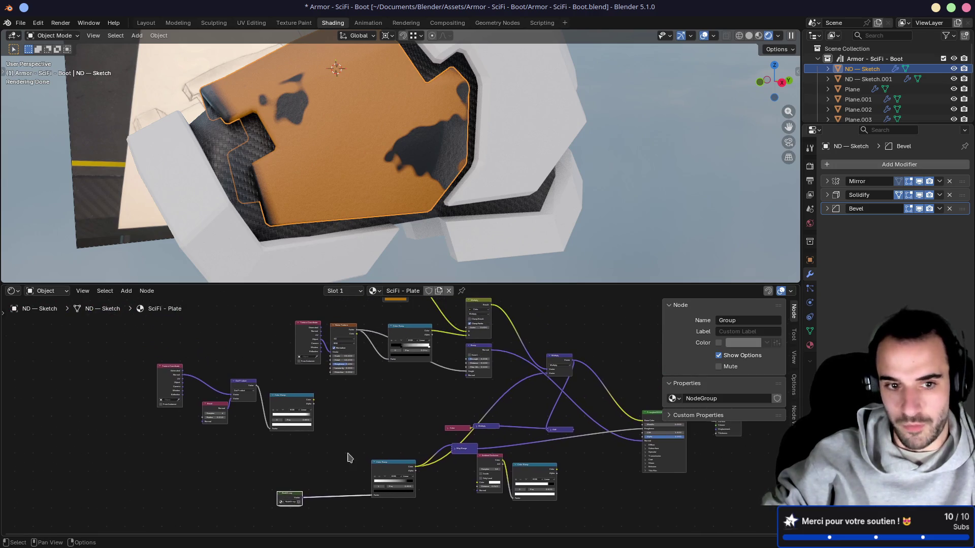
Move the Texture Coordinate, Bevel, Dot Product and Color Ramp nodes further left
mouse_move(121, 344)
mouse_down()
mouse_move(247, 453)
mouse_move(205, 432)
mouse_move(314, 460)
mouse_up()
key(g)
click(94, 419)
Save the file and preview the noise Color Ramp.004 output on the plate
scroll(289, 446, up, 3)
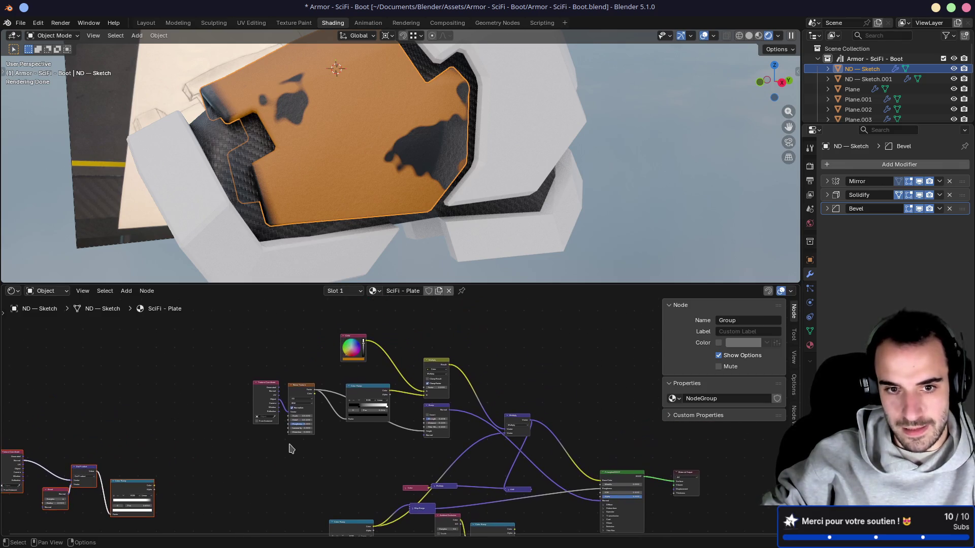
scroll(351, 435, up, 1)
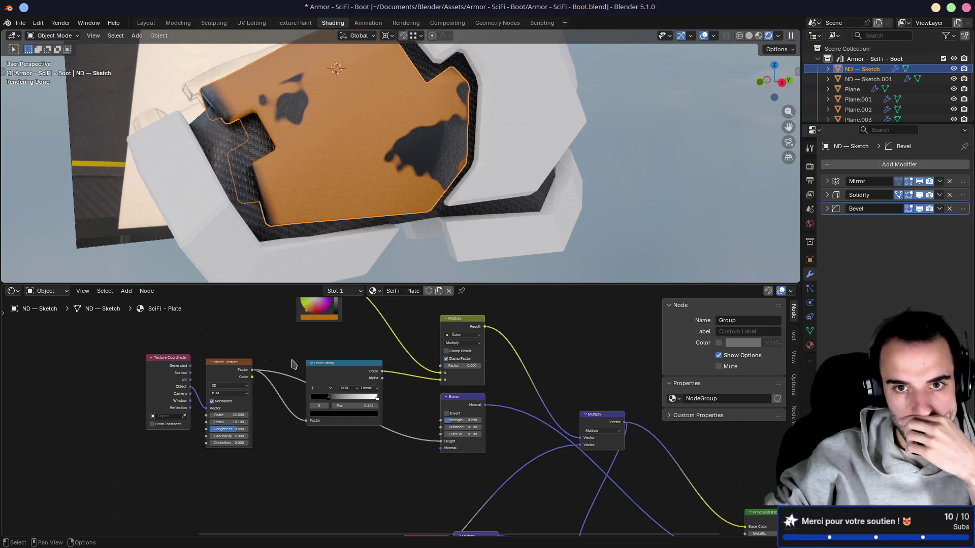
mouse_move(107, 418)
middle_down()
mouse_move(242, 339)
mouse_move(352, 352)
mouse_move(466, 318)
mouse_move(217, 439)
mouse_move(166, 422)
middle_up()
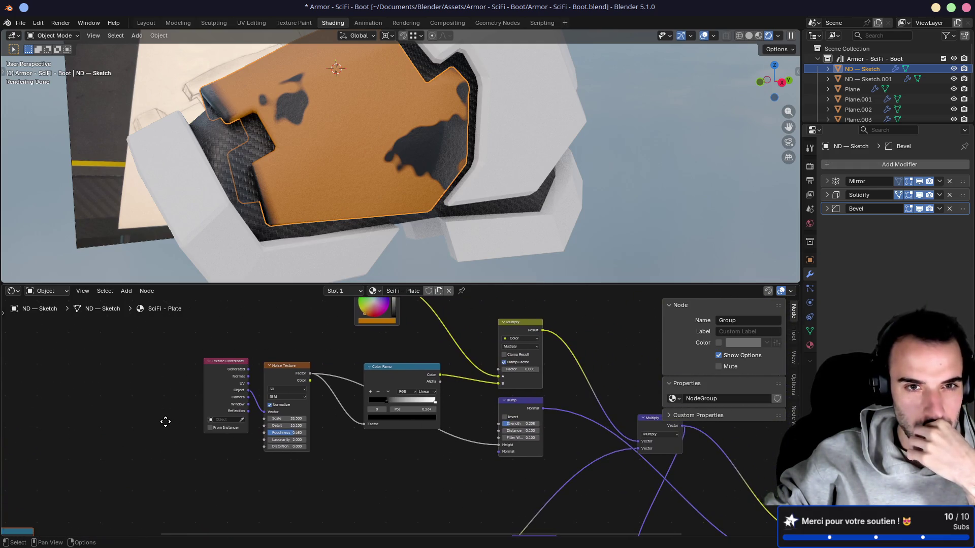
click(401, 369)
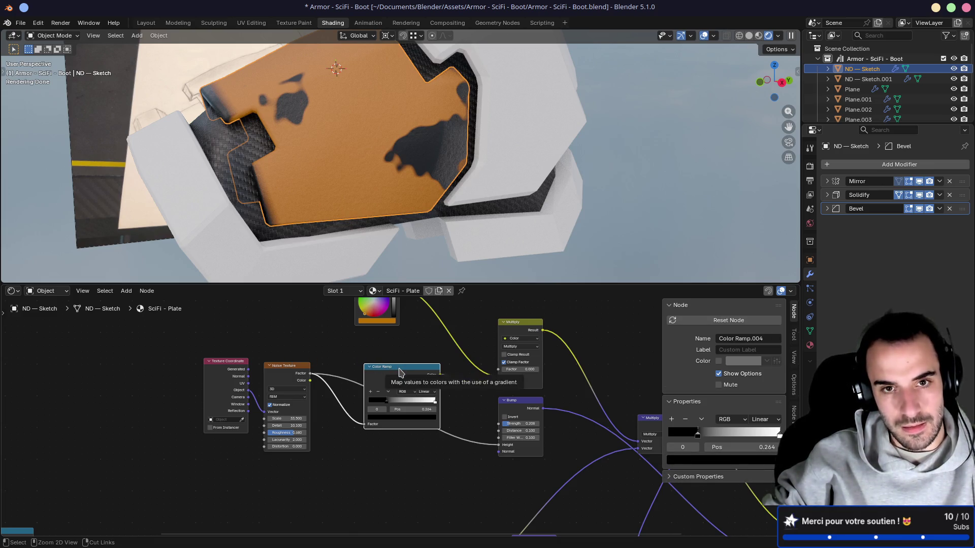
key(ctrl+s)
ctrl+shift+click(401, 373)
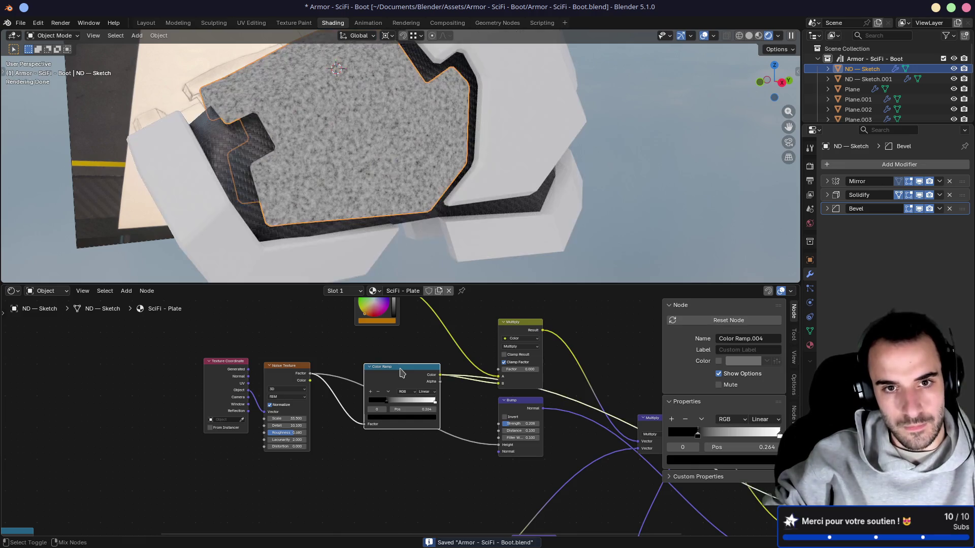
Preview the Multiply mix and Bump node outputs on the plate
ctrl+shift+click(523, 325)
scroll(487, 362, down, 2)
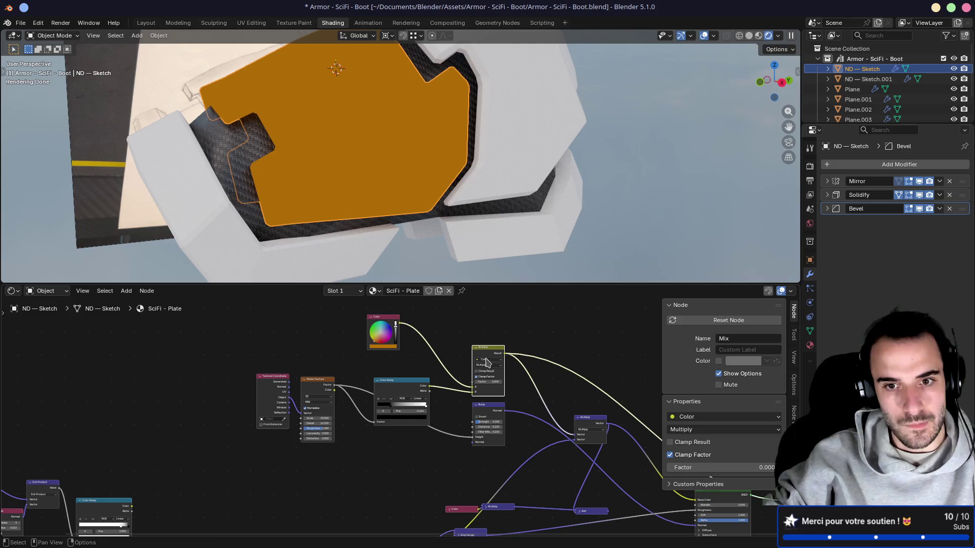
ctrl+shift+click(490, 407)
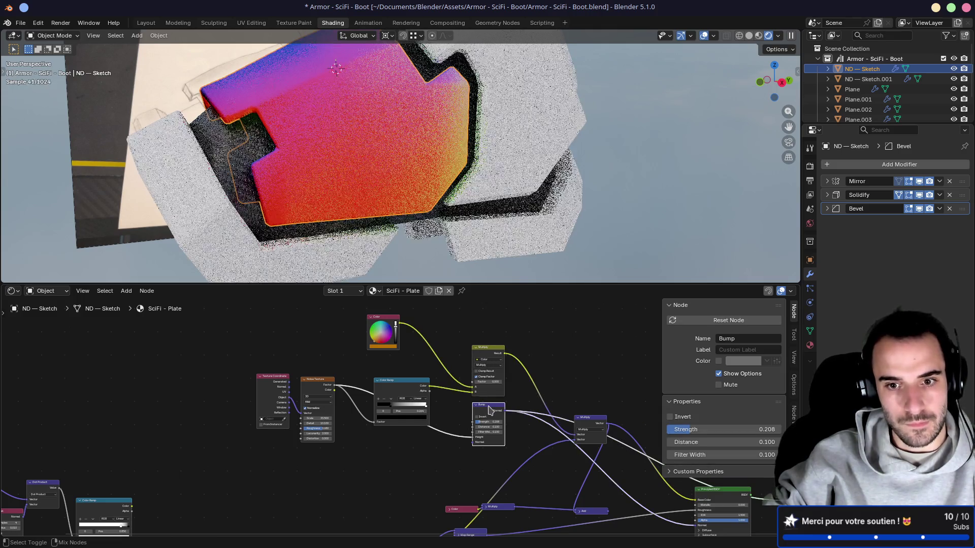
ctrl+shift+click(477, 353)
scroll(388, 338, up, 3)
Lighten the Color node's base colour from orange to nearly white
middle_drag(390, 319, 391, 408)
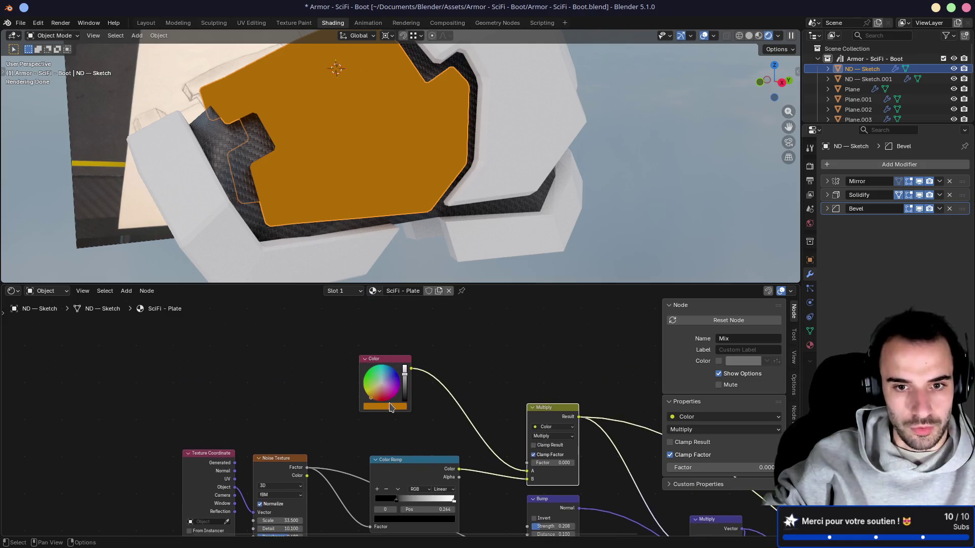
scroll(390, 408, up, 1)
drag(405, 374, 405, 358)
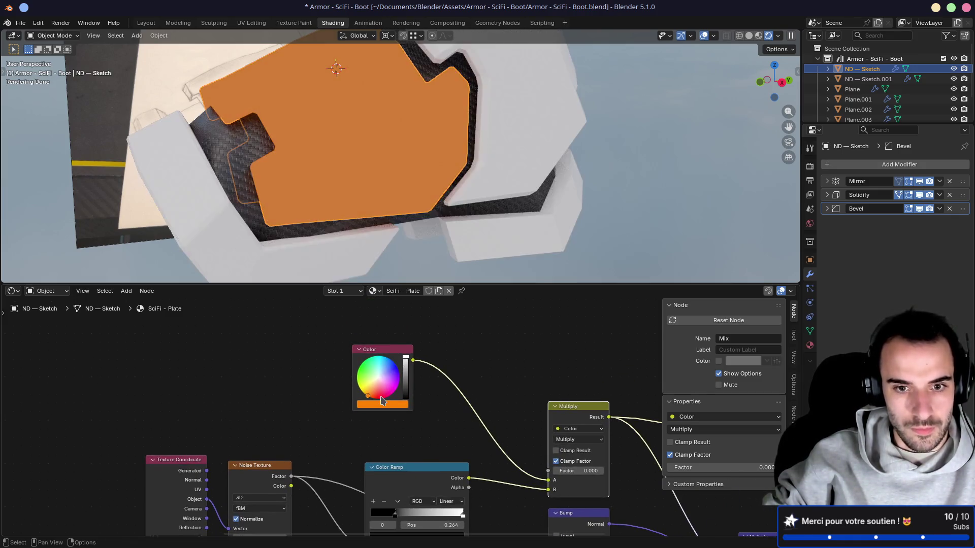
drag(383, 401, 378, 377)
scroll(465, 416, down, 2)
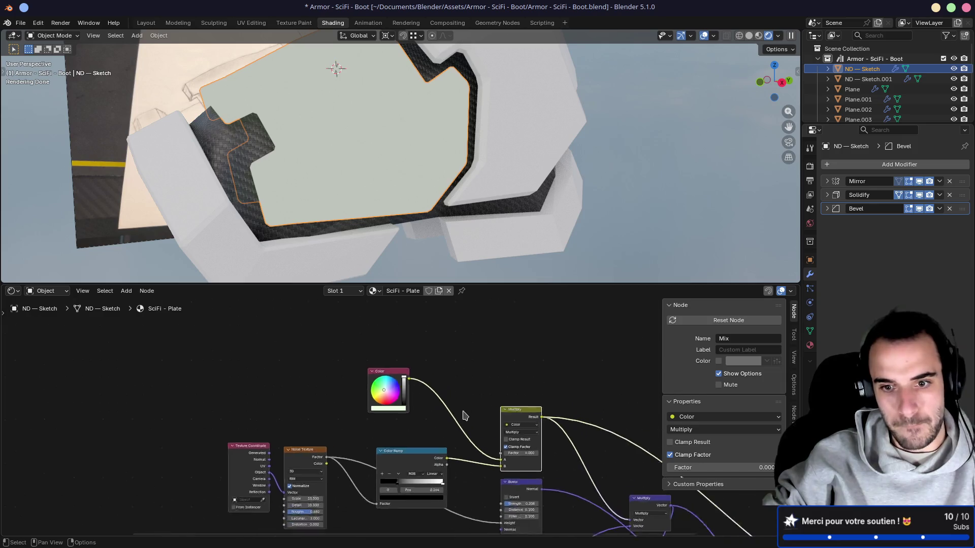
scroll(464, 415, down, 2)
Preview the full Principled BSDF shading and view the pale plate frontally
middle_drag(507, 508, 391, 396)
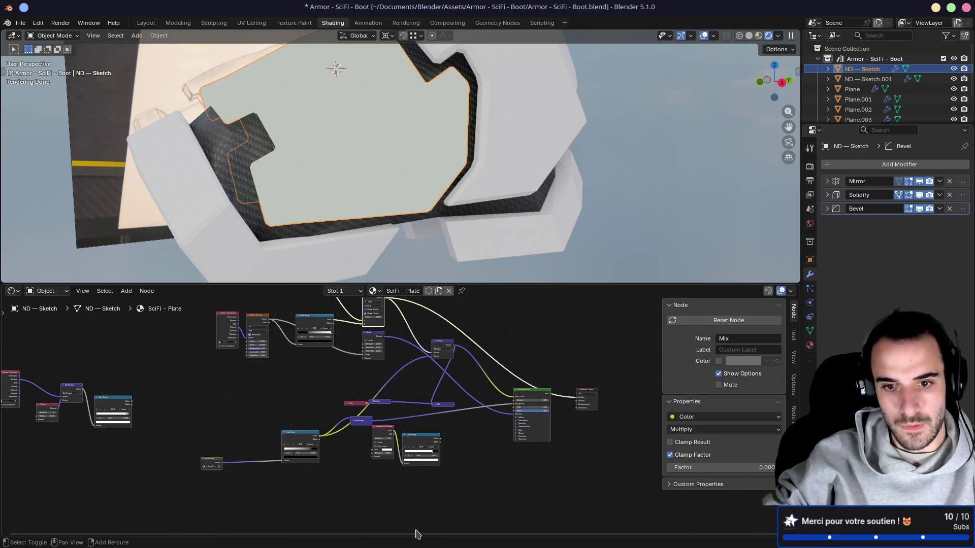
ctrl+shift+click(523, 394)
mouse_move(347, 174)
middle_down()
mouse_move(403, 169)
mouse_move(336, 162)
mouse_move(342, 147)
mouse_move(385, 179)
mouse_move(272, 179)
mouse_move(354, 178)
mouse_move(469, 215)
mouse_move(481, 229)
mouse_move(460, 264)
middle_up()
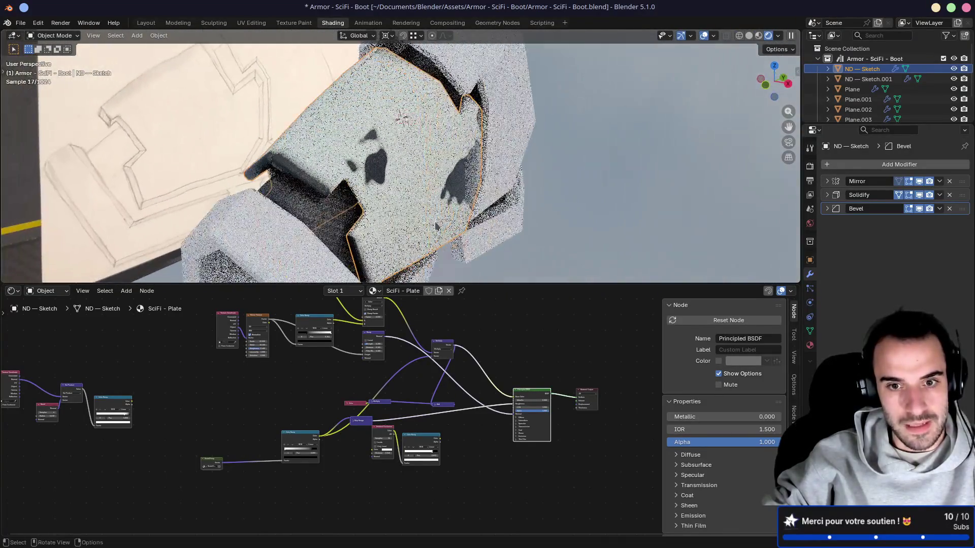
middle_drag(381, 202, 407, 234)
scroll(406, 337, up, 3)
mouse_move(406, 337)
middle_down()
mouse_move(360, 425)
mouse_move(374, 435)
mouse_move(383, 396)
mouse_move(343, 373)
middle_up()
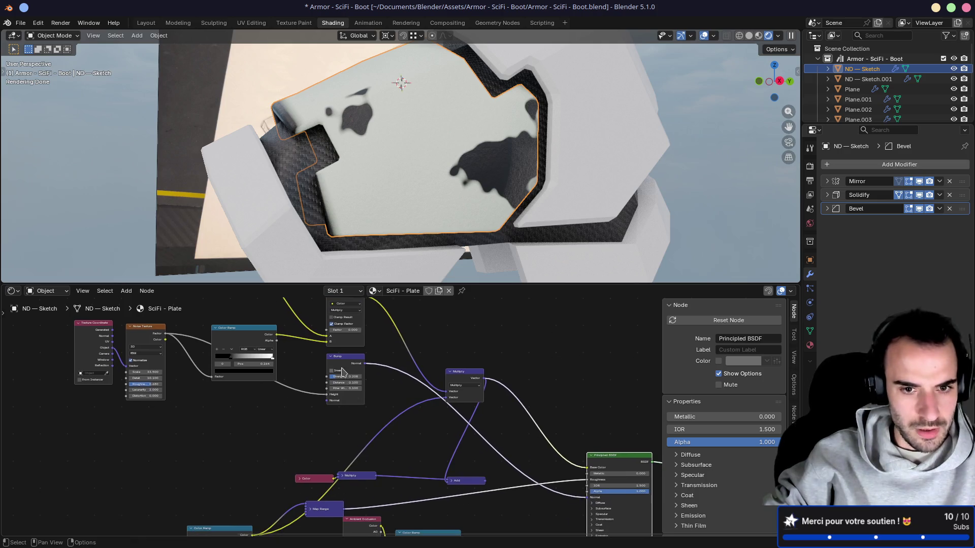
Expand the collapsed Color and vector Multiply nodes and move them upward
click(301, 481)
drag(302, 480, 243, 421)
click(344, 480)
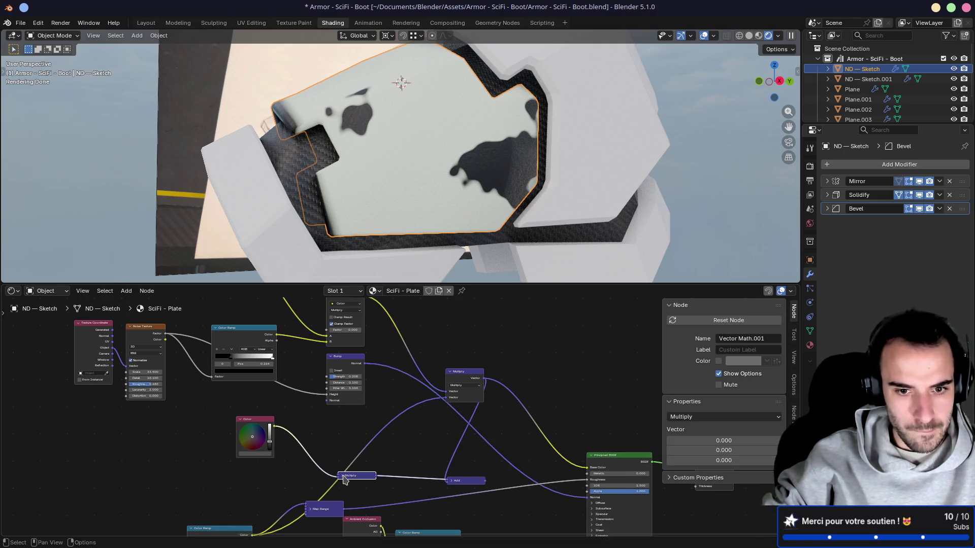
click(342, 477)
drag(346, 480, 333, 427)
middle_drag(273, 463, 387, 391)
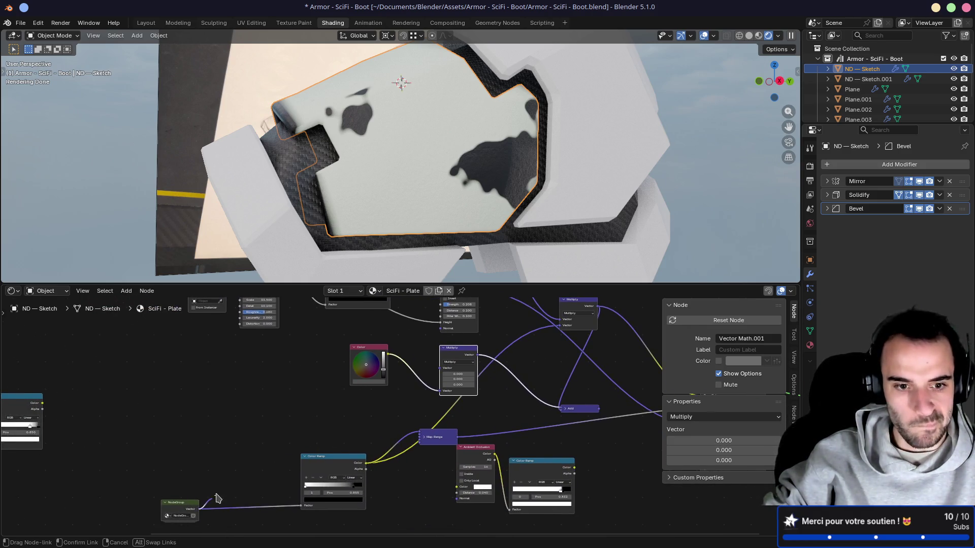
Link NodeGroup Vector to Multiply's second input and Color to its first, then preview
drag(223, 486, 209, 503)
ctrl+shift+click(186, 506)
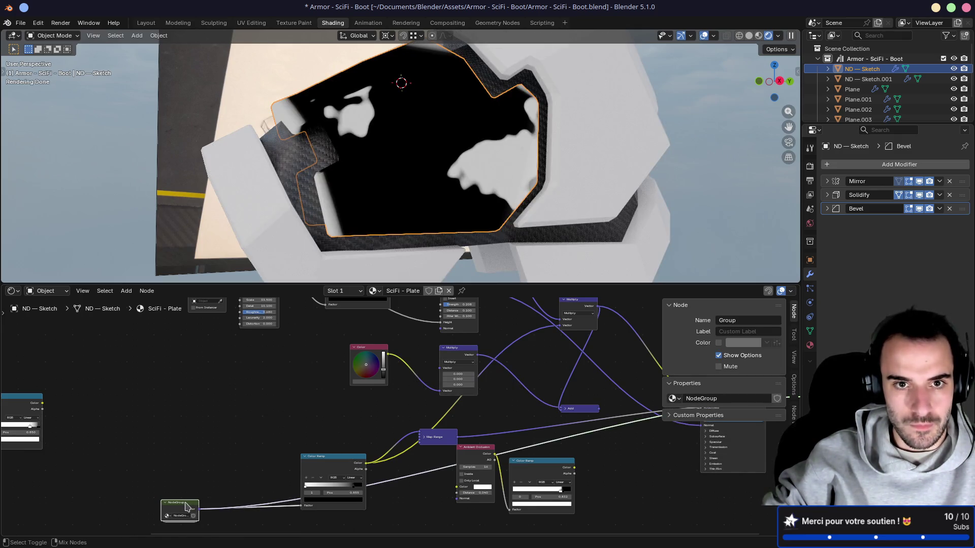
mouse_move(199, 509)
mouse_down()
mouse_move(330, 407)
mouse_move(406, 378)
mouse_move(439, 391)
mouse_up()
drag(387, 354, 440, 369)
ctrl+shift+click(459, 356)
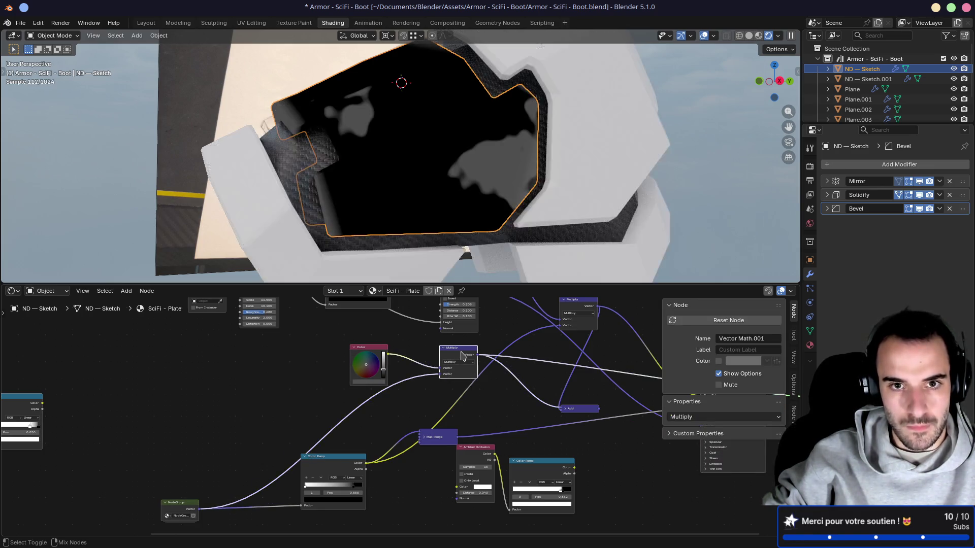
Zoom in on the Color and Multiply nodes and adjust the Color node slightly
middle_drag(496, 343, 351, 357)
scroll(290, 369, up, 2)
middle_drag(290, 369, 341, 389)
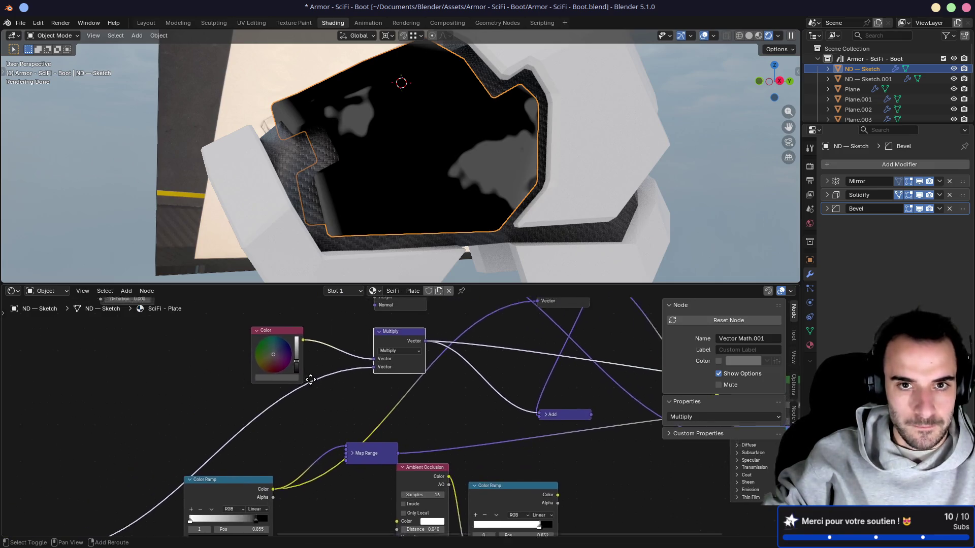
scroll(341, 388, up, 1)
scroll(341, 389, up, 3)
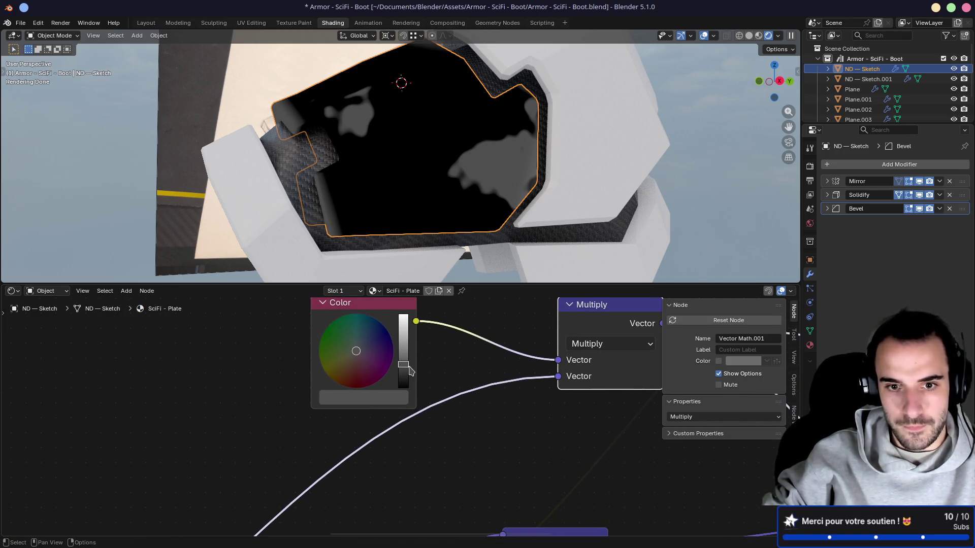
mouse_move(410, 371)
mouse_down()
mouse_move(384, 372)
mouse_move(376, 353)
mouse_move(376, 365)
mouse_move(333, 348)
mouse_up()
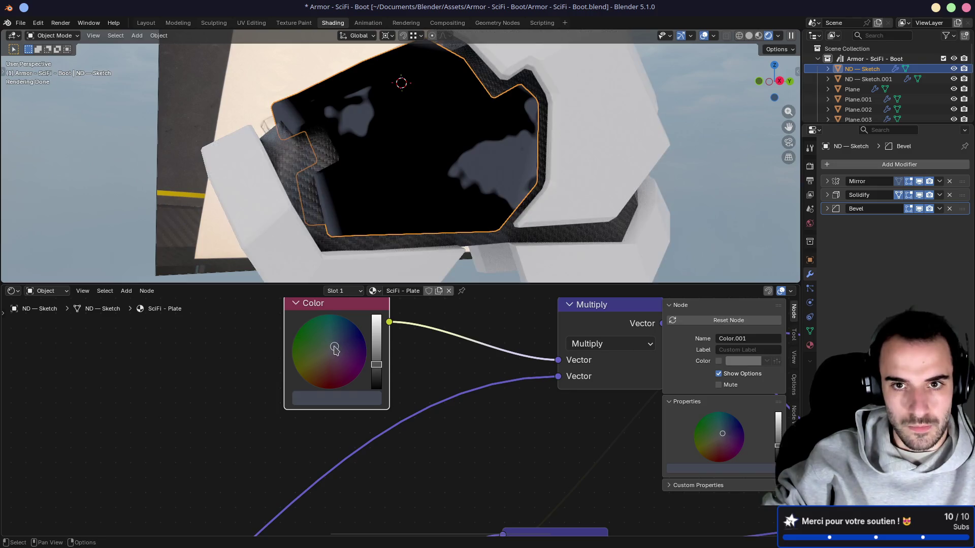
scroll(364, 384, down, 3)
scroll(364, 384, down, 2)
Move the Multiply node down and to the left, out of the way
ctrl+scroll(367, 383, right, 5)
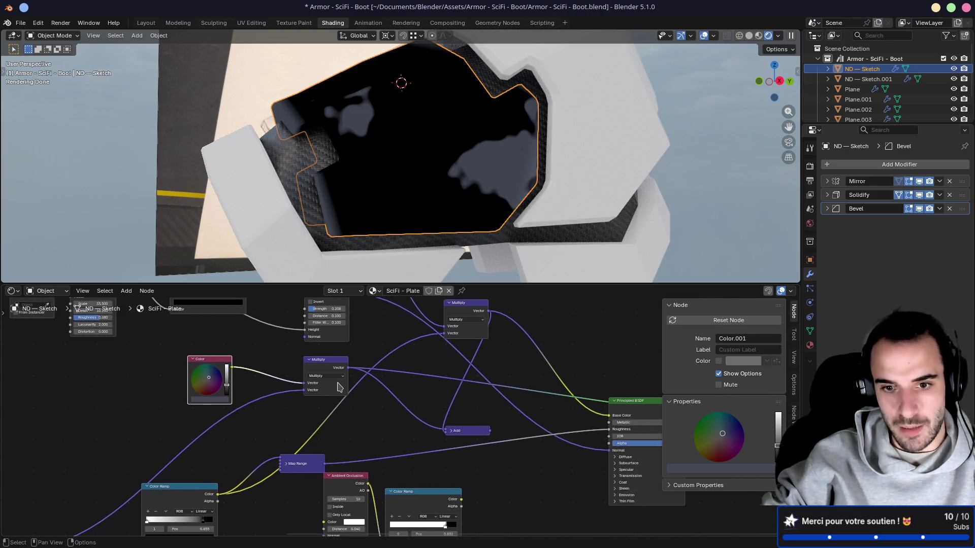
click(395, 413)
drag(398, 415, 383, 360)
drag(269, 350, 257, 365)
shift+scroll(355, 375, up, 3)
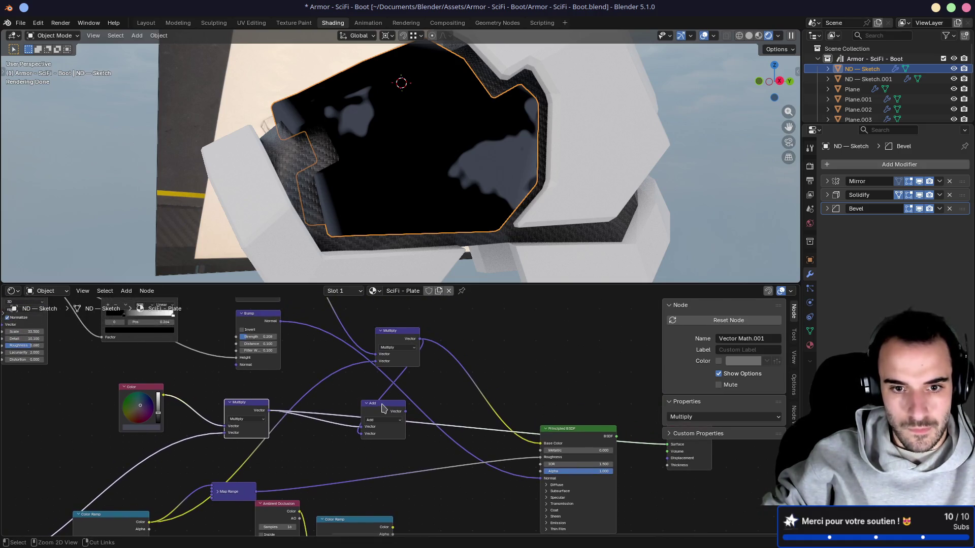
Drop the Multiply node beside the Bump node and insert the Add node before the Principled BSDF
click(384, 405)
middle_drag(355, 386, 339, 460)
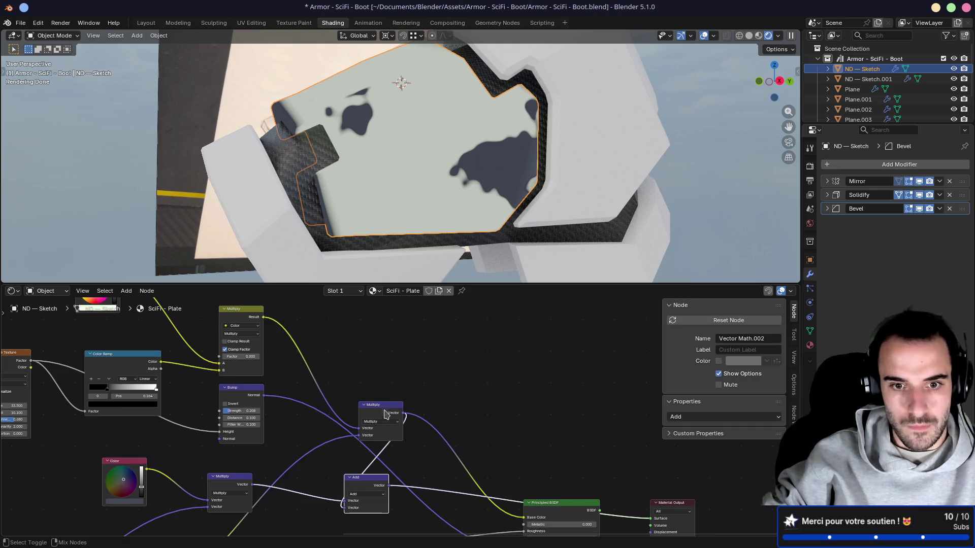
click(390, 409)
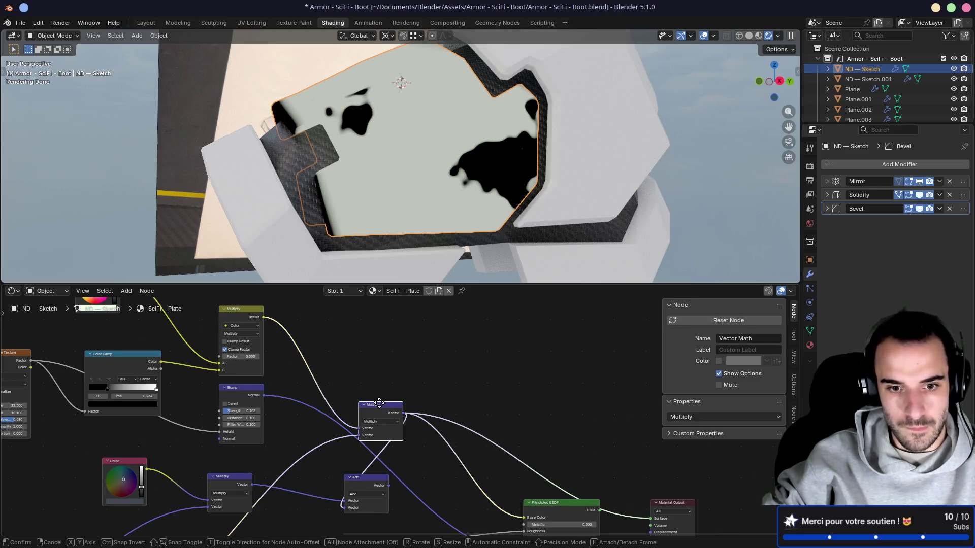
mouse_move(384, 405)
mouse_down()
mouse_move(356, 377)
mouse_move(327, 378)
mouse_move(312, 362)
mouse_up()
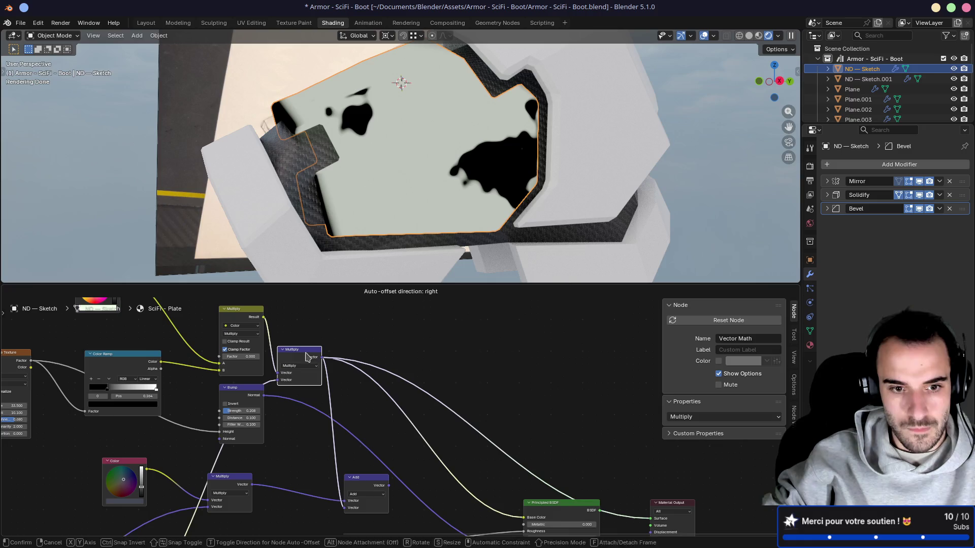
mouse_move(310, 358)
middle_down()
mouse_move(348, 374)
mouse_move(376, 337)
mouse_move(403, 398)
middle_up()
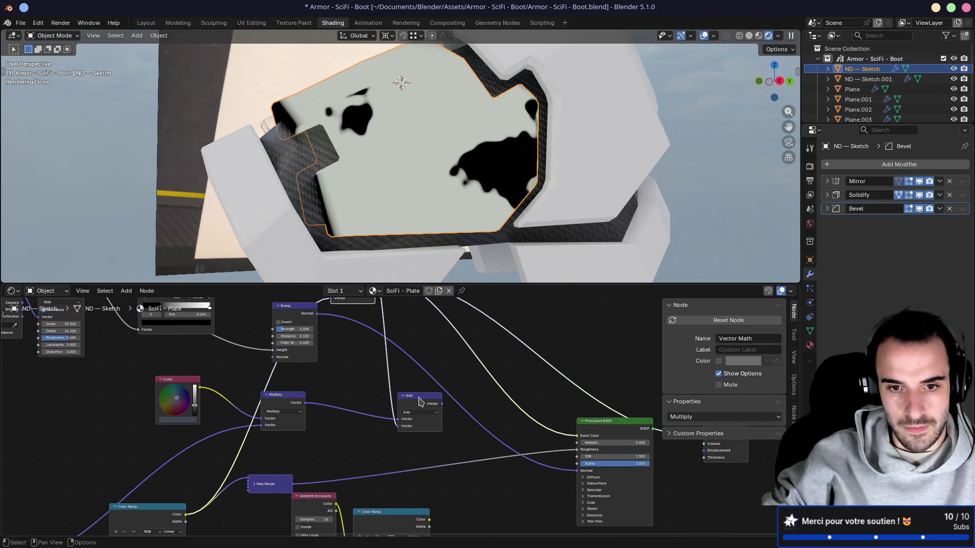
mouse_move(419, 401)
mouse_down()
mouse_move(396, 401)
mouse_move(535, 439)
mouse_move(591, 441)
mouse_up()
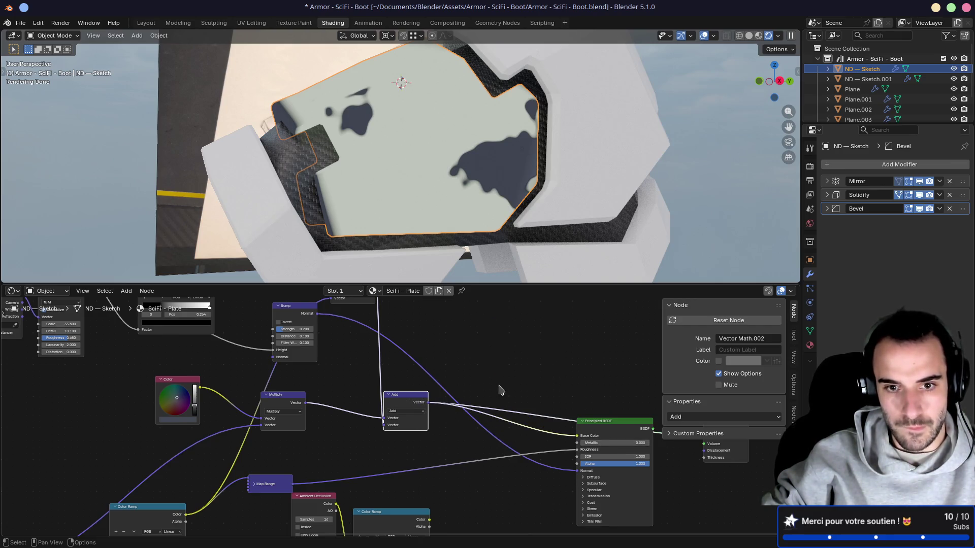
mouse_move(500, 390)
middle_down()
mouse_move(435, 447)
mouse_move(454, 422)
middle_up()
click(583, 451)
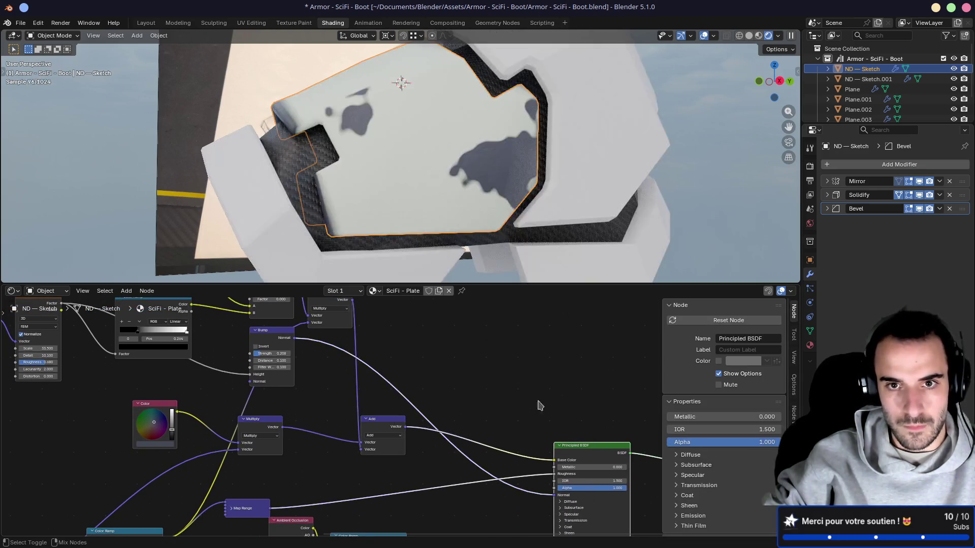
middle_drag(435, 171, 542, 221)
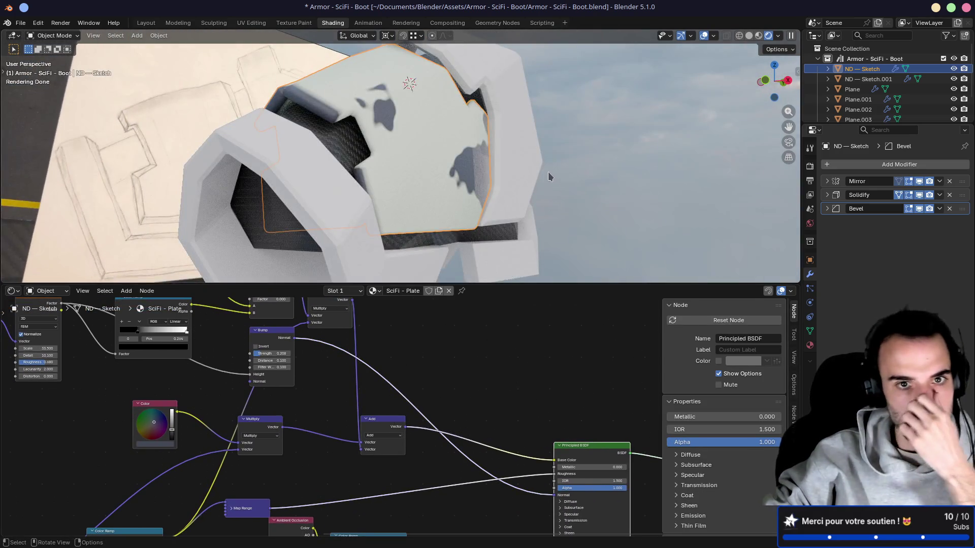
mouse_move(549, 177)
middle_down()
mouse_move(499, 212)
mouse_move(442, 174)
mouse_move(504, 189)
middle_up()
scroll(489, 197, up, 4)
scroll(442, 175, up, 5)
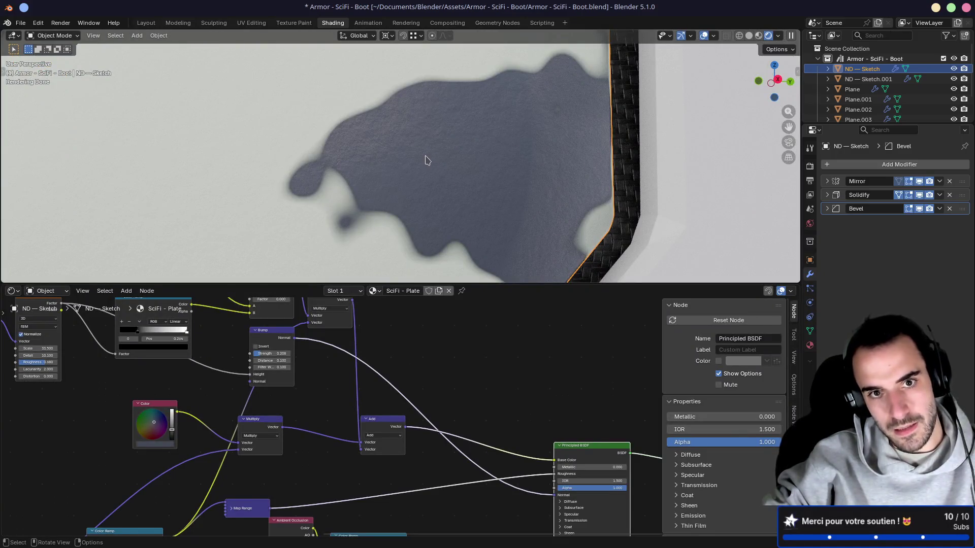
mouse_move(425, 161)
middle_down()
mouse_move(479, 174)
mouse_move(449, 175)
middle_up()
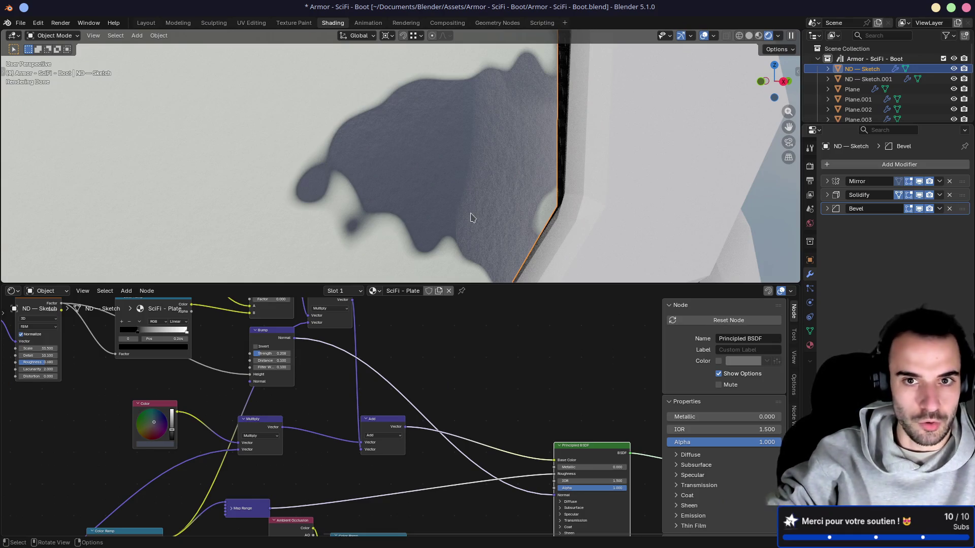
scroll(472, 215, down, 4)
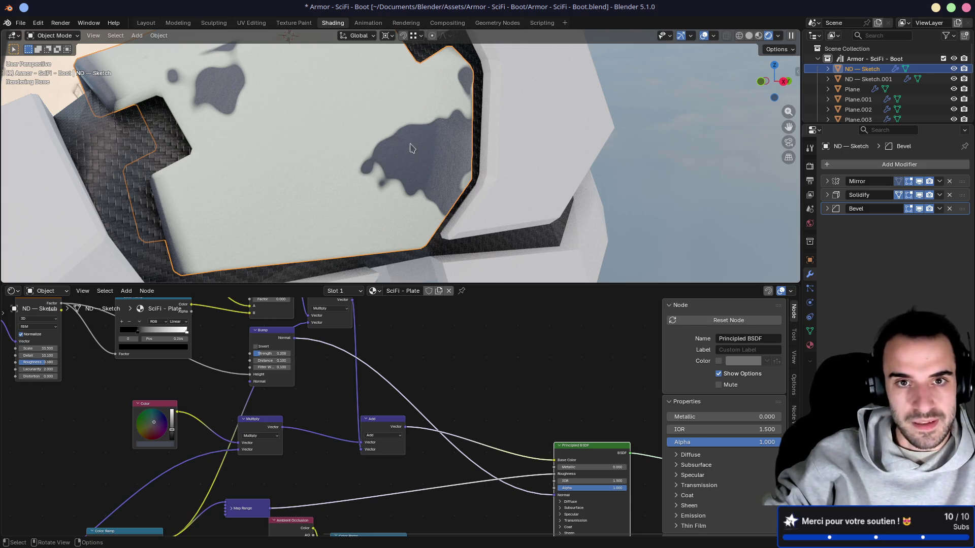
mouse_move(194, 349)
middle_down()
mouse_move(568, 468)
mouse_move(355, 325)
mouse_move(443, 309)
middle_up()
scroll(443, 309, down, 10)
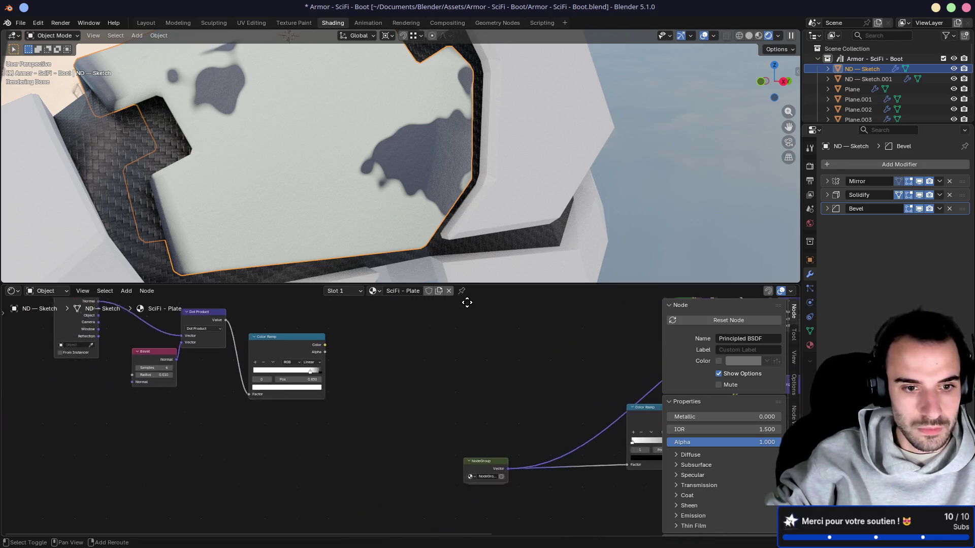
Enter the NodeGroup and preview its lower Color Ramp noise mask
click(336, 390)
key(Tab)
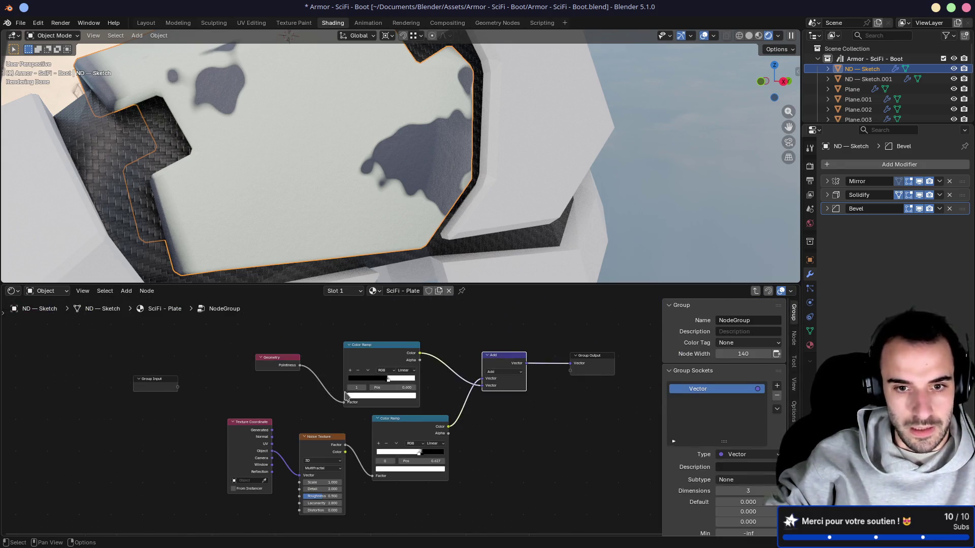
ctrl+shift+click(382, 353)
ctrl+shift+click(424, 429)
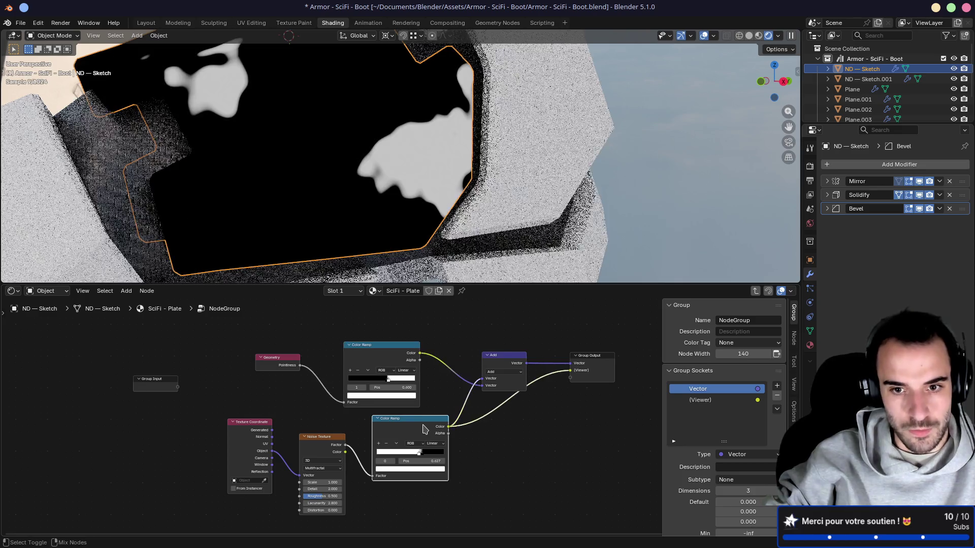
scroll(434, 447, up, 2)
scroll(361, 457, up, 2)
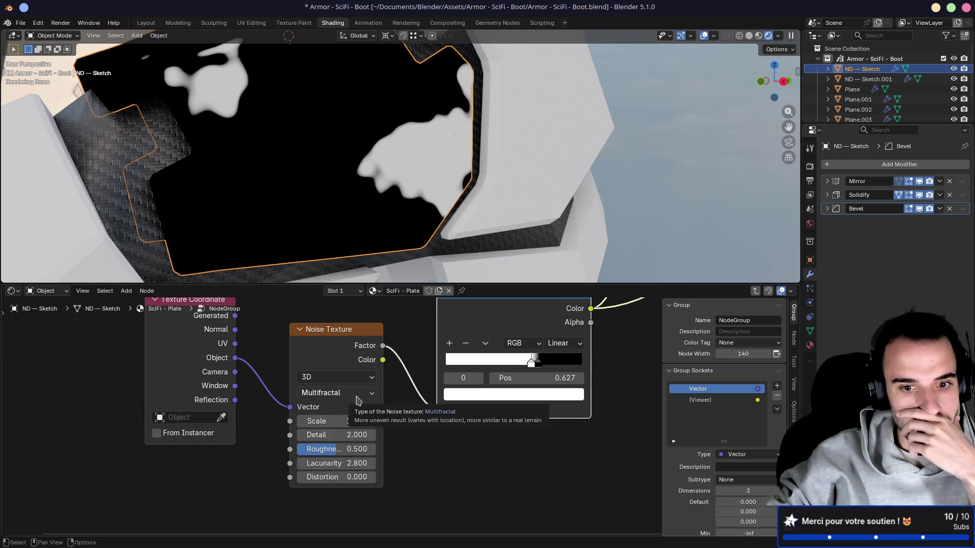
Tune the Noise Texture to Scale 1.8, Detail 12.3, Roughness 0.484, Lacunarity 9.6
mouse_move(325, 464)
mouse_down()
mouse_move(286, 464)
mouse_move(406, 464)
mouse_up()
mouse_move(336, 449)
mouse_down()
mouse_move(325, 449)
mouse_move(363, 477)
mouse_move(325, 477)
mouse_move(349, 468)
mouse_up()
key(BackSpace)
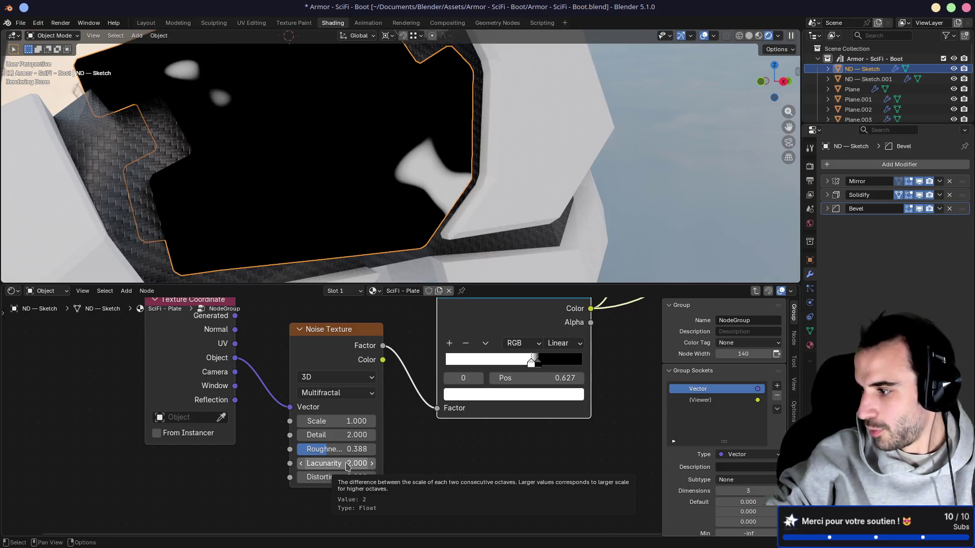
drag(348, 467, 501, 467)
mouse_move(335, 421)
mouse_down()
mouse_move(325, 422)
mouse_move(385, 421)
mouse_move(317, 421)
mouse_move(432, 421)
mouse_up()
drag(325, 450, 338, 449)
mouse_move(325, 436)
mouse_down()
mouse_move(371, 435)
mouse_move(317, 449)
mouse_move(345, 449)
mouse_move(312, 464)
mouse_move(340, 422)
mouse_move(300, 422)
mouse_up()
mouse_move(365, 213)
middle_down()
mouse_move(398, 234)
mouse_move(376, 218)
mouse_move(361, 244)
middle_up()
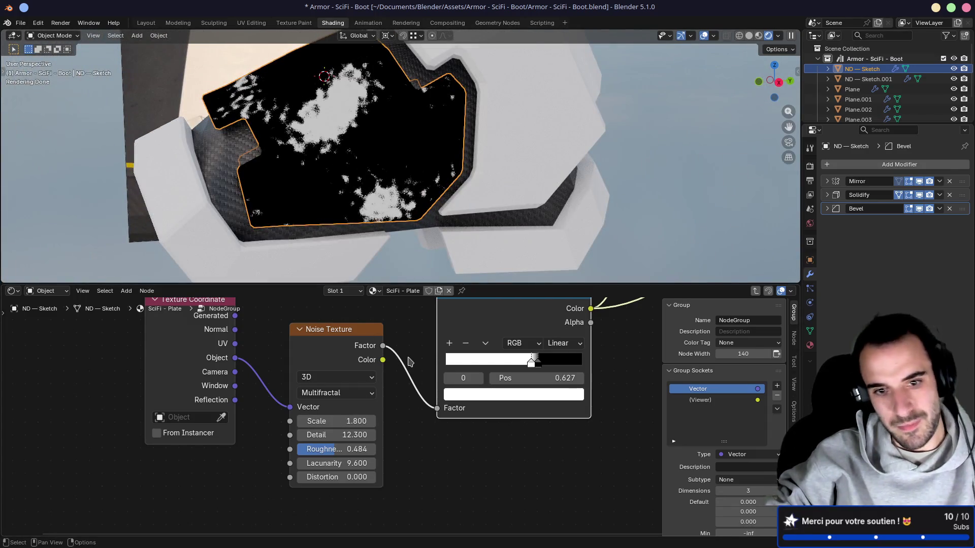
Save the file and reduce the noise Detail to 5
scroll(409, 363, down, 1)
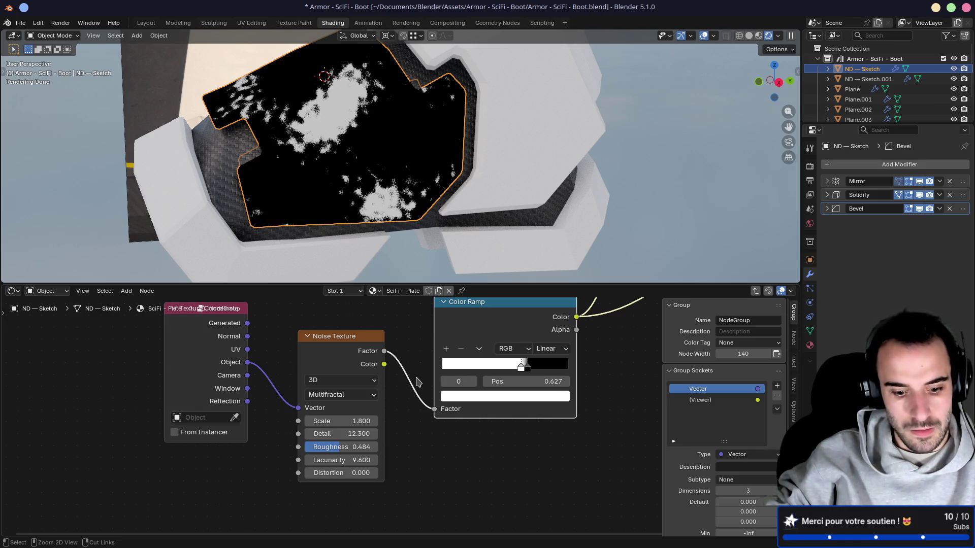
key(ctrl+s)
drag(340, 433, 414, 433)
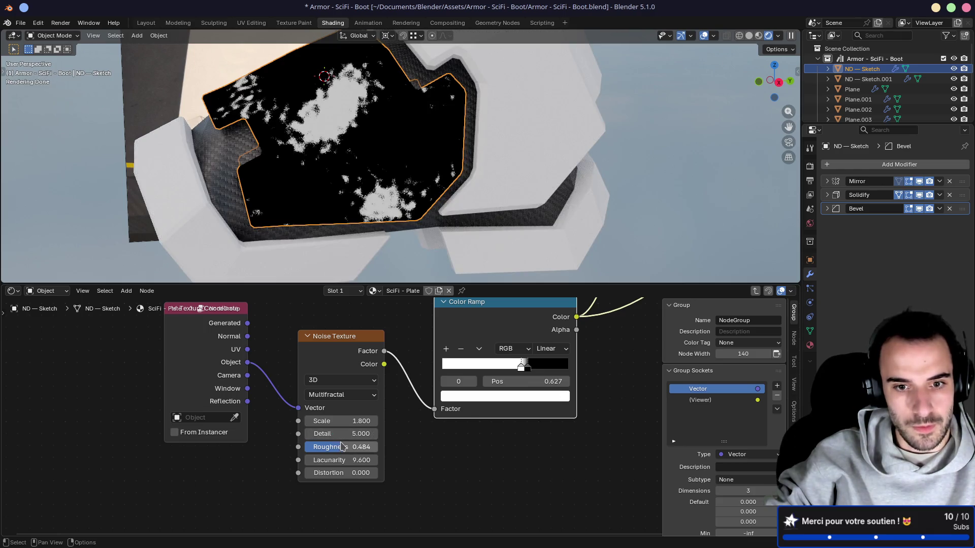
mouse_move(340, 447)
mouse_down()
mouse_move(360, 447)
mouse_move(338, 445)
mouse_up()
Set the noise Roughness to 0.5 and Lacunarity to 10, then save
click(338, 445)
key(BackSpace)
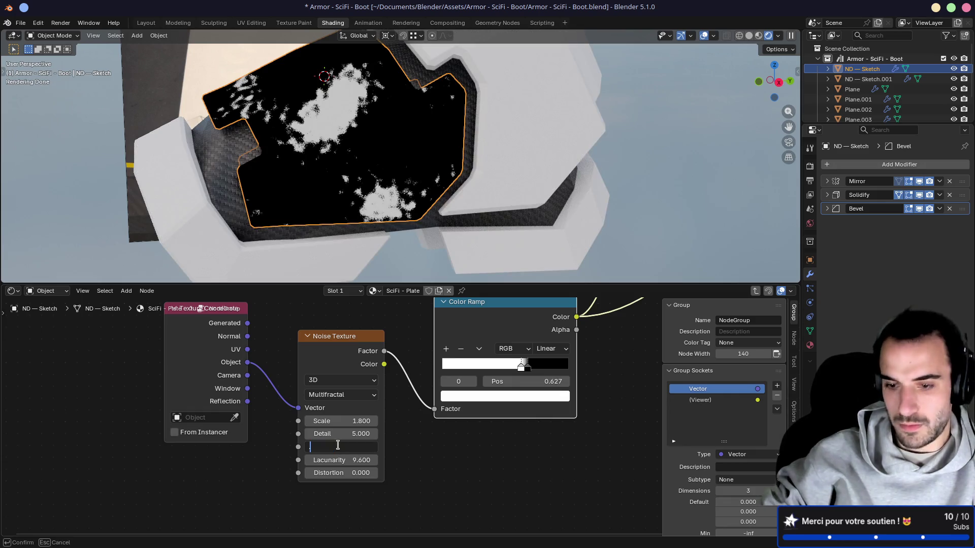
text(.)
key(Return)
click(347, 446)
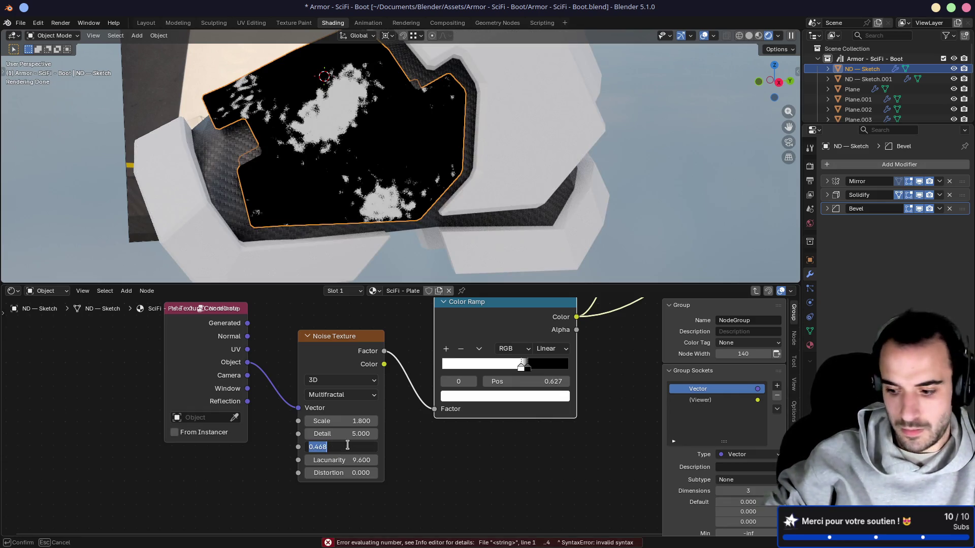
text(0.4)
key(Return)
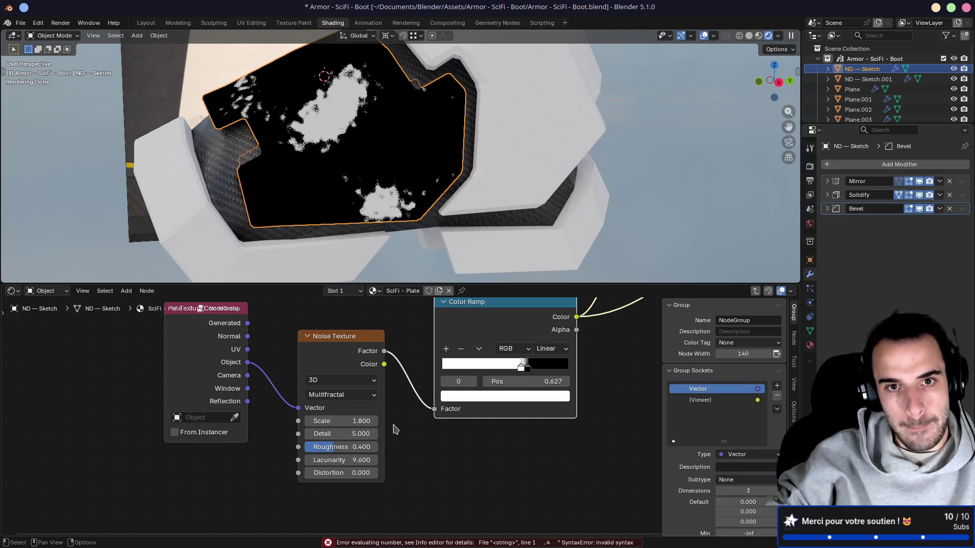
double_click(354, 448)
text(0.5)
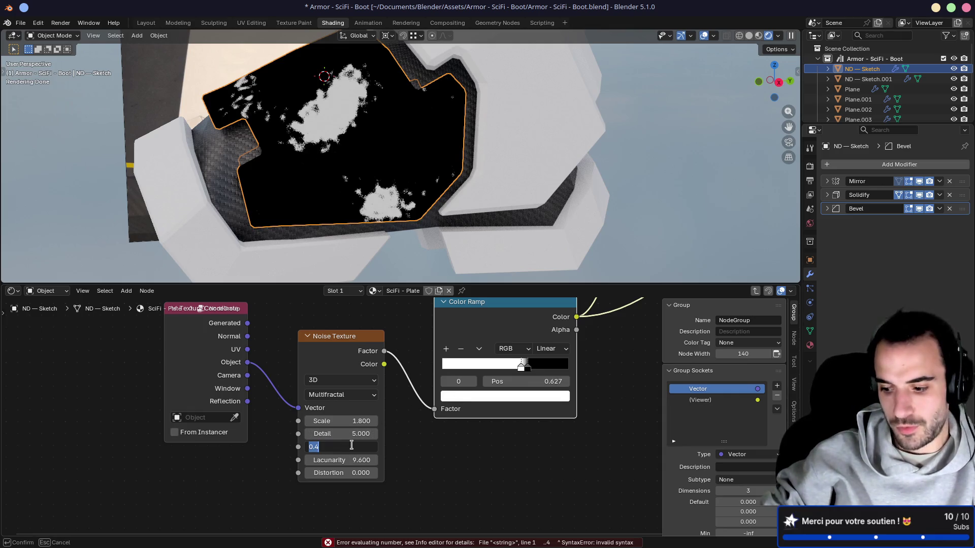
key(Return)
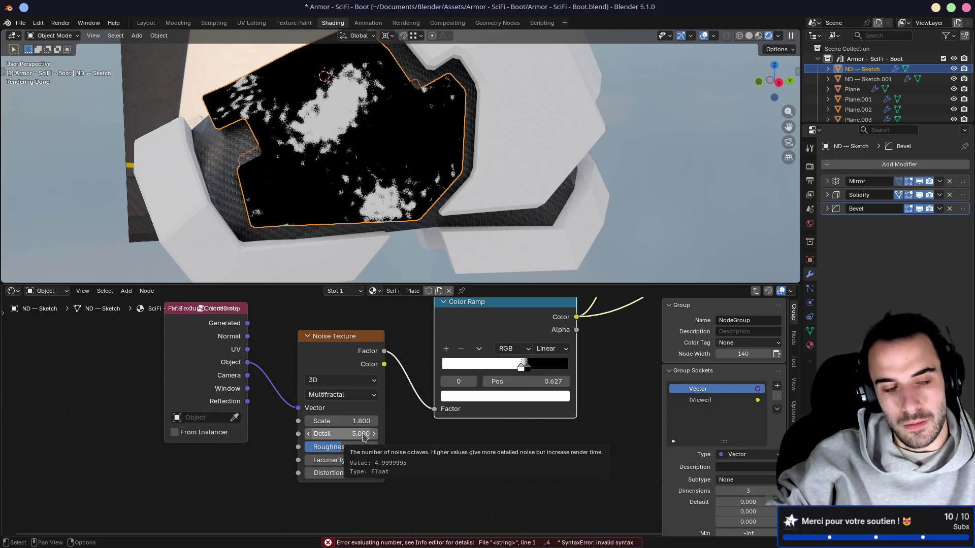
mouse_move(339, 460)
mouse_down()
mouse_move(363, 460)
mouse_move(348, 460)
mouse_move(356, 467)
mouse_up()
key(ctrl+s)
Exit the NodeGroup and preview the full SciFi - Plate material on the plate
scroll(434, 441, down, 5)
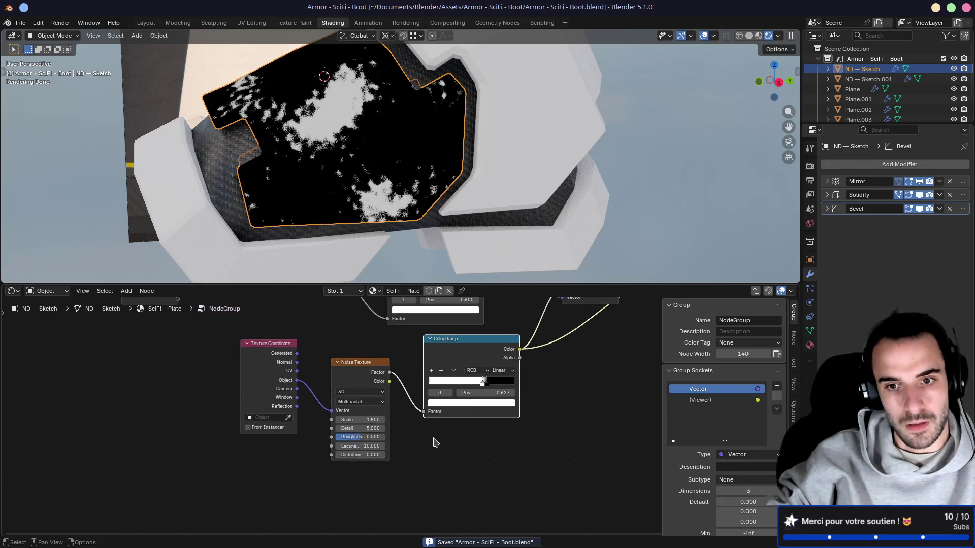
middle_drag(468, 425, 422, 491)
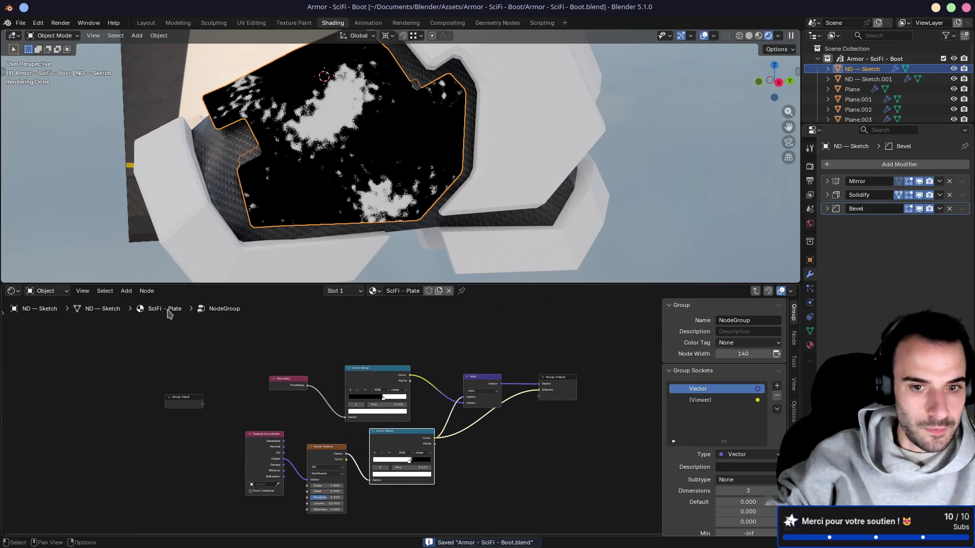
key(Tab)
middle_drag(656, 336, 575, 357)
ctrl+shift+click(576, 357)
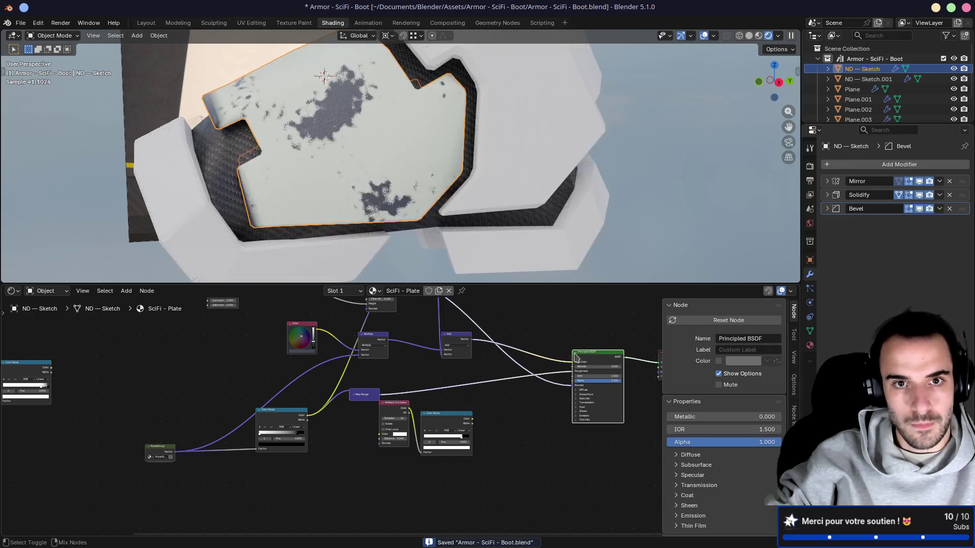
Orbit around the plate to inspect the wear patches up close from several angles
mouse_move(366, 173)
middle_down()
mouse_move(456, 163)
mouse_move(364, 191)
middle_up()
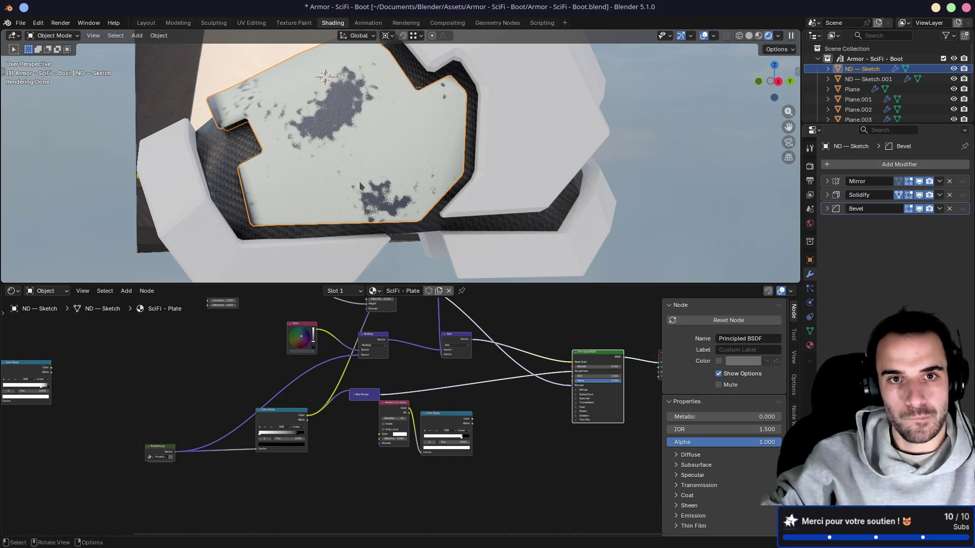
middle_drag(359, 181, 476, 113)
scroll(406, 153, up, 3)
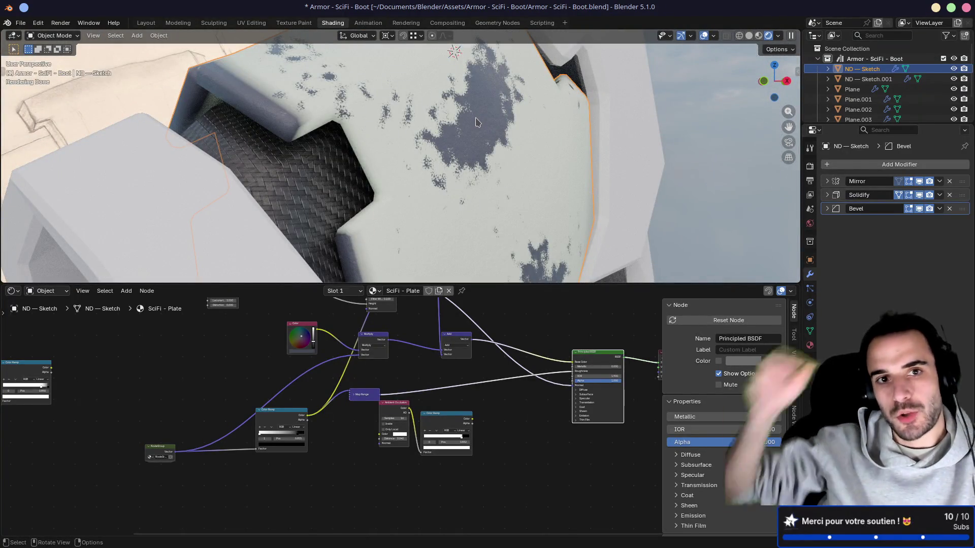
scroll(477, 122, down, 3)
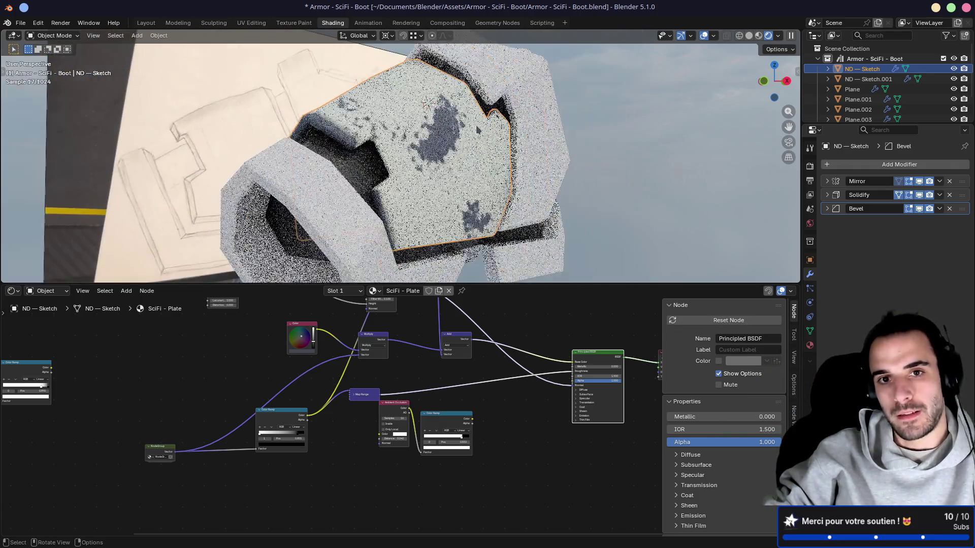
mouse_move(476, 125)
middle_down()
mouse_move(413, 129)
mouse_move(528, 174)
mouse_move(458, 138)
mouse_move(504, 177)
middle_up()
scroll(412, 129, up, 3)
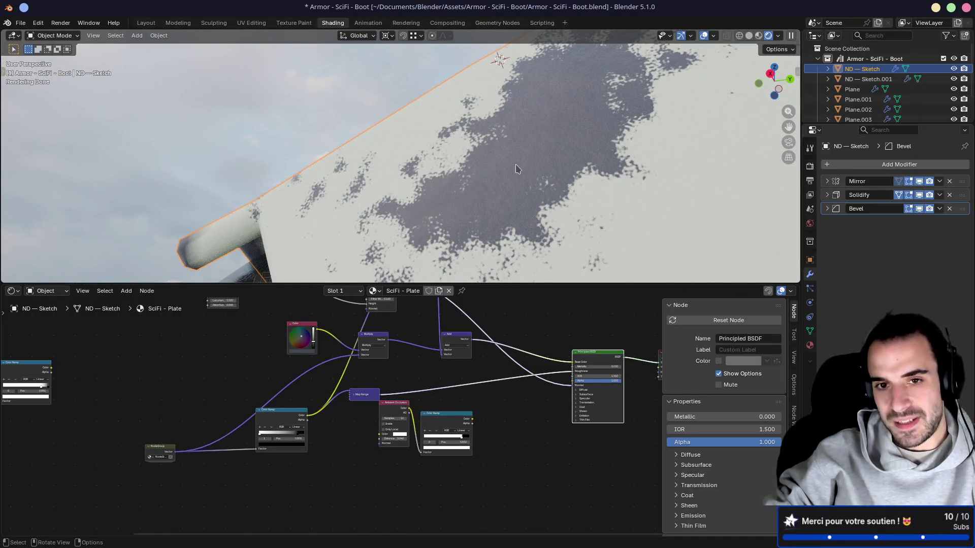
mouse_move(517, 169)
middle_down()
mouse_move(589, 198)
mouse_move(427, 196)
middle_up()
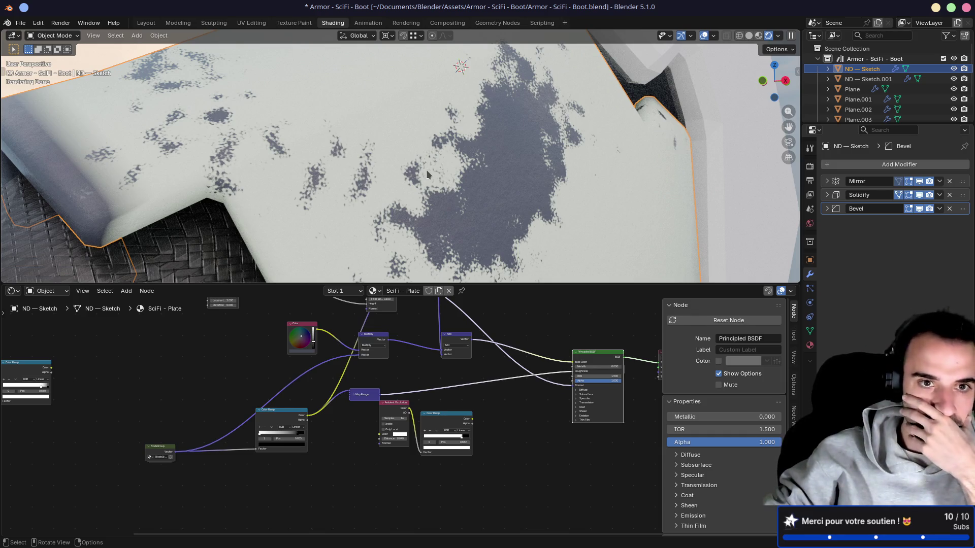
middle_drag(421, 182, 492, 203)
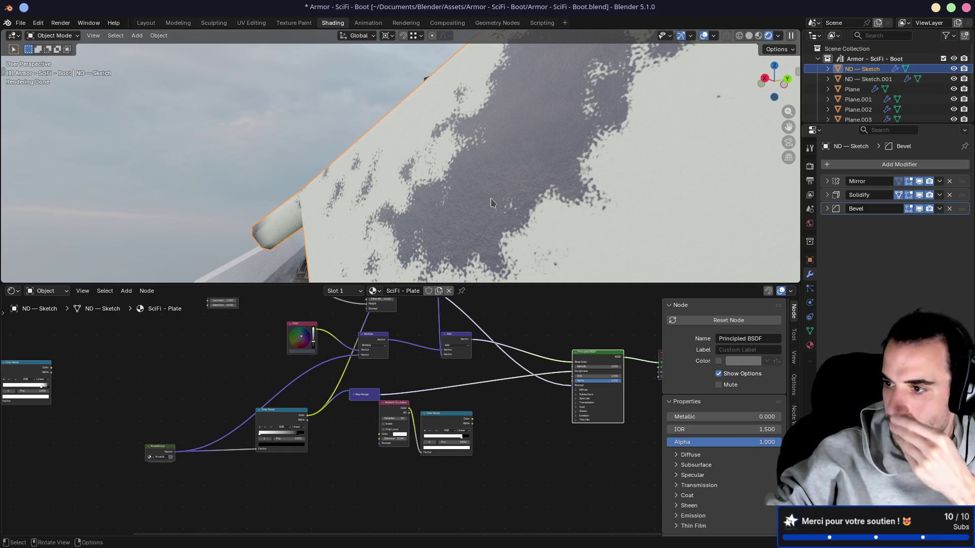
mouse_move(477, 205)
middle_down()
mouse_move(517, 191)
mouse_move(489, 173)
mouse_move(482, 178)
mouse_move(553, 184)
middle_up()
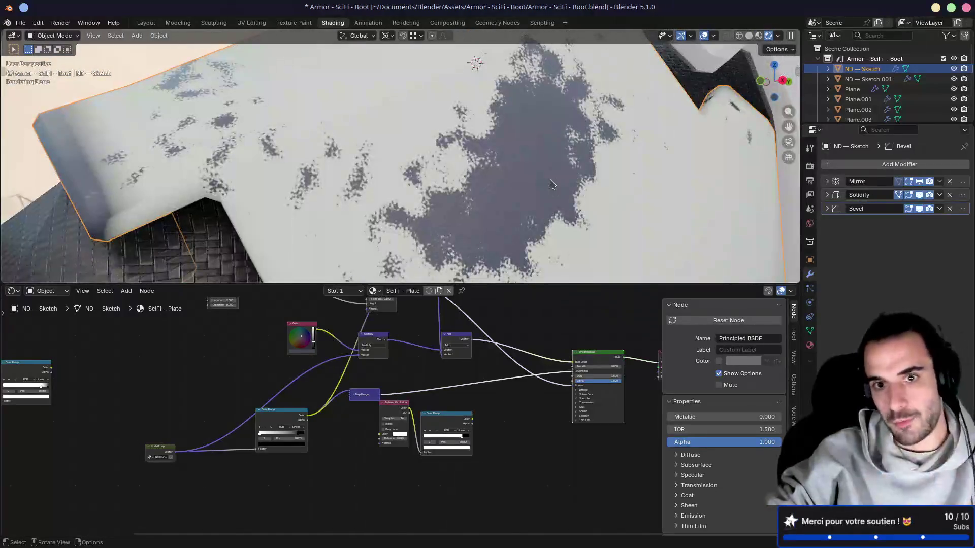
mouse_move(572, 237)
middle_down()
mouse_move(540, 322)
mouse_move(539, 360)
mouse_move(527, 341)
mouse_move(531, 375)
middle_up()
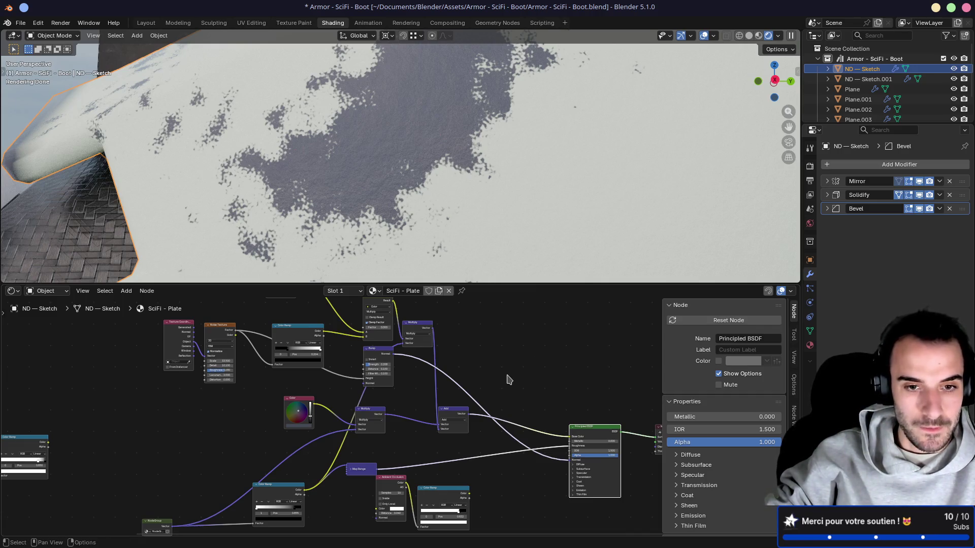
Preview the Bump node output, then the node group's mask, on the plate
middle_drag(509, 380, 514, 316)
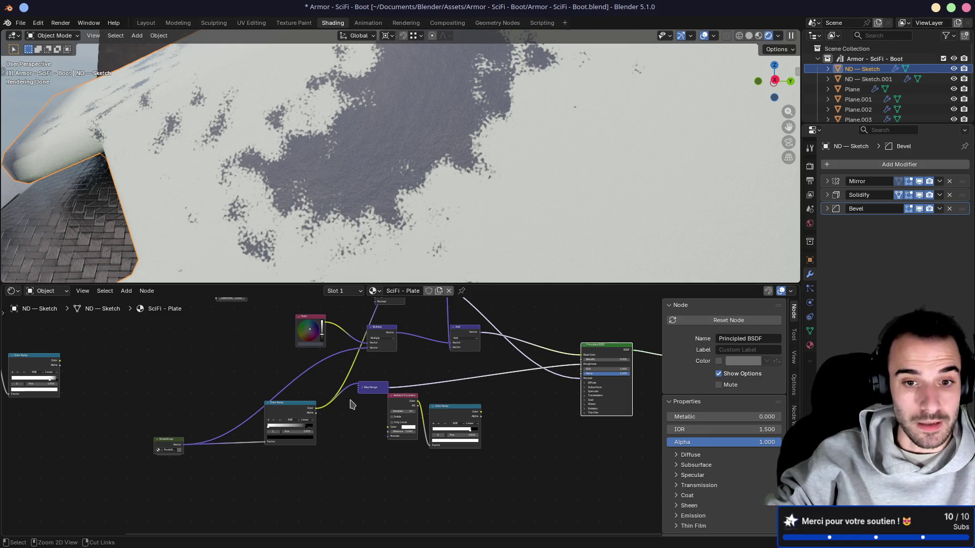
mouse_move(388, 379)
middle_down()
mouse_move(381, 467)
mouse_move(360, 485)
middle_up()
scroll(359, 485, up, 2)
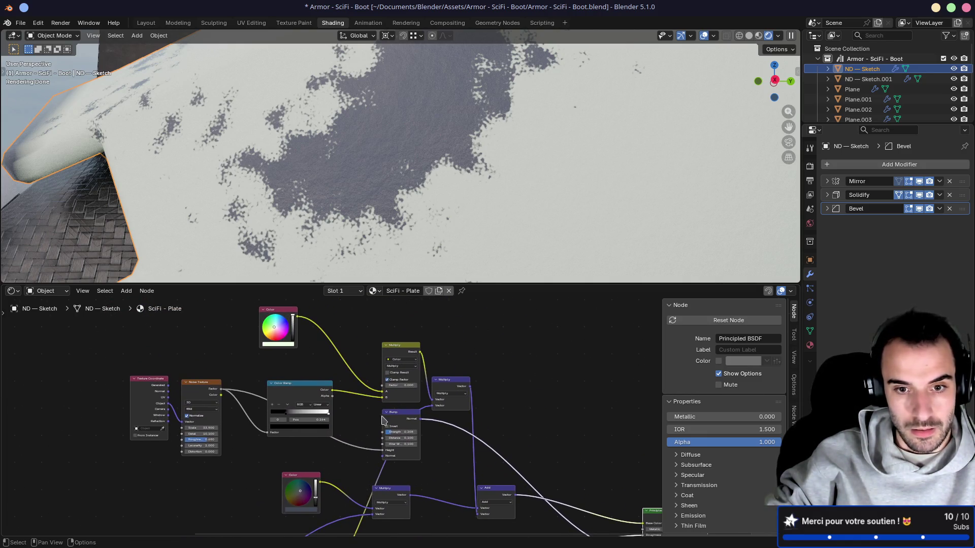
drag(404, 416, 409, 426)
ctrl+shift+click(408, 426)
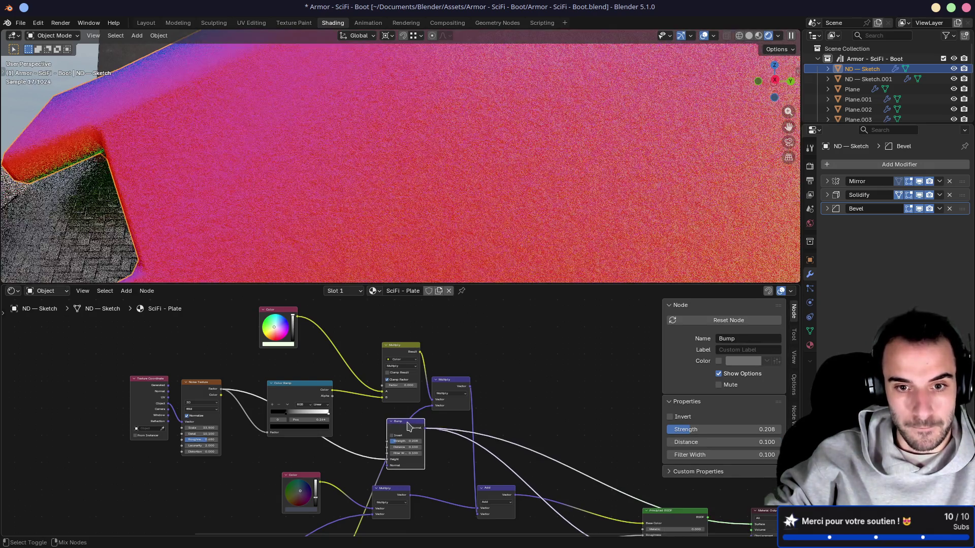
scroll(439, 196, down, 4)
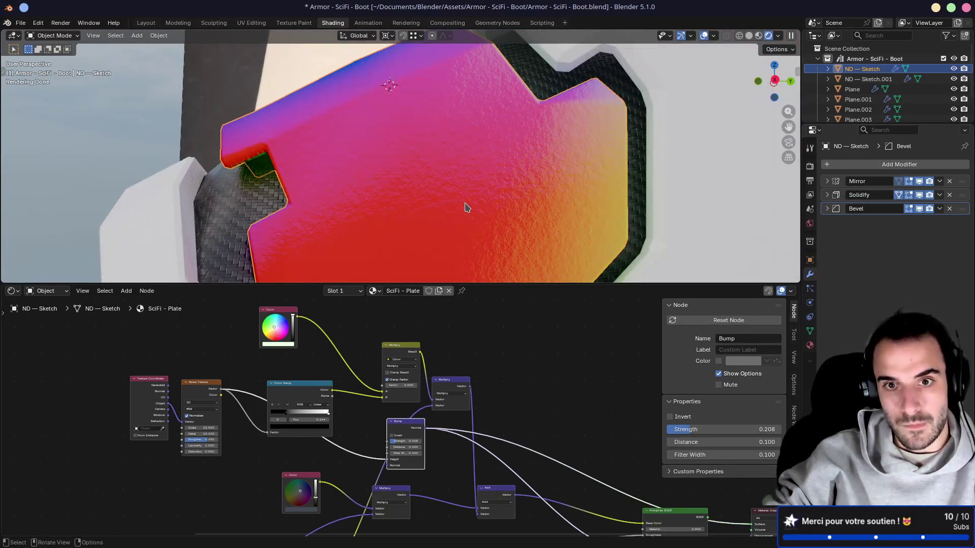
shift+middle_drag(343, 443, 352, 341)
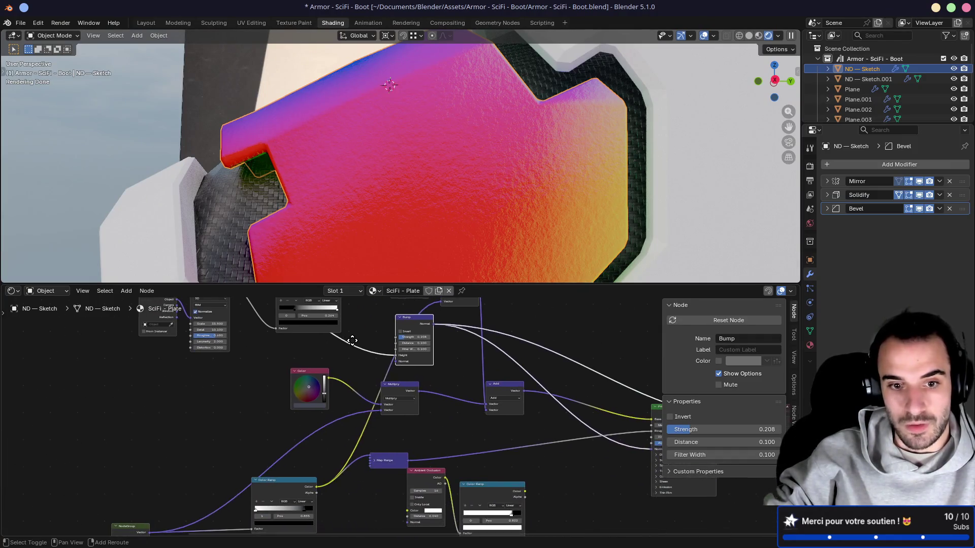
ctrl+shift+click(143, 528)
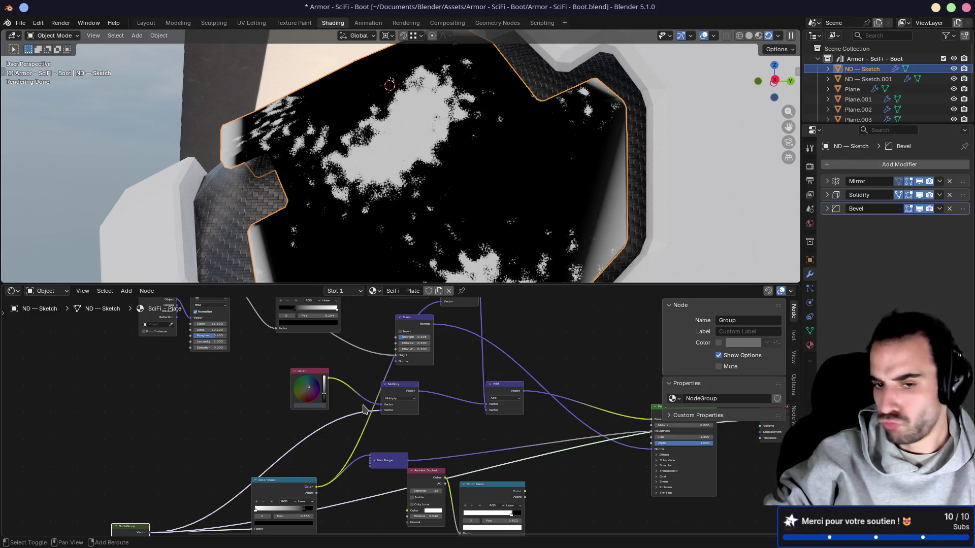
Move the NodeGroup up, compare Color Ramp and mask previews, and pull a link from Vector
middle_drag(243, 469, 270, 421)
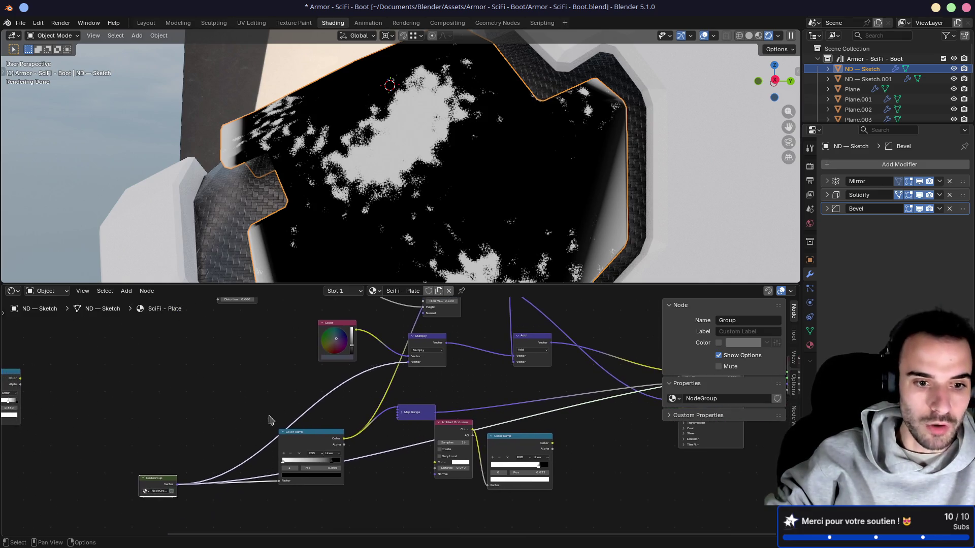
mouse_move(160, 479)
mouse_down()
mouse_move(193, 408)
mouse_move(173, 393)
mouse_up()
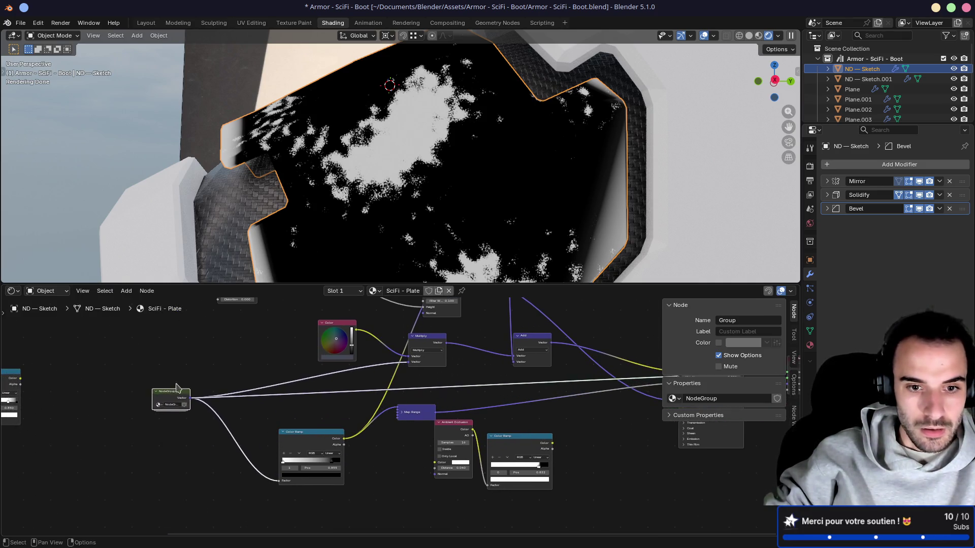
mouse_move(245, 361)
middle_down()
mouse_move(270, 431)
mouse_move(297, 461)
middle_up()
ctrl+shift+click(389, 332)
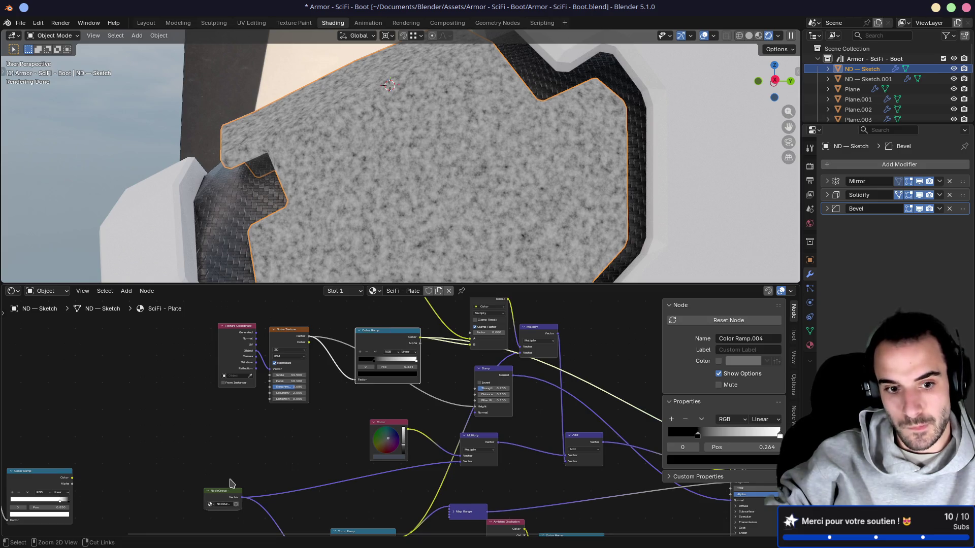
ctrl+shift+click(234, 498)
drag(242, 499, 262, 437)
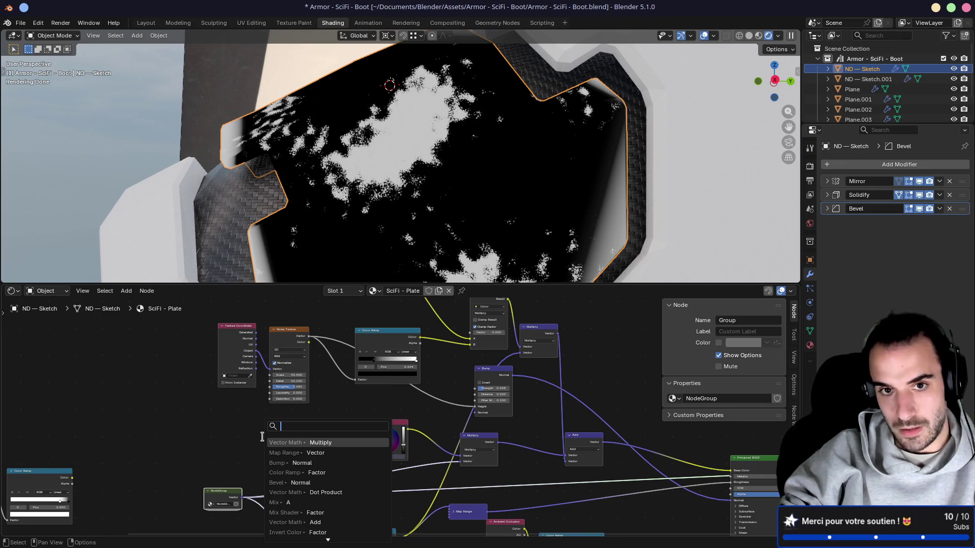
Add a Map Range node from the link search and connect the node group's output to its Vector input
text(map)
key(BackSpace)
key(BackSpace)
key(BackSpace)
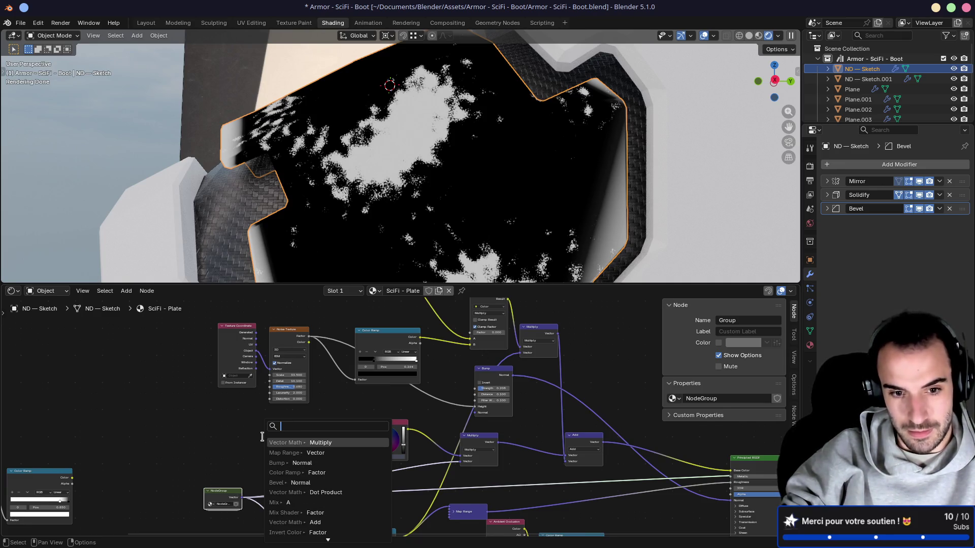
text(ram)
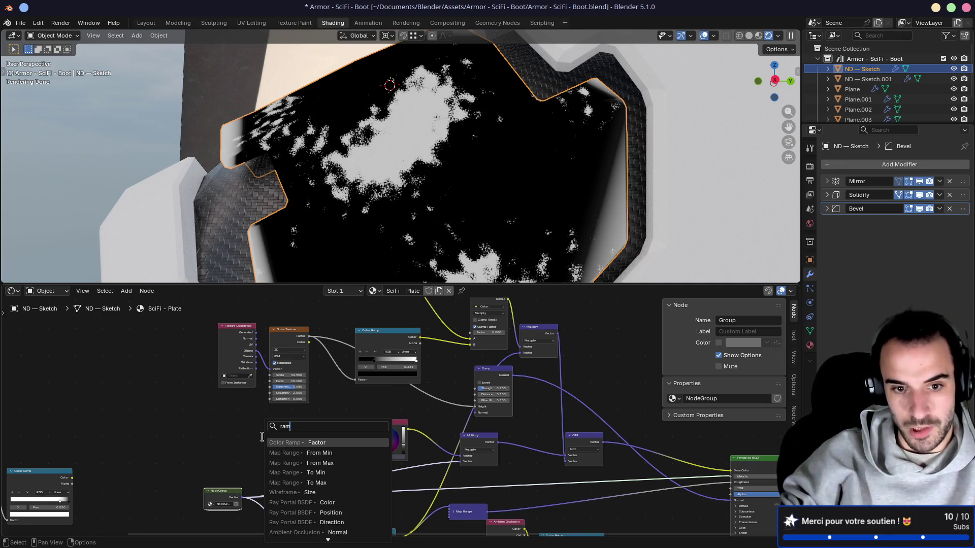
key(Down)
key(Down)
key(Down)
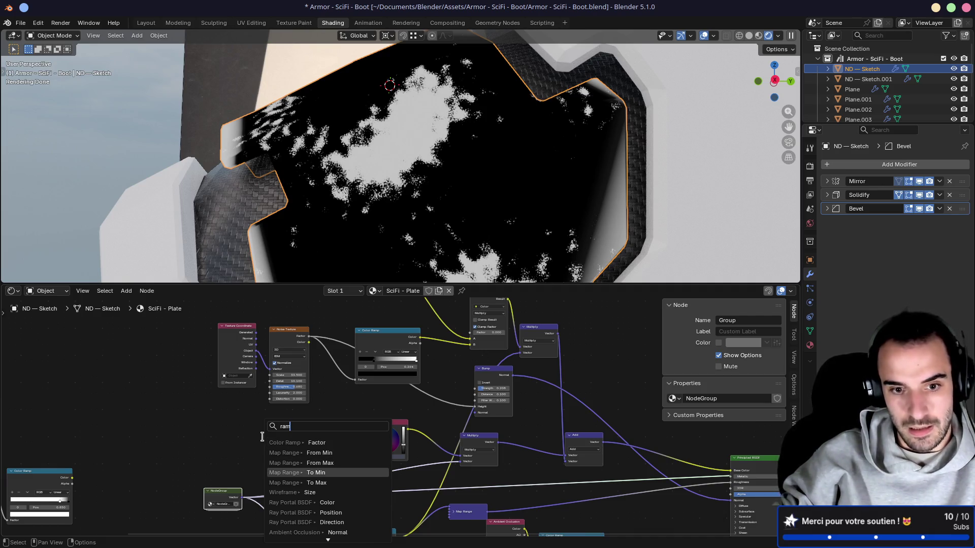
key(Up)
key(Up)
key(Up)
key(Down)
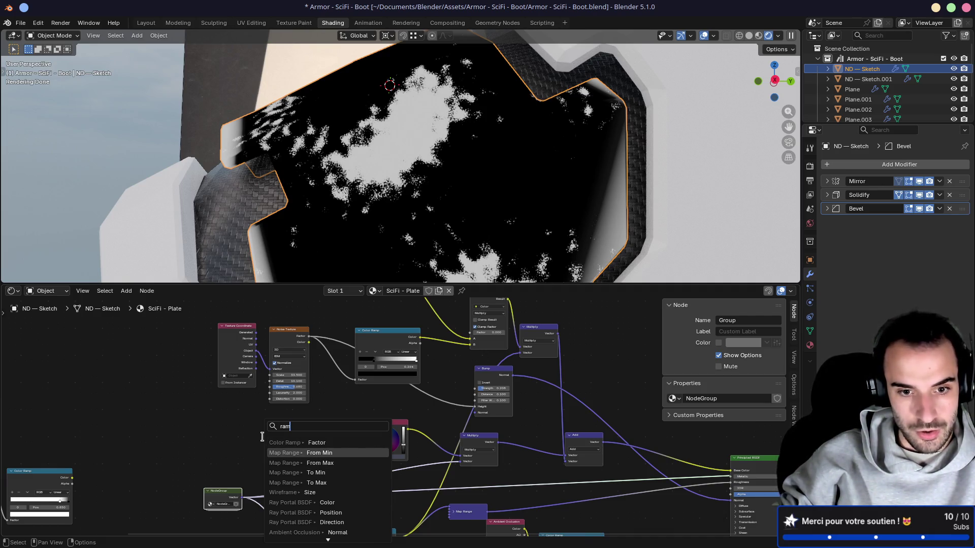
key(Return)
click(237, 501)
scroll(236, 501, up, 3)
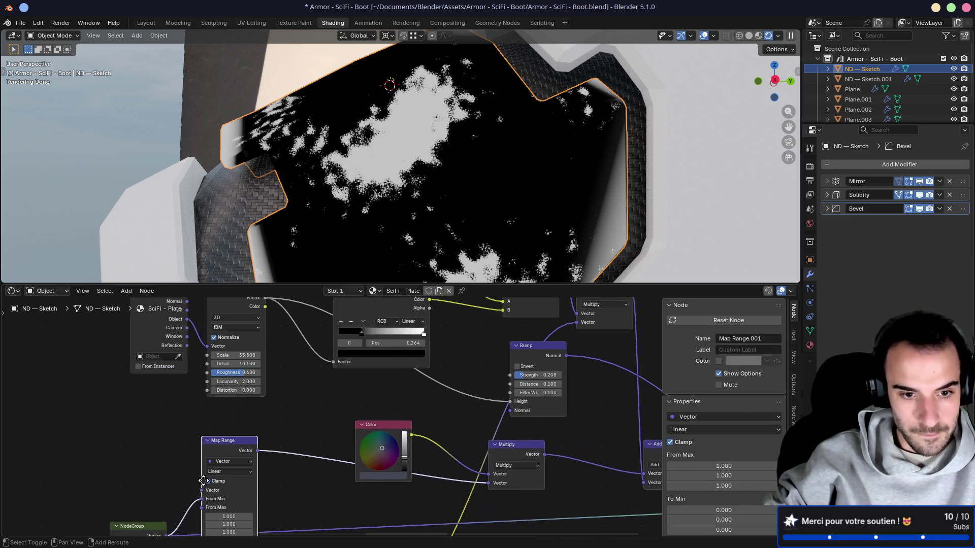
drag(275, 440, 310, 395)
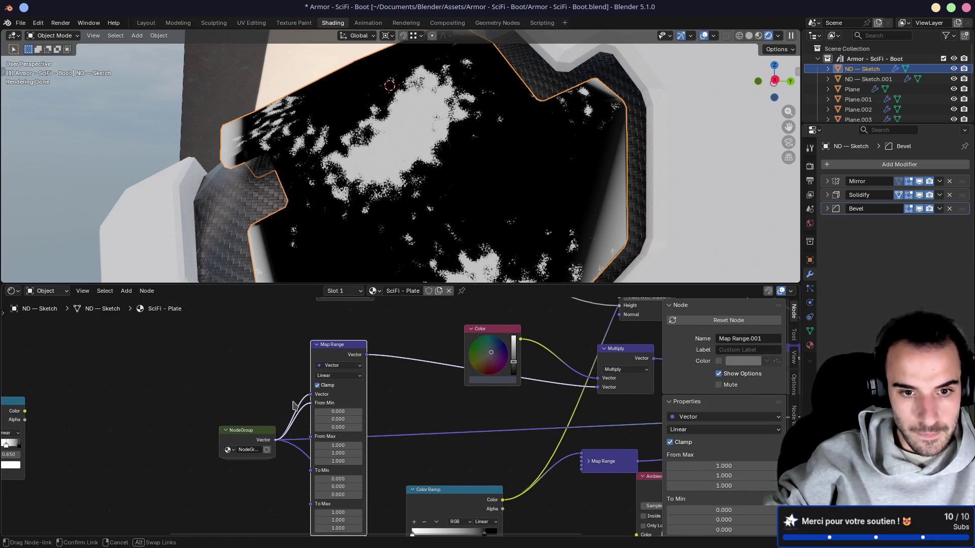
Set Map Range To Min to 1 and To Max to 0, collapse it, and preview Bump on the plate
drag(343, 489, 339, 480)
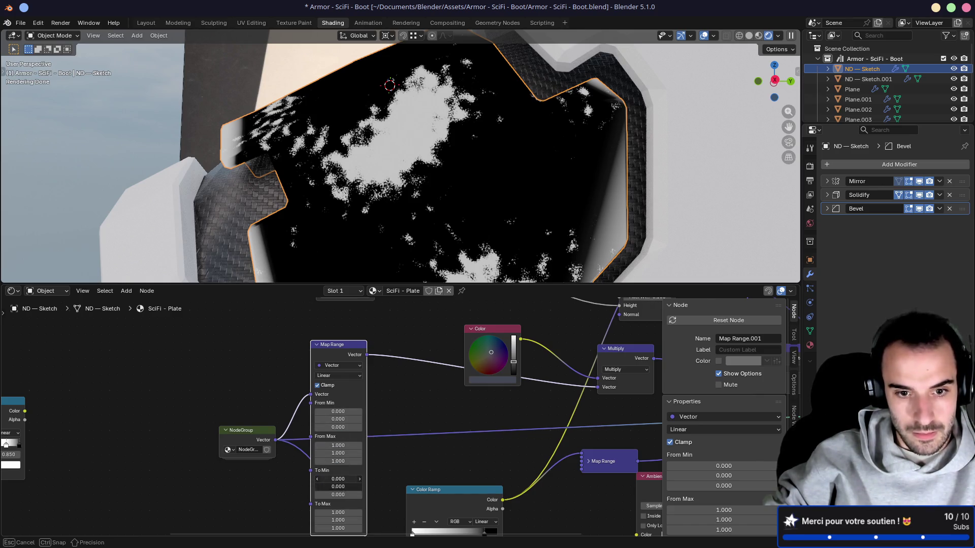
text(1)
key(Return)
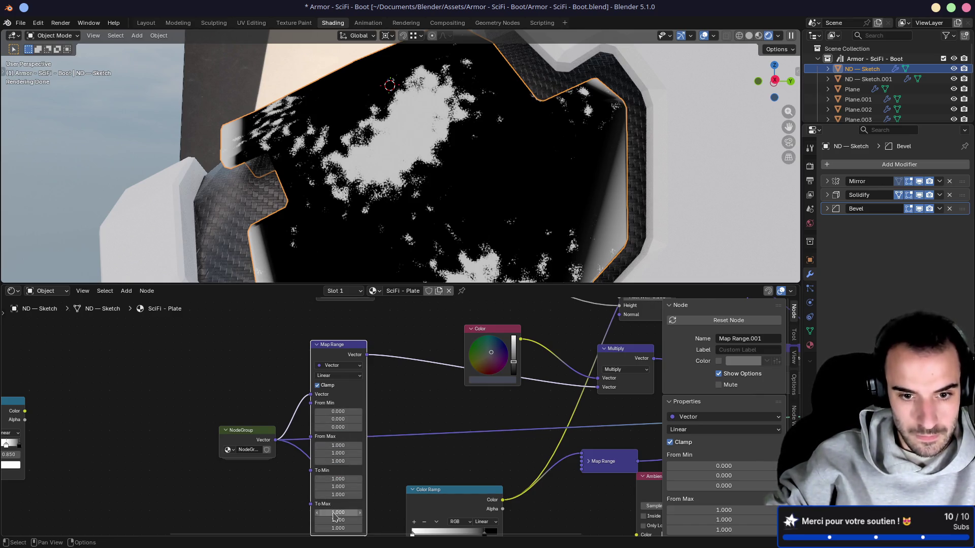
drag(333, 515, 333, 513)
text(0.000)
key(Return)
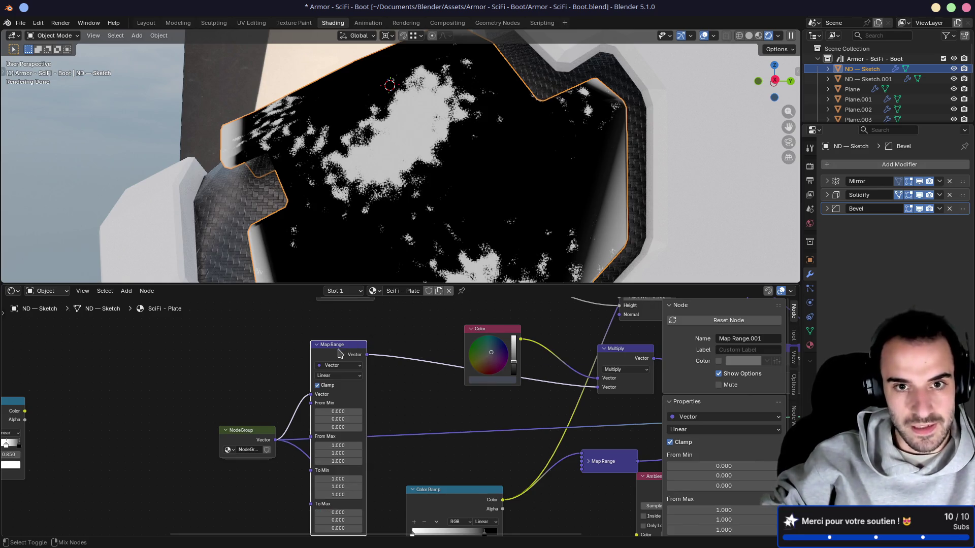
mouse_move(387, 350)
middle_down()
mouse_move(376, 408)
mouse_move(287, 446)
mouse_move(232, 445)
middle_up()
key(h)
ctrl+shift+click(508, 361)
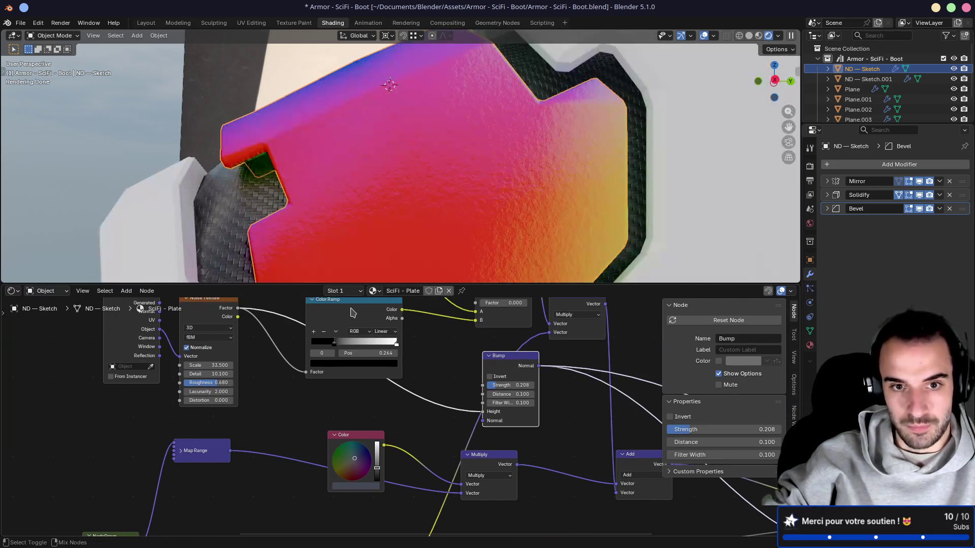
ctrl+shift+click(353, 312)
middle_drag(353, 312, 381, 353)
drag(398, 391, 357, 389)
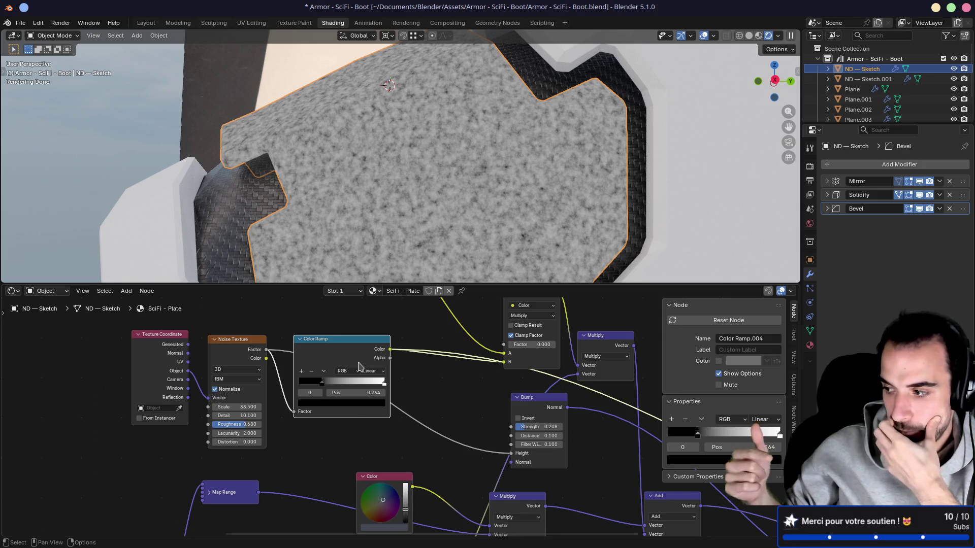
scroll(376, 385, down, 5)
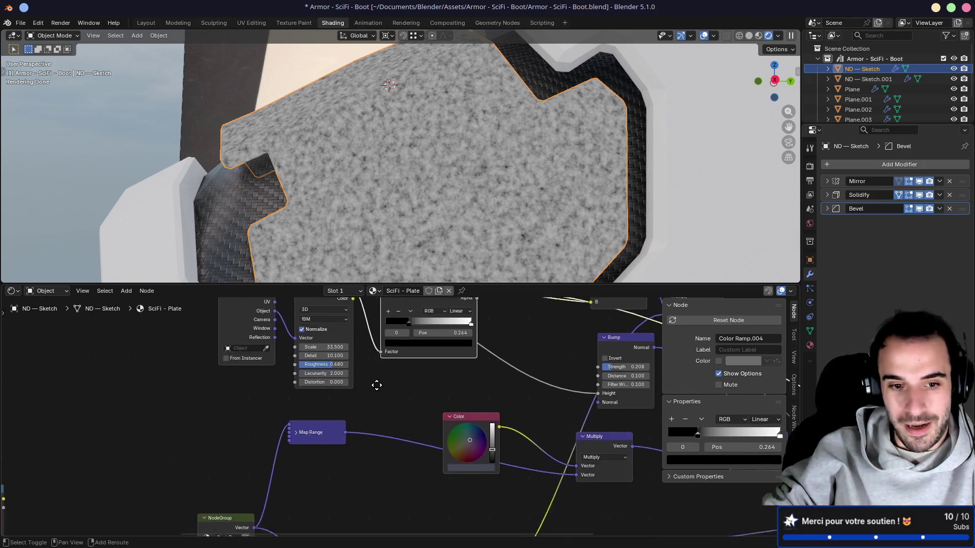
scroll(364, 413, up, 2)
click(359, 358)
middle_drag(377, 401, 390, 387)
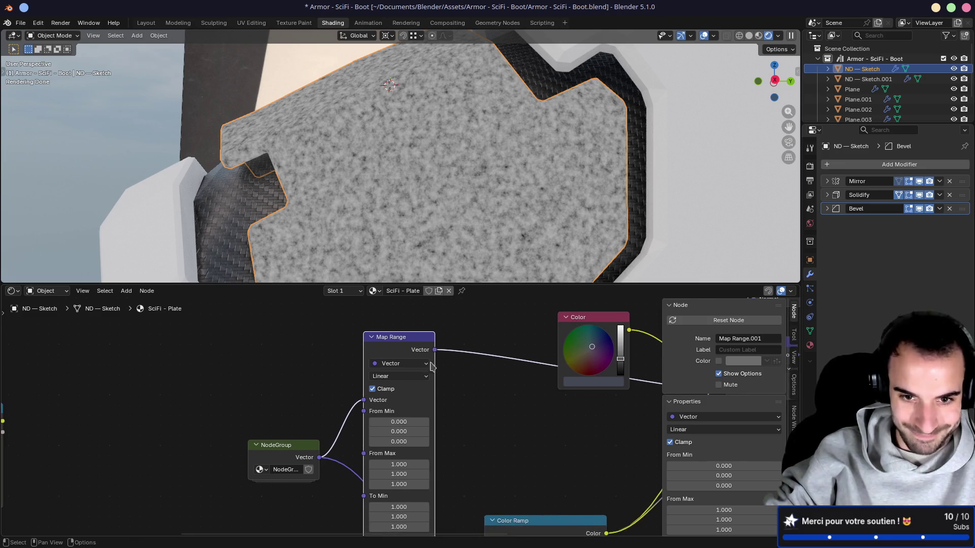
key(h)
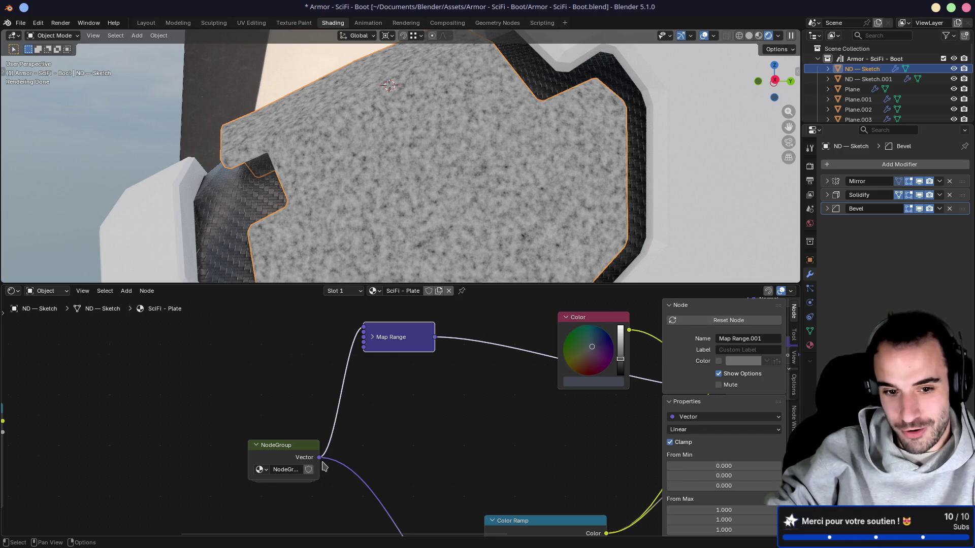
Add a second Map Range node via Shift+A and feed it the NodeGroup output
mouse_move(320, 458)
mouse_down()
mouse_move(414, 392)
mouse_move(404, 389)
mouse_up()
text(fac)
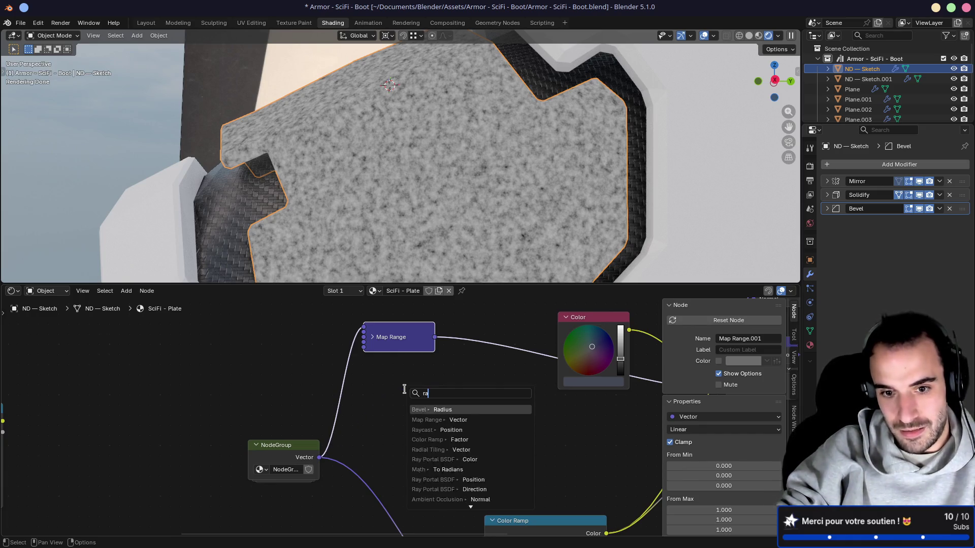
key(Escape)
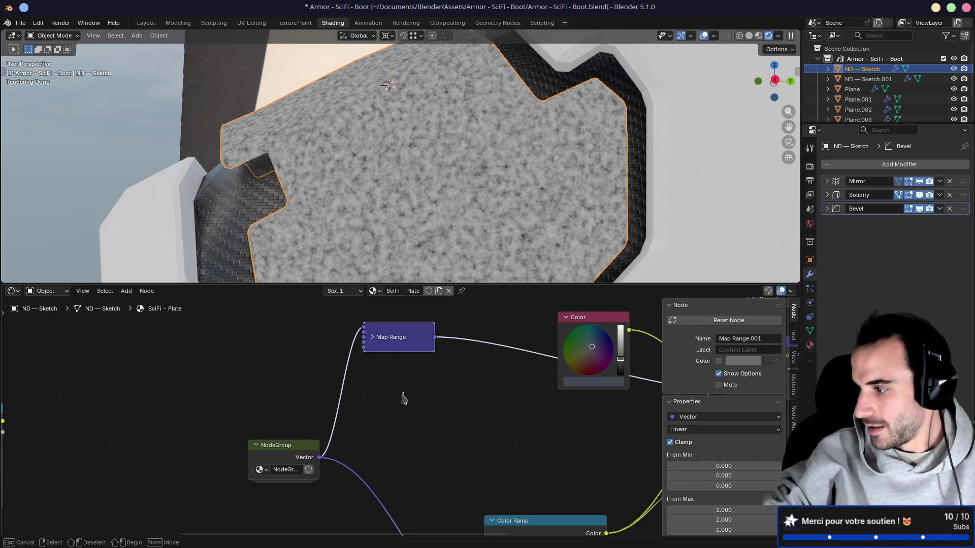
click(406, 394)
key(shift+a)
mouse_move(404, 399)
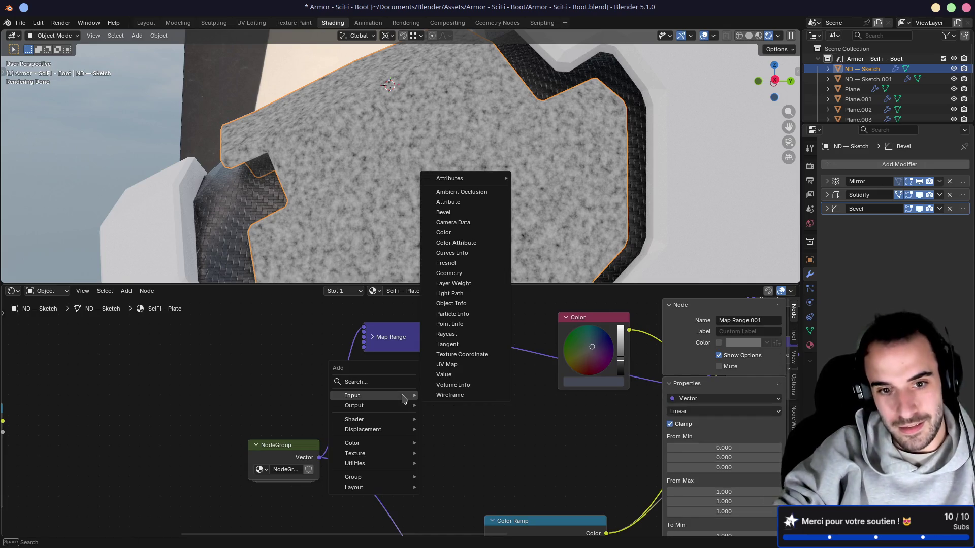
text(map range)
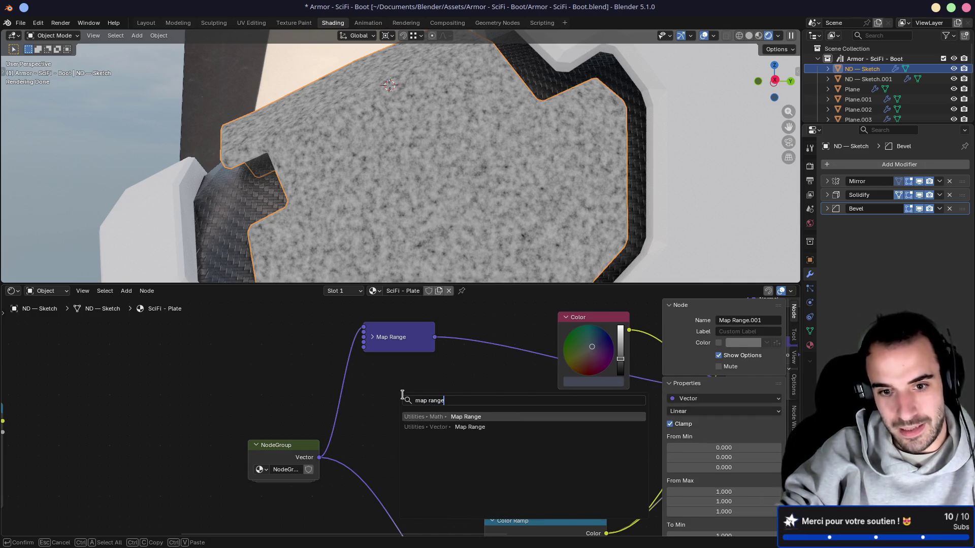
key(Return)
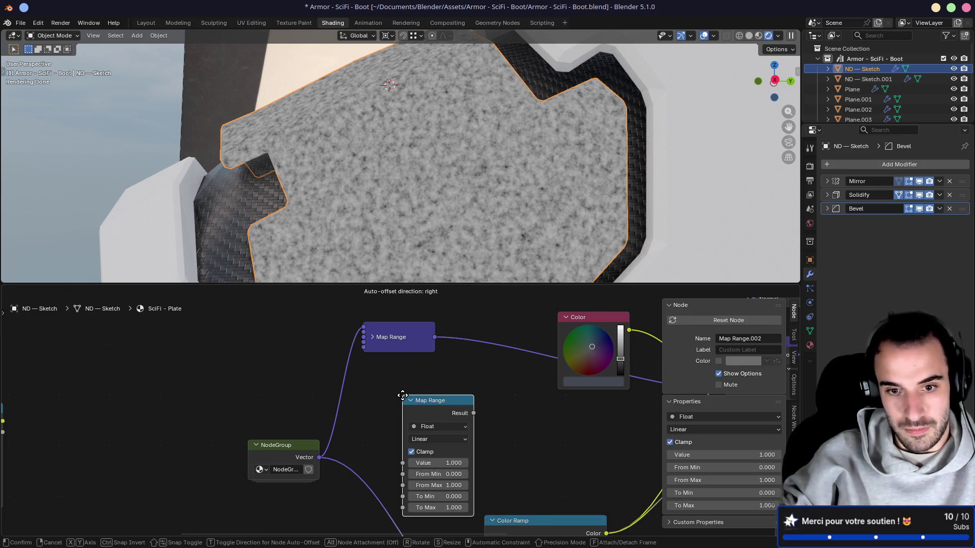
click(387, 381)
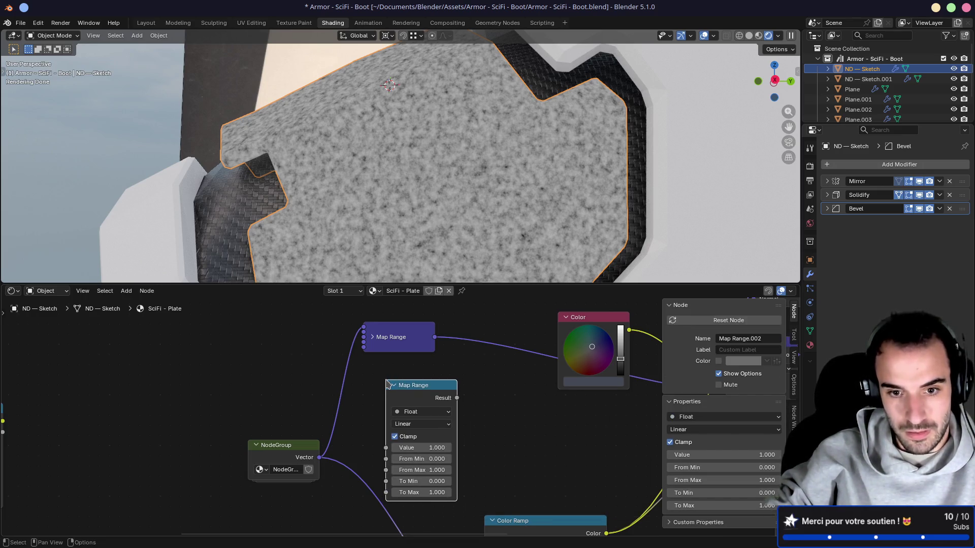
drag(320, 460, 386, 448)
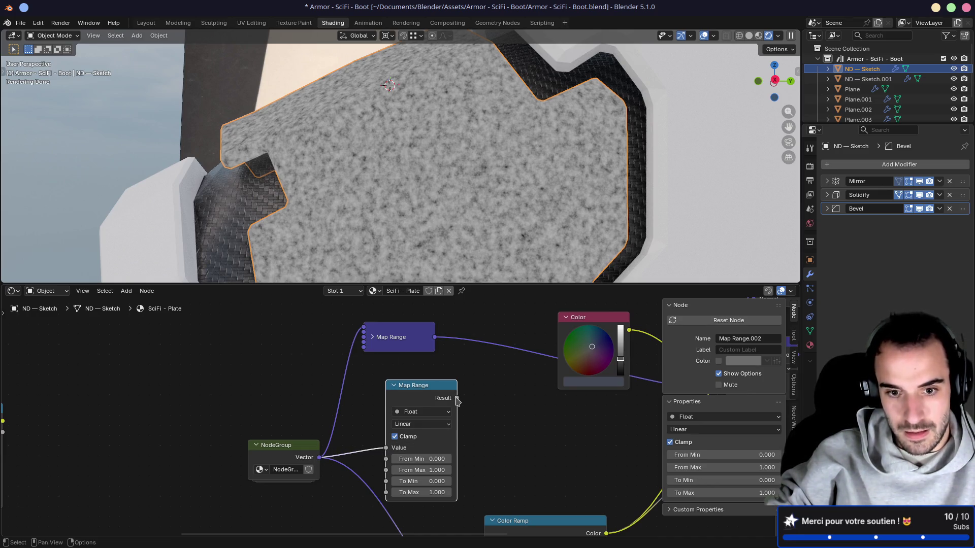
Set the new Map Range's To Min to 1 and To Max to 0, previewing the inverted mask
click(433, 480)
text(1)
key(Return)
click(440, 492)
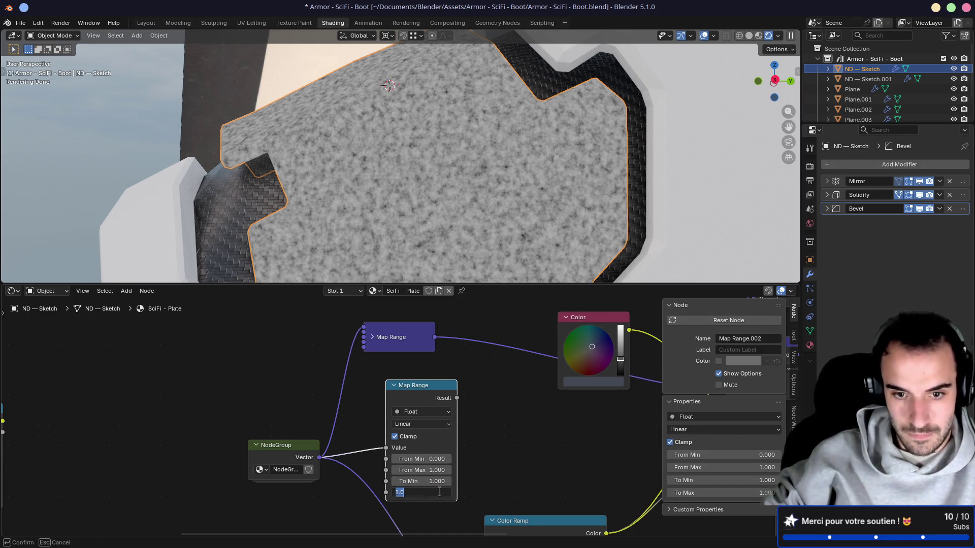
text(0)
key(Return)
ctrl+shift+click(441, 395)
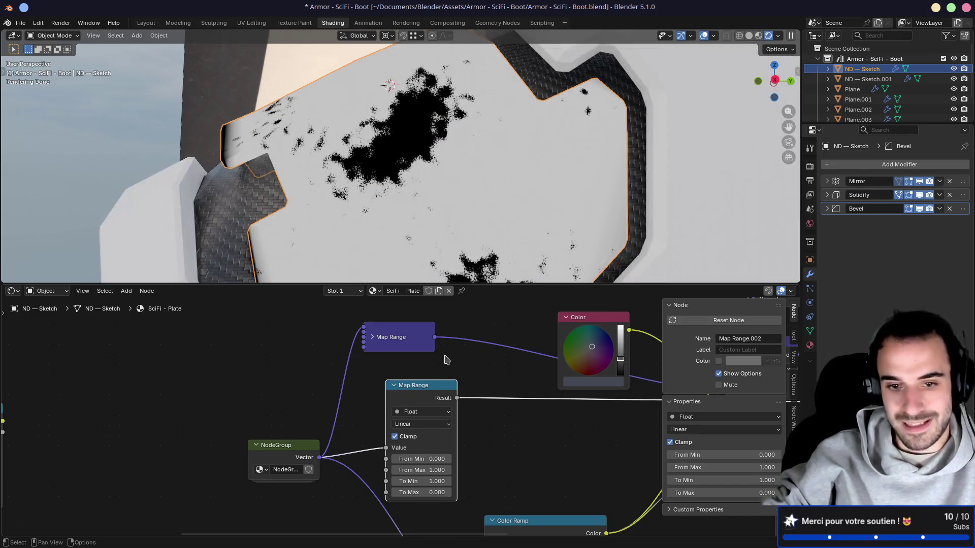
Reposition the new Map Range among the nodes and compare NodeGroup and Map Range previews on the plate
mouse_move(435, 359)
middle_down()
mouse_move(402, 378)
mouse_move(315, 390)
middle_up()
click(281, 402)
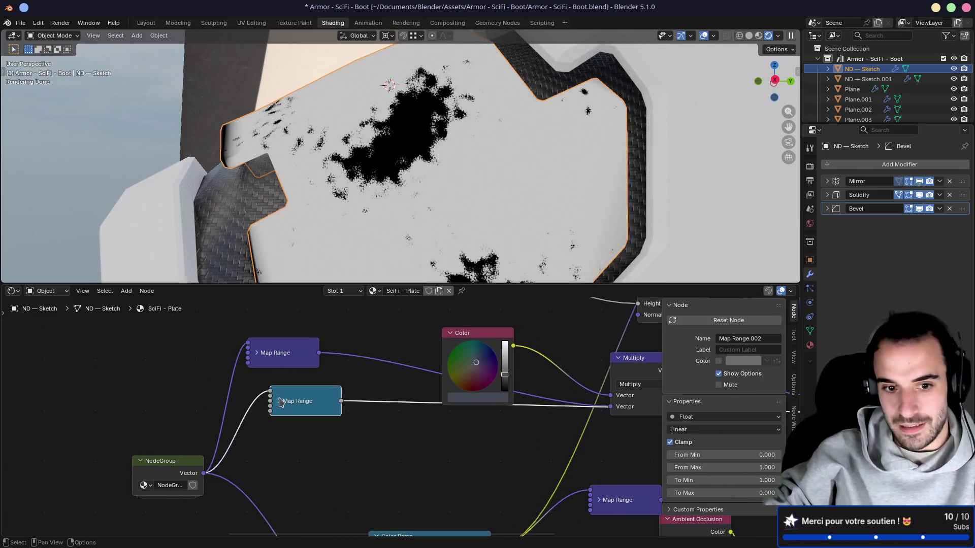
click(278, 401)
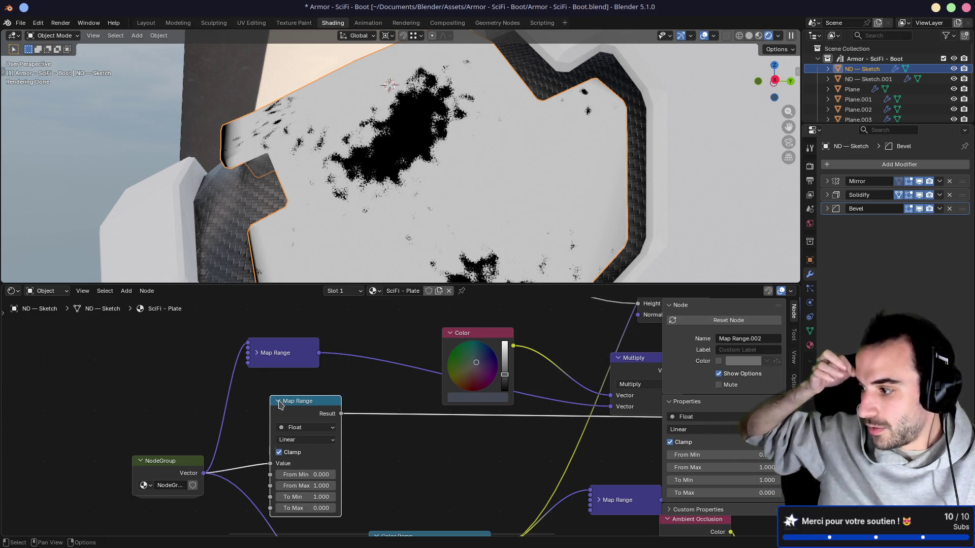
scroll(351, 356, down, 3)
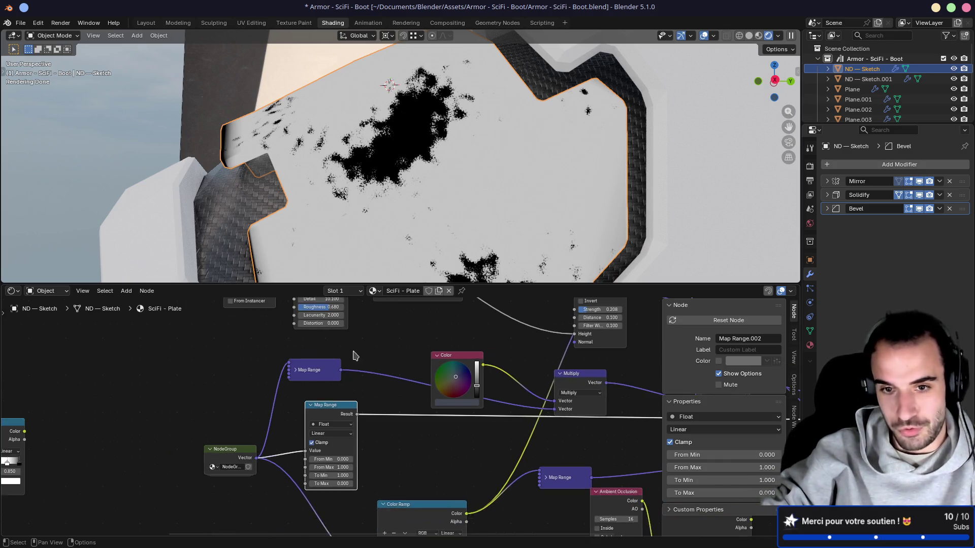
mouse_move(272, 463)
mouse_down()
mouse_move(292, 439)
mouse_move(239, 432)
mouse_move(292, 451)
mouse_move(225, 411)
mouse_move(243, 423)
mouse_up()
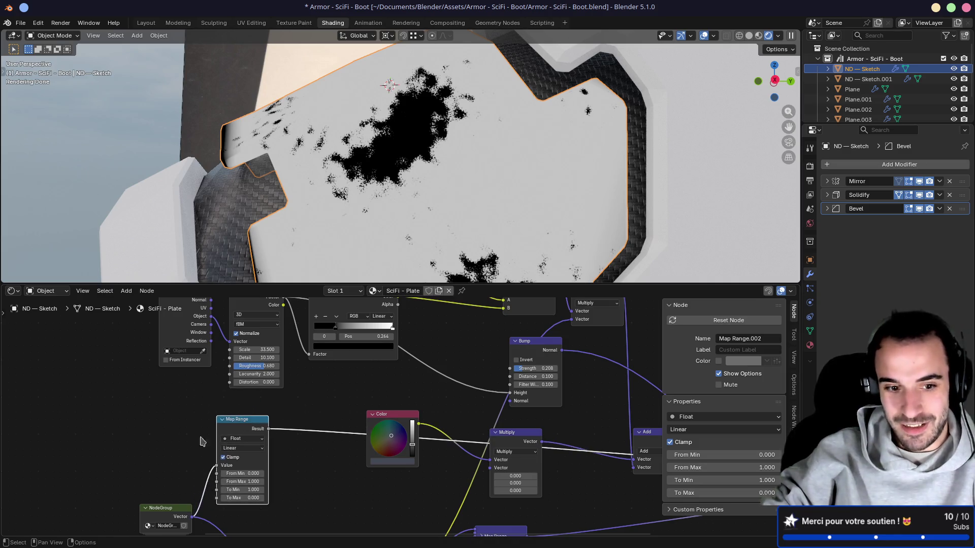
middle_drag(243, 423, 284, 377)
ctrl+shift+click(206, 480)
ctrl+shift+click(267, 396)
drag(247, 458, 234, 387)
Add a Color Ramp after the NodeGroup and flip its gradient
text(color ramp)
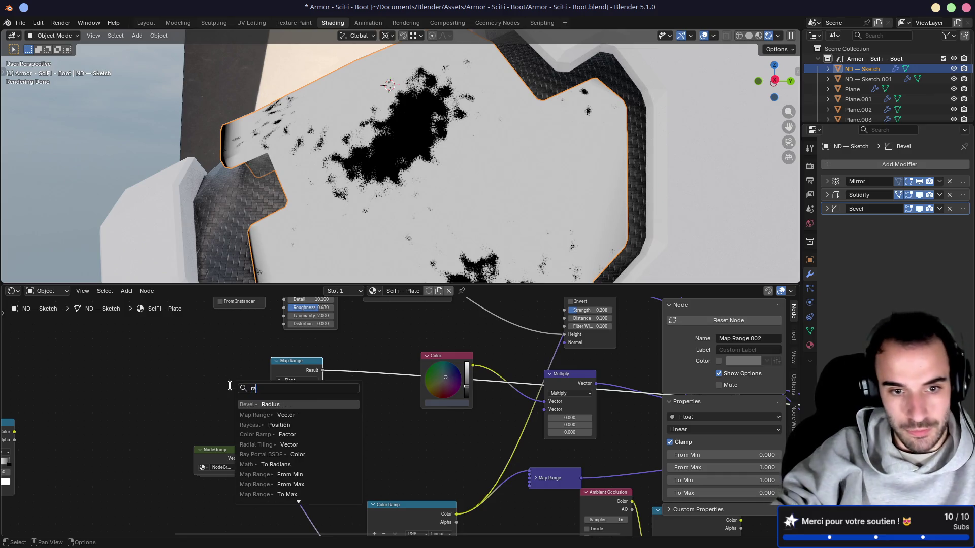
key(Return)
click(258, 387)
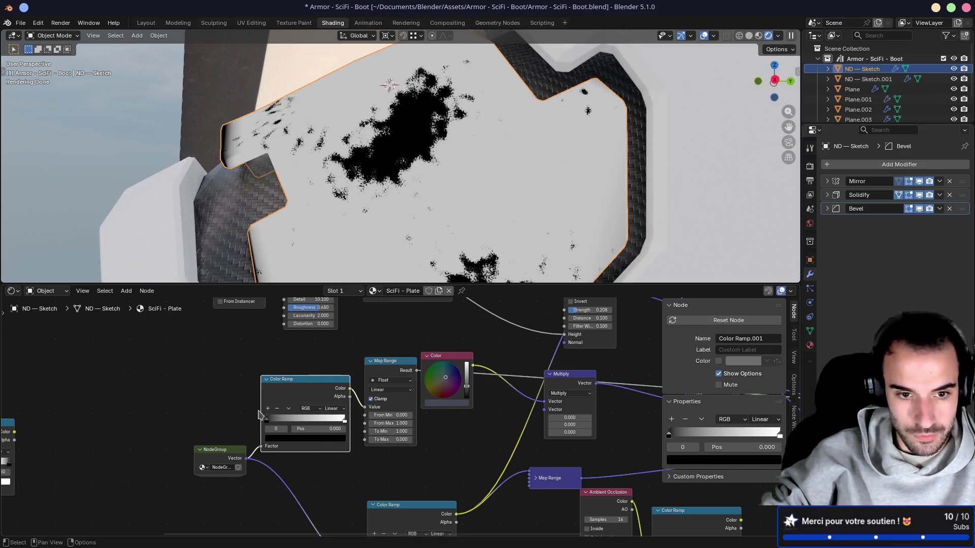
click(289, 410)
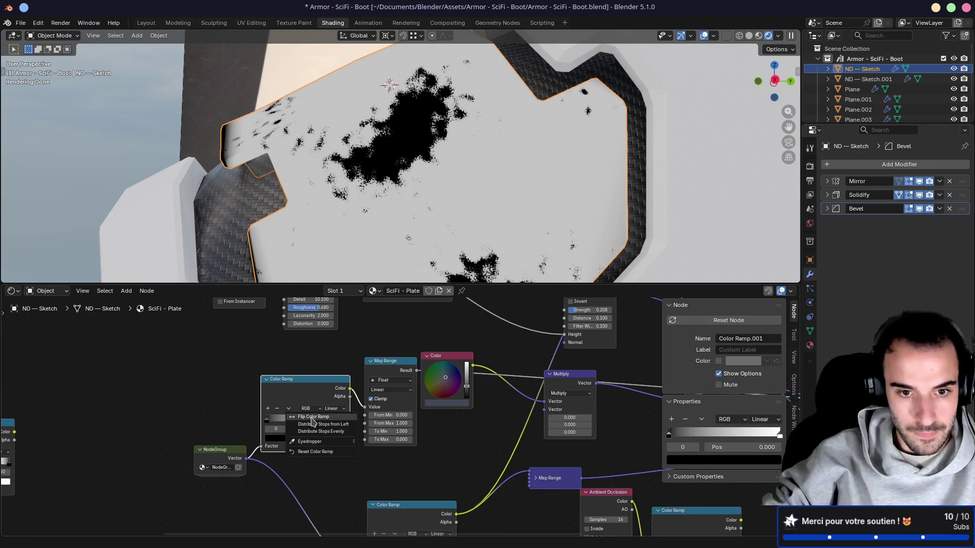
click(312, 421)
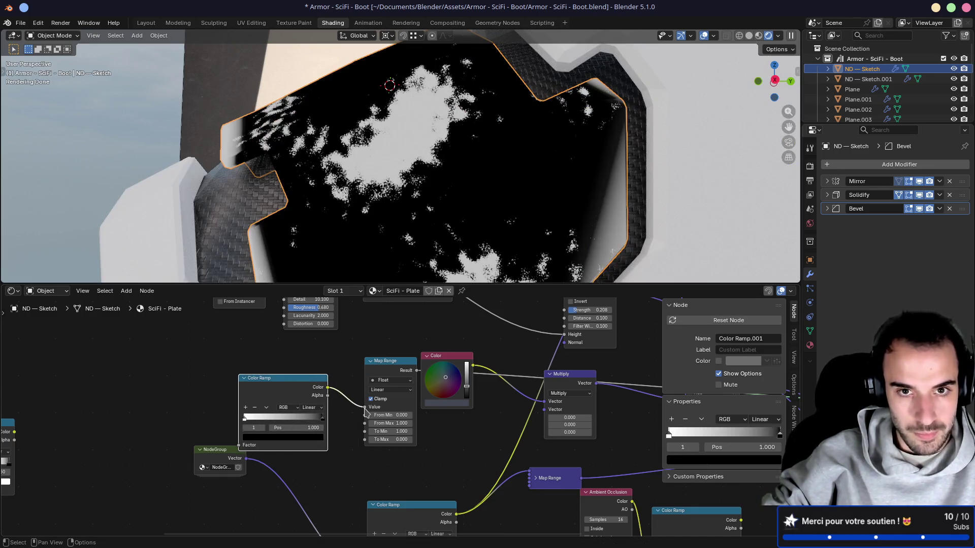
Move the Color Ramp aside and relink the NodeGroup output into the Map Range Value
drag(365, 407, 349, 425)
mouse_move(251, 378)
mouse_down()
mouse_move(210, 349)
mouse_move(137, 346)
mouse_up()
click(372, 362)
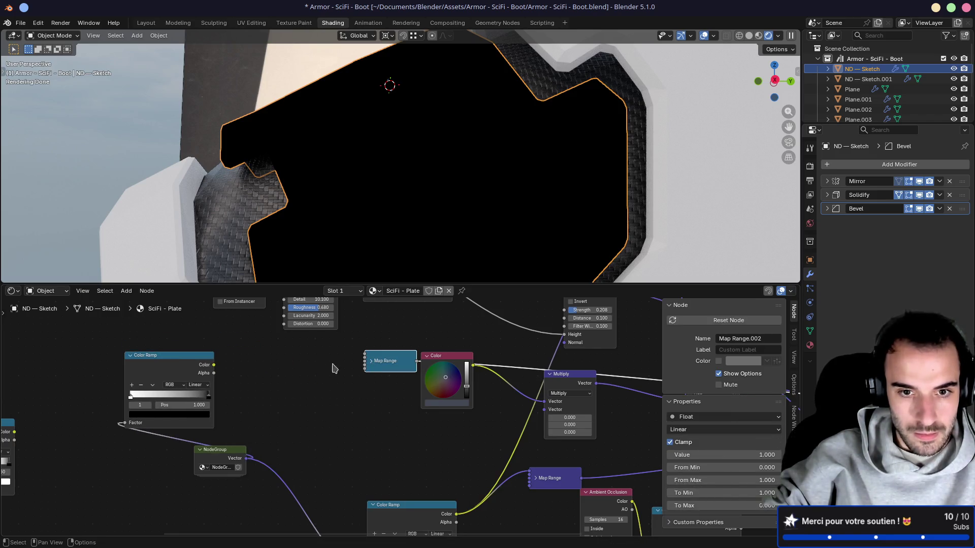
click(371, 362)
drag(386, 360, 313, 361)
drag(247, 458, 291, 405)
Compare the NodeGroup, Color Ramp and Map Range previews on the plate
ctrl+shift+click(229, 453)
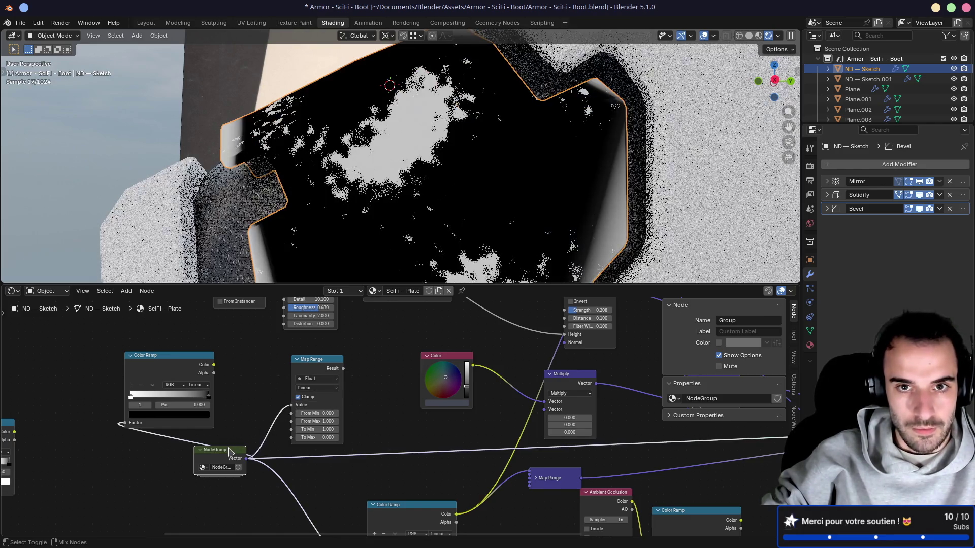
ctrl+shift+click(192, 363)
click(322, 358)
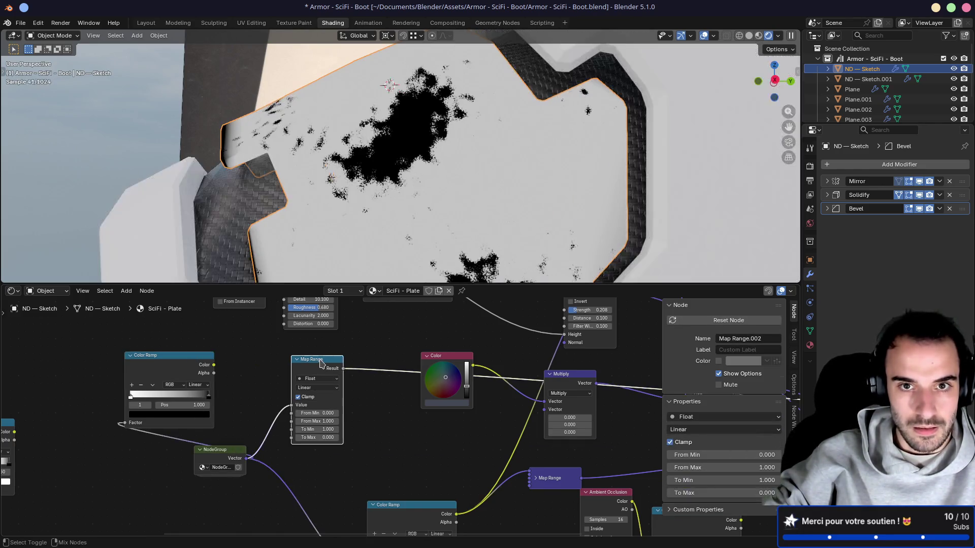
click(203, 363)
ctrl+shift+click(308, 362)
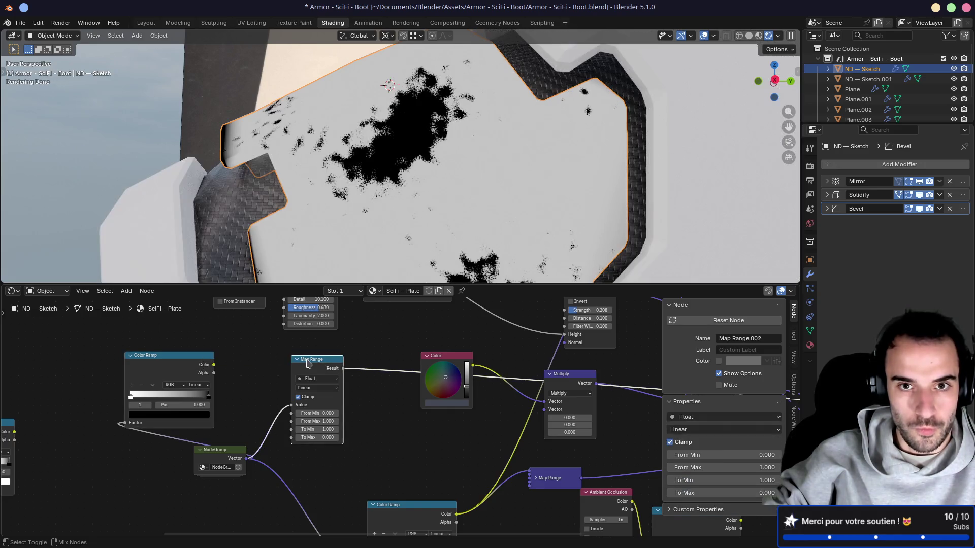
ctrl+shift+click(181, 361)
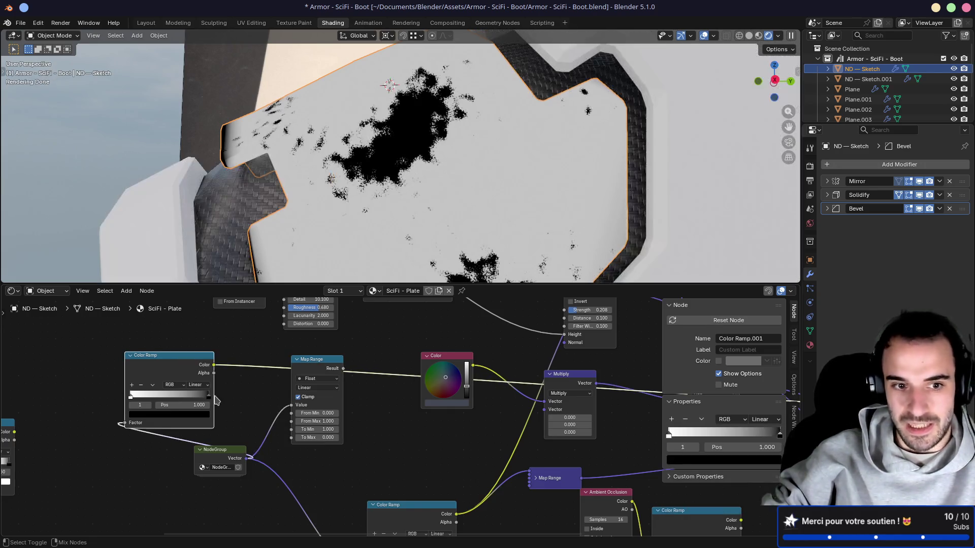
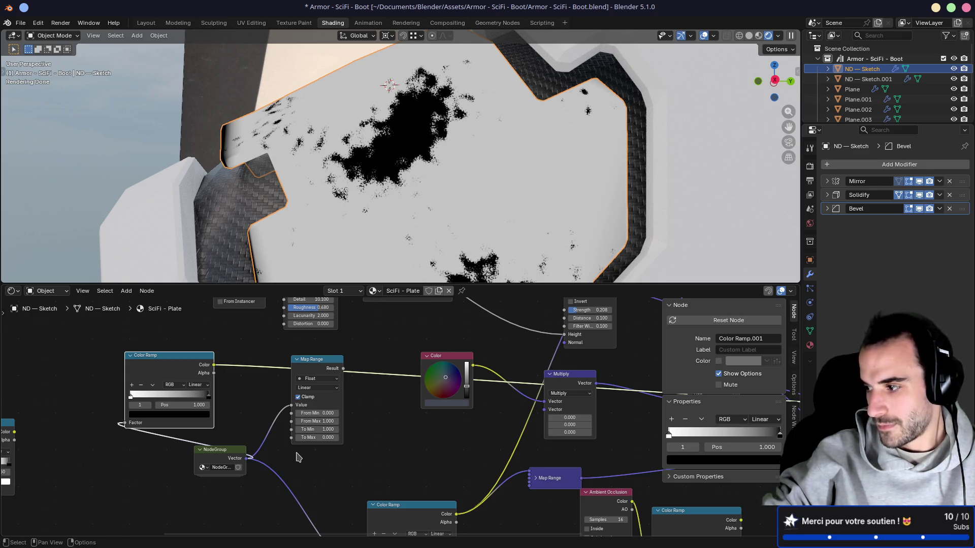
Delete the Color Ramp node, undo the deletion, and move the Map Range node aside
key(x)
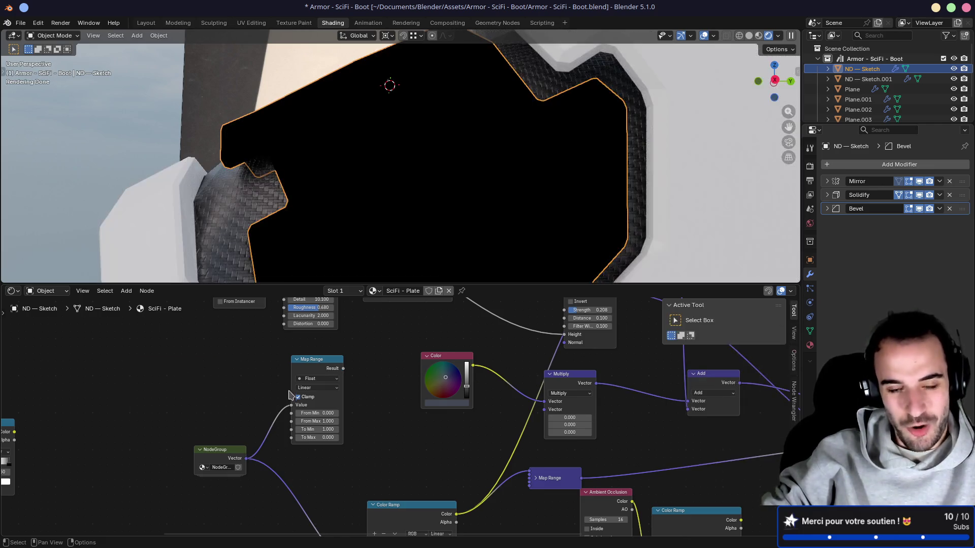
mouse_move(318, 369)
middle_down()
mouse_move(268, 425)
mouse_move(206, 454)
mouse_move(217, 454)
middle_up()
key(ctrl+z)
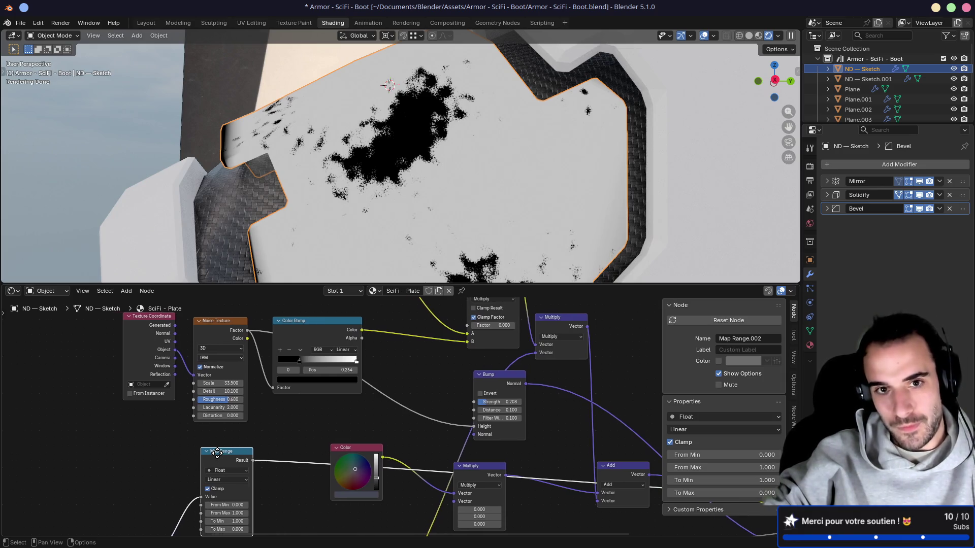
drag(245, 458, 234, 457)
Preview the Color Ramp output, then the Map Range blotch mask, on the plate
ctrl+shift+click(317, 326)
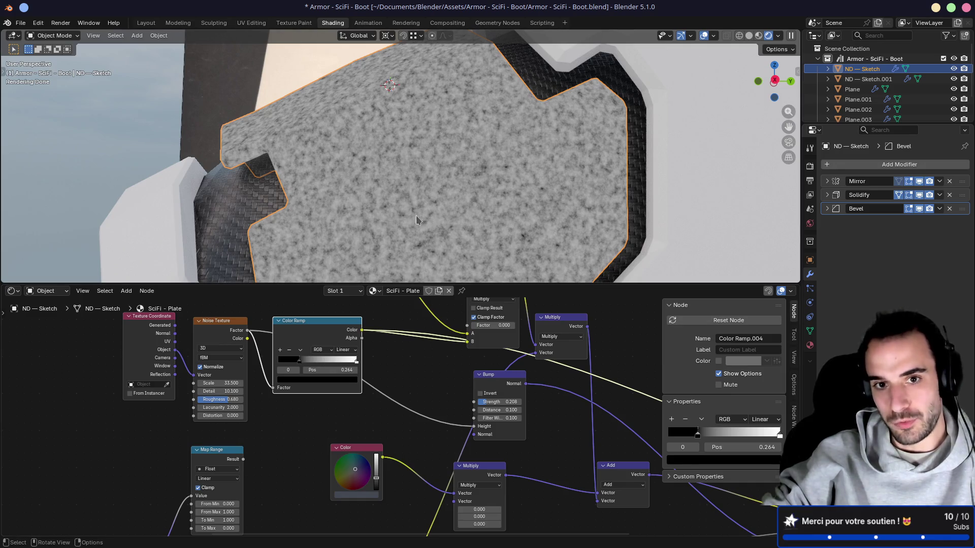
middle_drag(417, 219, 401, 188)
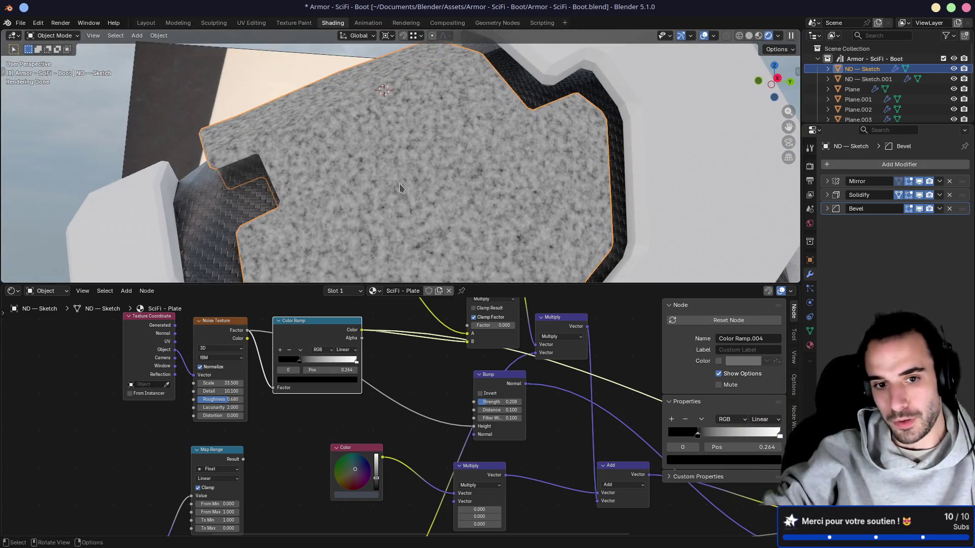
mouse_move(315, 417)
middle_down()
mouse_move(296, 383)
mouse_move(203, 444)
middle_up()
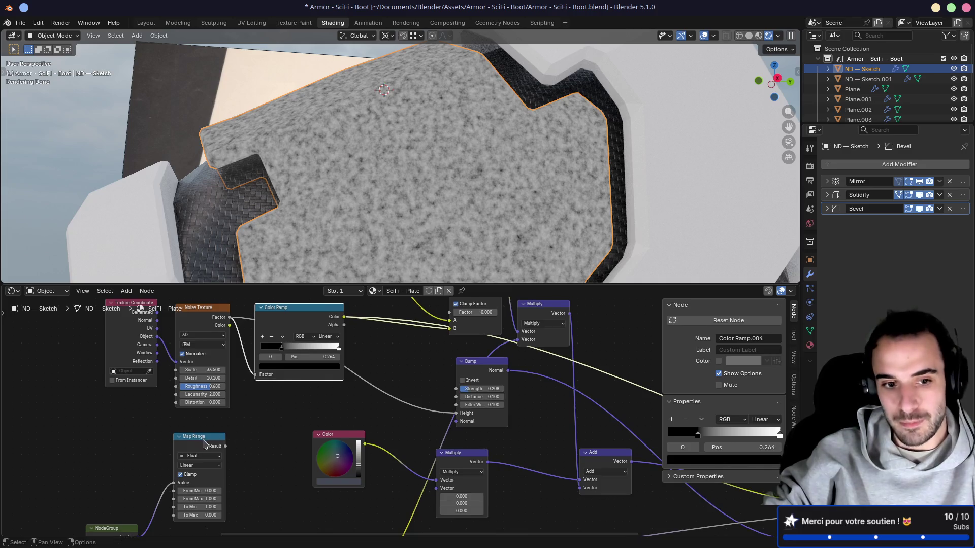
ctrl+shift+click(203, 443)
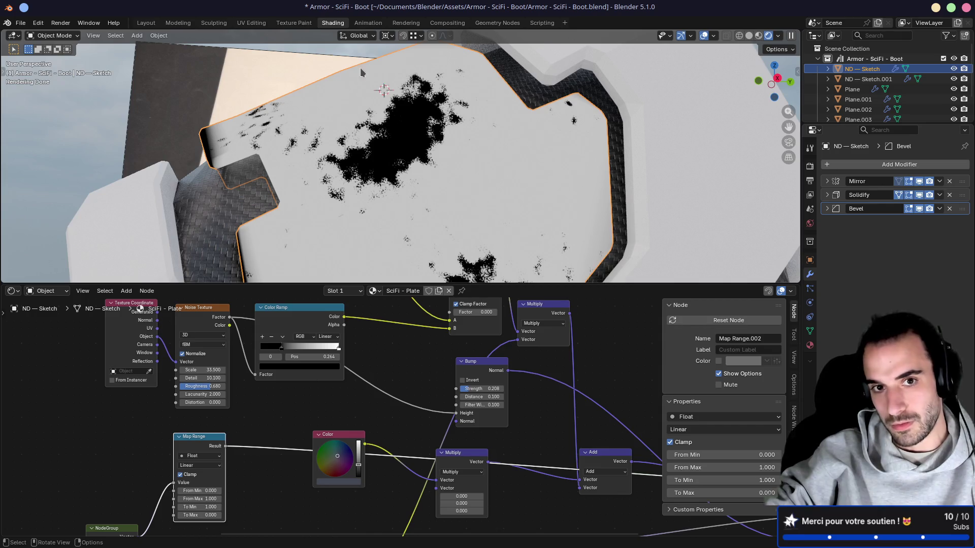
Add a Math Multiply node and link the Map Range result into its second input
drag(226, 447, 300, 413)
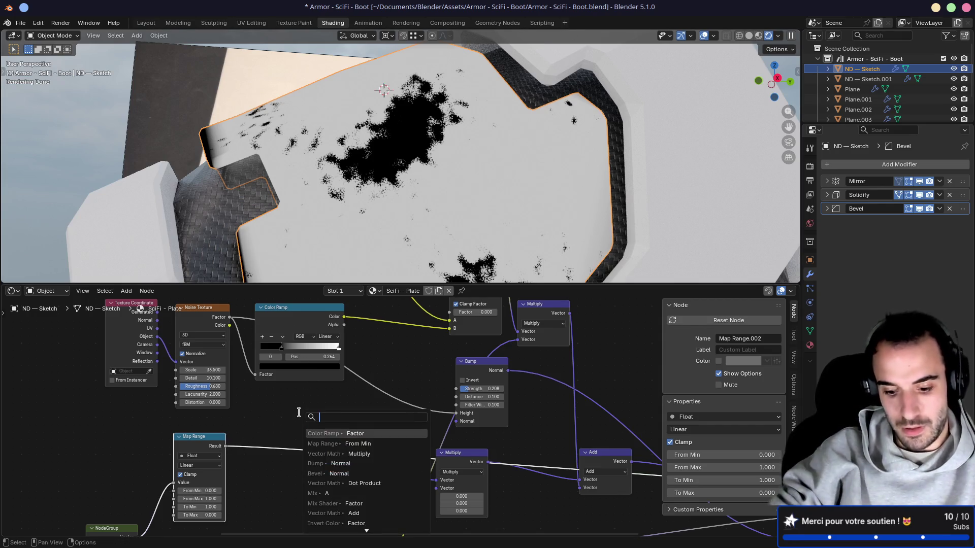
text(multo)
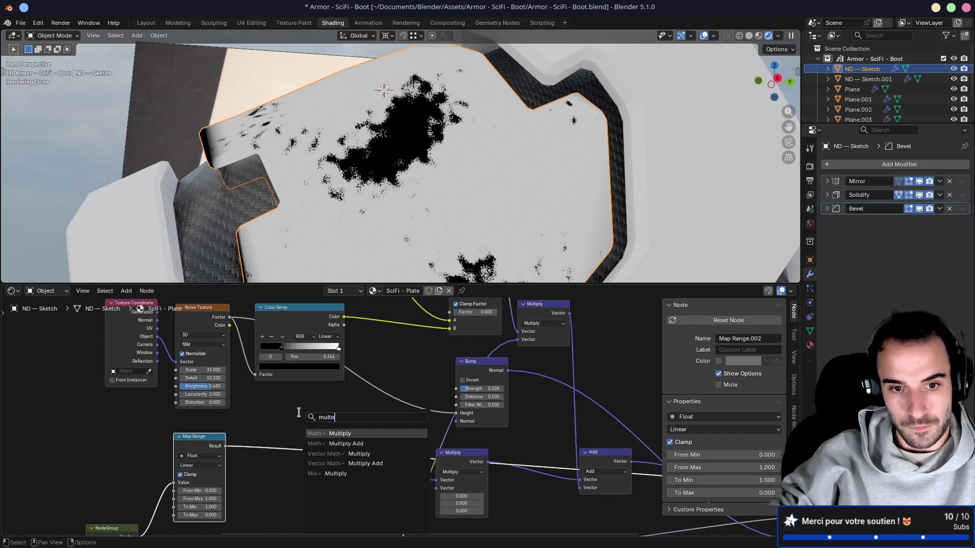
key(Return)
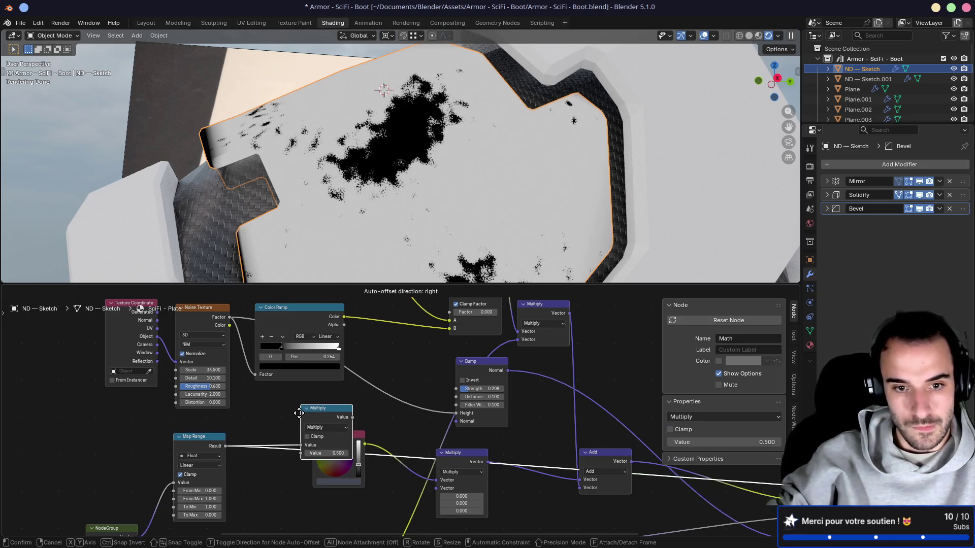
click(298, 386)
mouse_move(226, 446)
mouse_down()
mouse_move(299, 426)
mouse_move(265, 418)
mouse_up()
Feed the Color Ramp colour into Multiply's first input and preview the Multiply result
drag(325, 389, 386, 361)
mouse_move(333, 310)
mouse_down()
mouse_move(317, 308)
mouse_move(326, 306)
mouse_move(361, 390)
mouse_up()
click(387, 359)
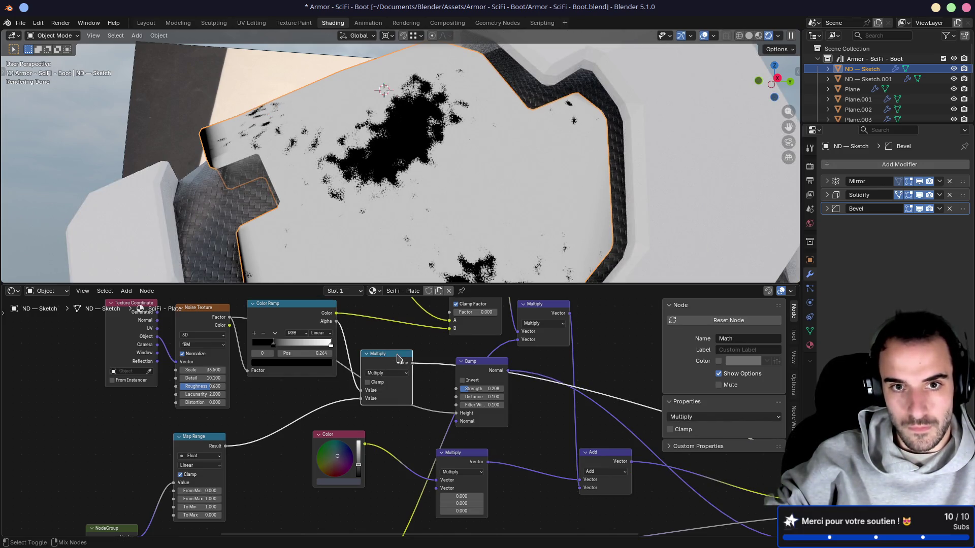
ctrl+shift+click(316, 312)
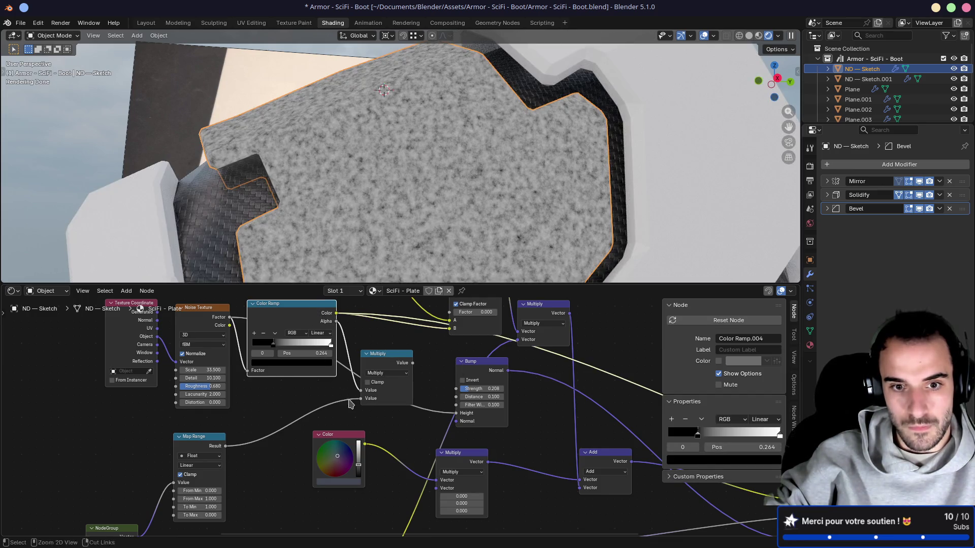
mouse_move(361, 399)
mouse_down()
mouse_move(337, 404)
mouse_move(359, 398)
mouse_up()
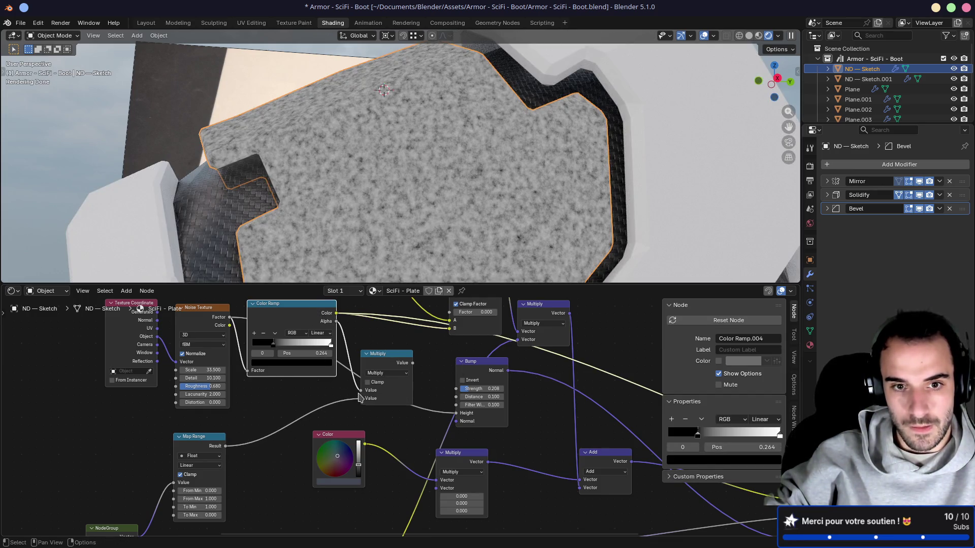
drag(337, 314, 363, 390)
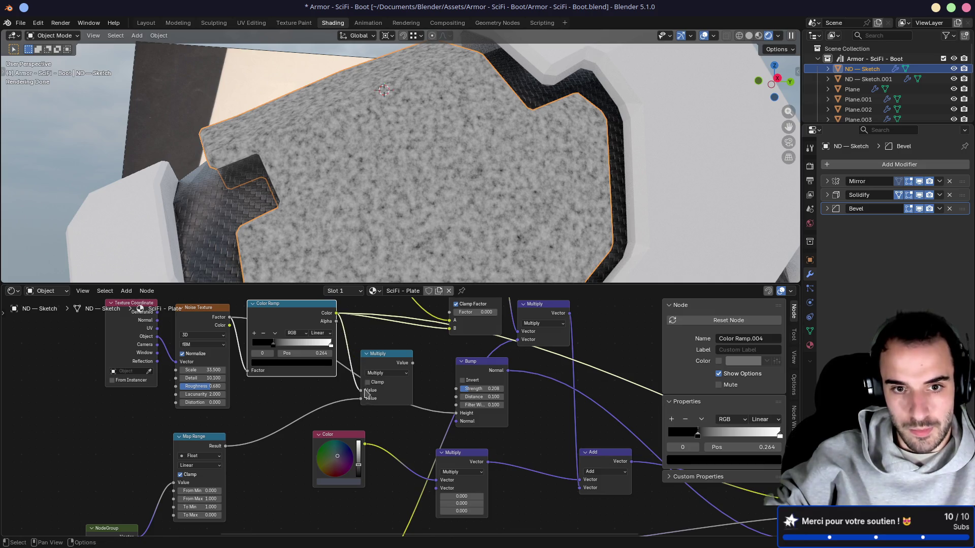
ctrl+shift+click(362, 356)
Tidy the node layout, moving the Multiply and Color Ramp nodes closer together
mouse_move(391, 214)
middle_down()
mouse_move(404, 182)
mouse_move(381, 214)
middle_up()
mouse_move(391, 360)
mouse_down()
mouse_move(384, 350)
mouse_move(393, 353)
mouse_up()
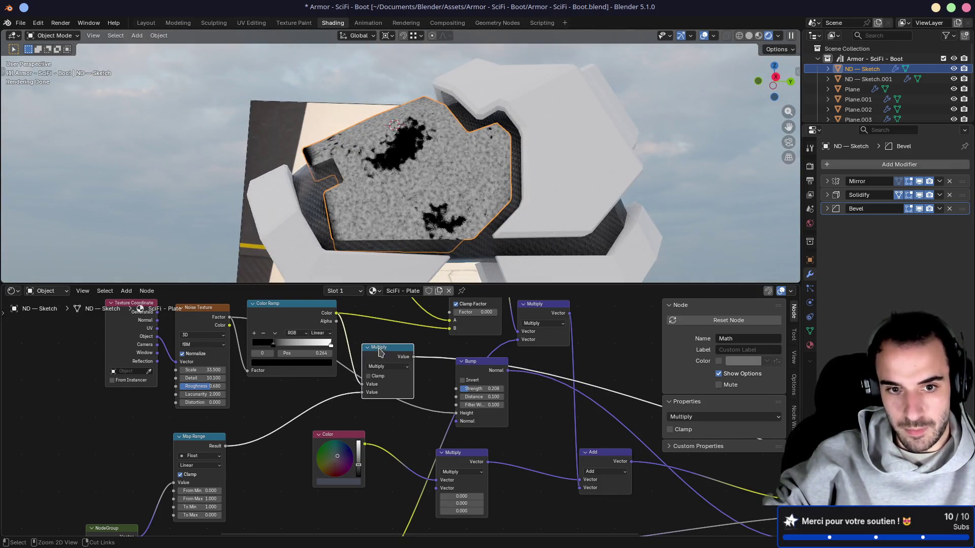
middle_drag(305, 316, 354, 342)
mouse_move(341, 332)
mouse_down()
mouse_move(382, 323)
mouse_move(360, 326)
mouse_up()
click(257, 344)
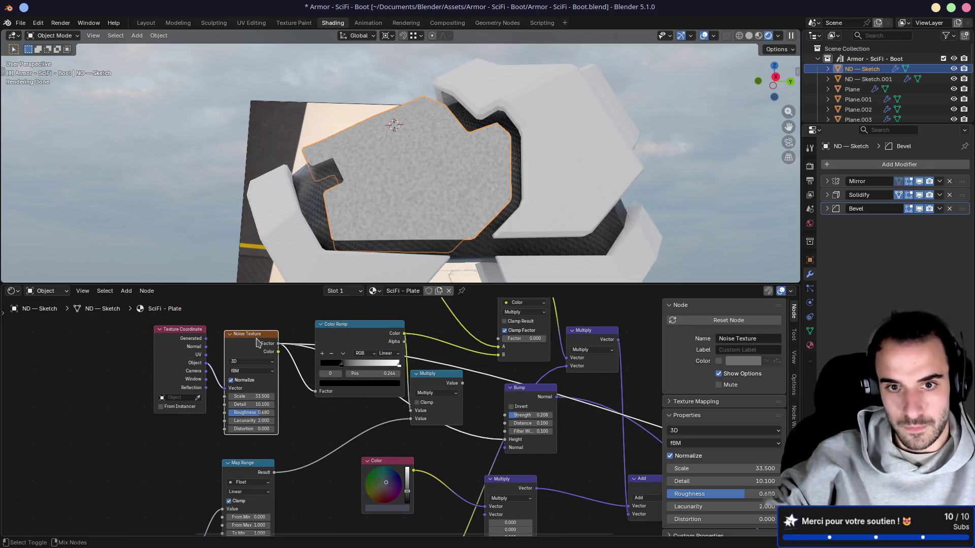
Link the Multiply output into the Bump Height and preview the Bump node
click(429, 378)
mouse_move(459, 383)
mouse_down()
mouse_move(478, 403)
mouse_move(429, 343)
mouse_move(419, 355)
mouse_move(426, 371)
mouse_move(447, 381)
mouse_up()
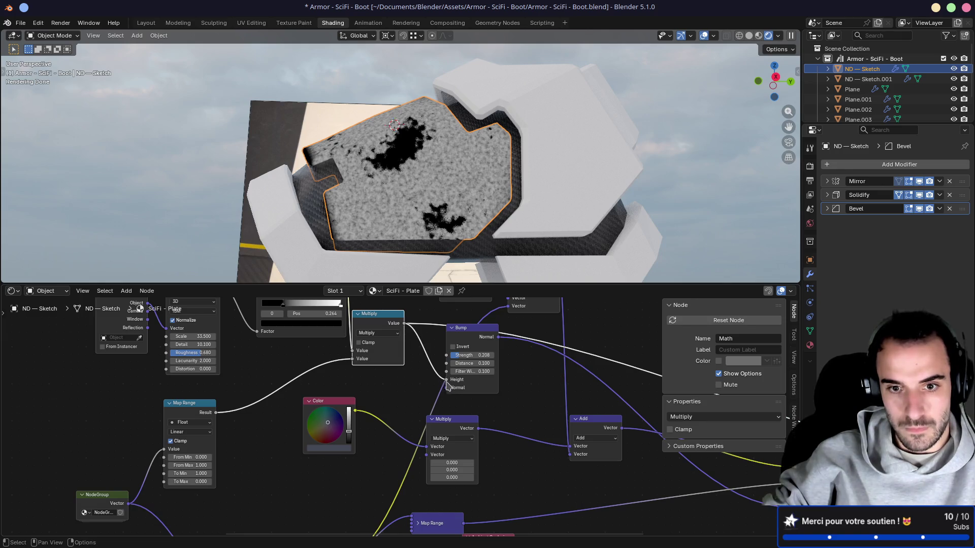
drag(392, 325, 411, 347)
ctrl+shift+click(468, 328)
Inspect the bumped plate, then preview the full Principled BSDF material again
mouse_move(378, 168)
middle_down()
mouse_move(387, 183)
mouse_move(423, 156)
mouse_move(374, 183)
mouse_move(401, 180)
mouse_move(455, 203)
mouse_move(429, 259)
middle_up()
scroll(395, 179, up, 3)
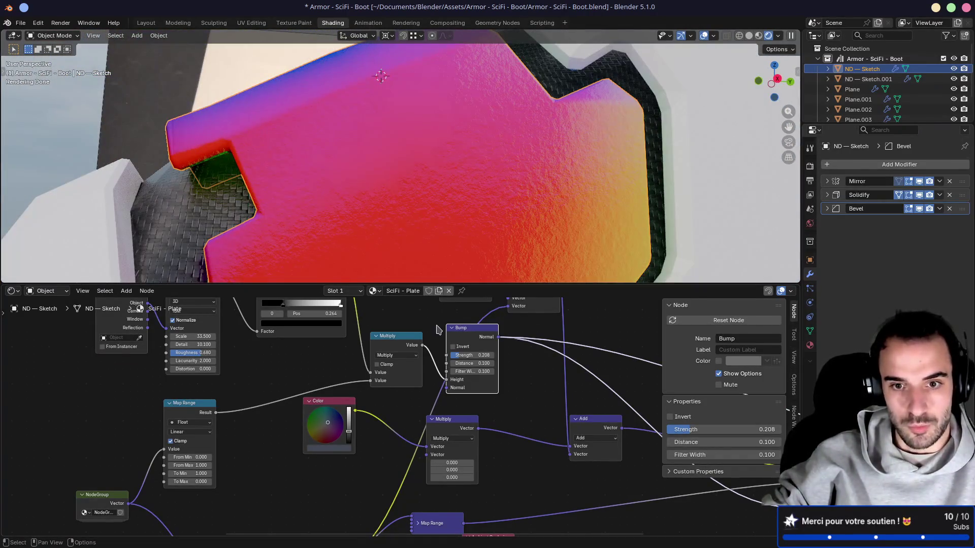
scroll(439, 331, down, 5)
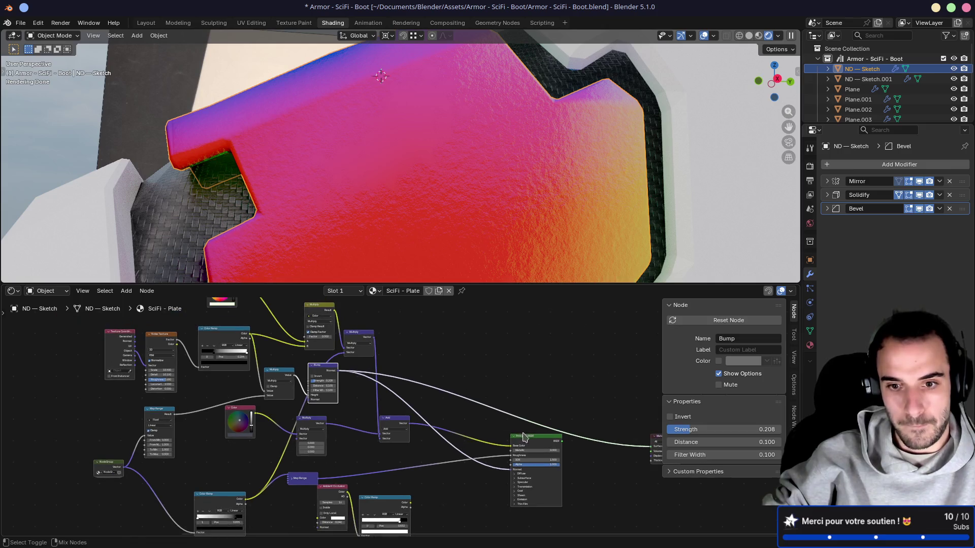
ctrl+shift+click(530, 441)
mouse_move(403, 209)
middle_down()
mouse_move(448, 210)
mouse_move(396, 199)
mouse_move(327, 208)
mouse_move(450, 186)
middle_up()
mouse_move(393, 167)
middle_down()
mouse_move(407, 181)
mouse_move(475, 187)
mouse_move(364, 197)
middle_up()
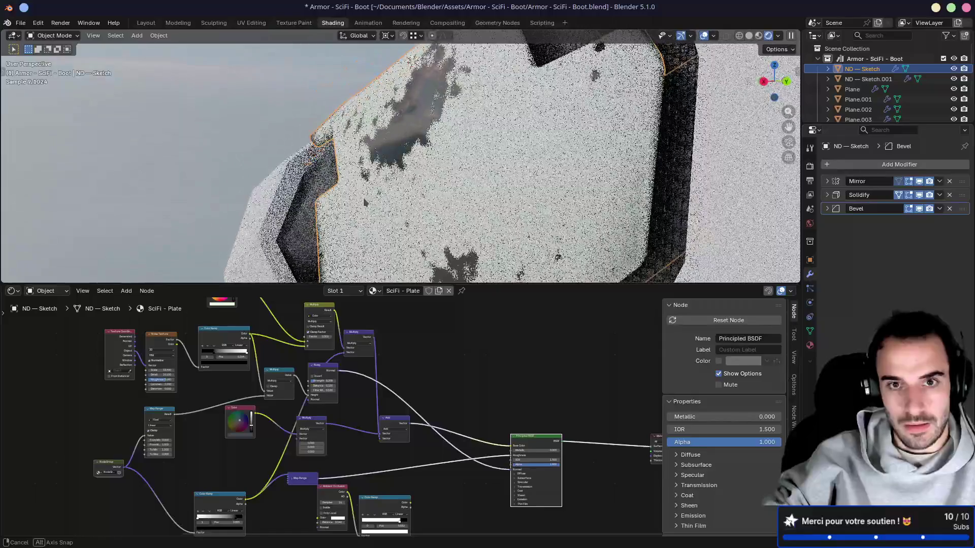
Expand the vector Map Range node and set To Min to 0.2 on X, Y and Z
middle_drag(439, 454, 500, 373)
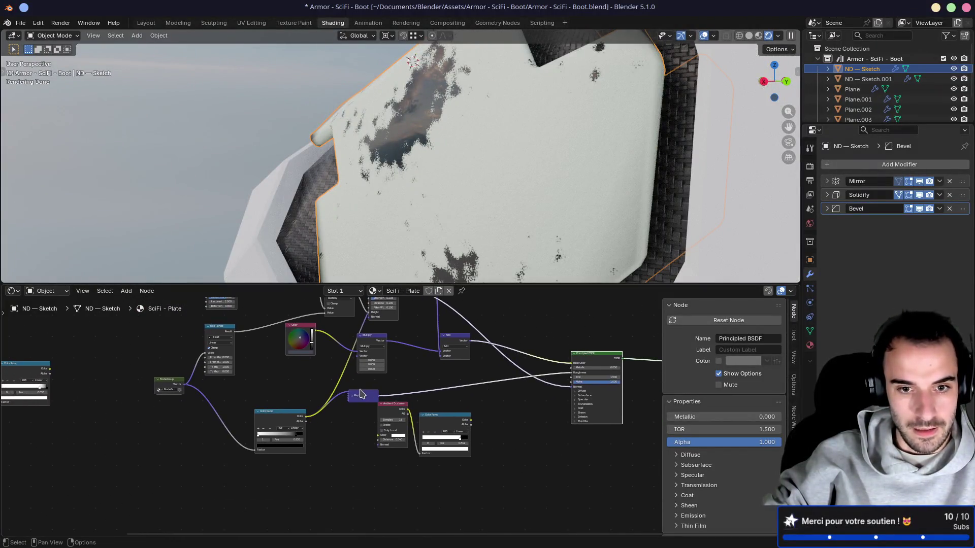
click(352, 395)
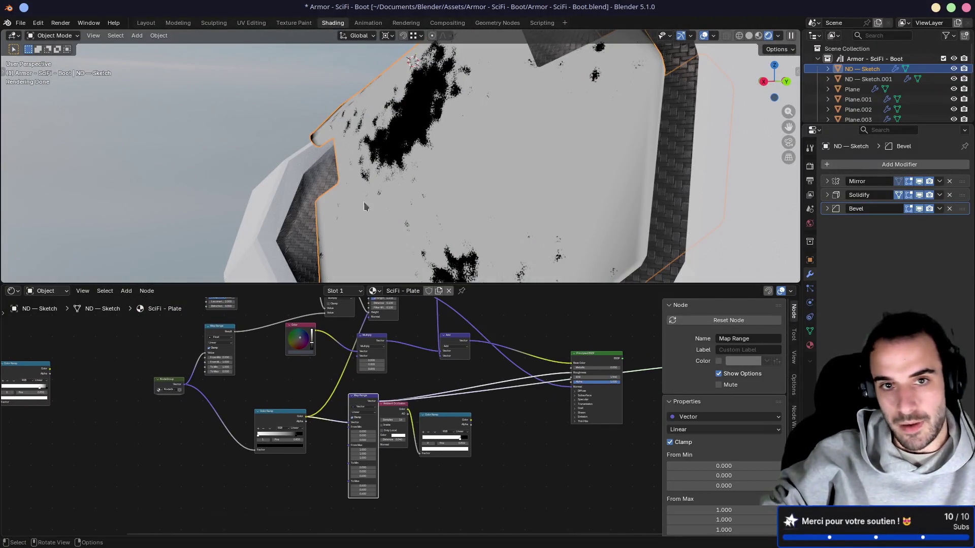
scroll(371, 400, up, 3)
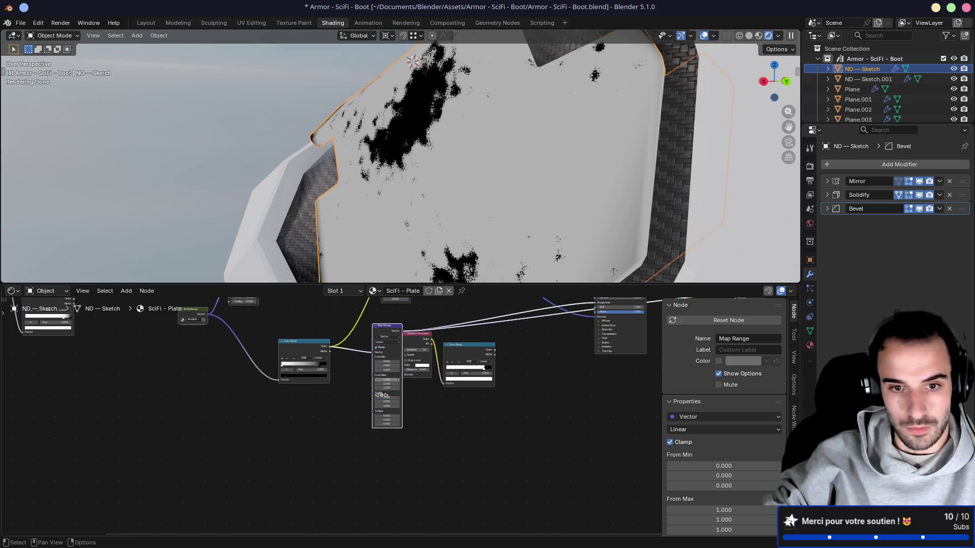
scroll(389, 432, up, 1)
scroll(390, 426, up, 2)
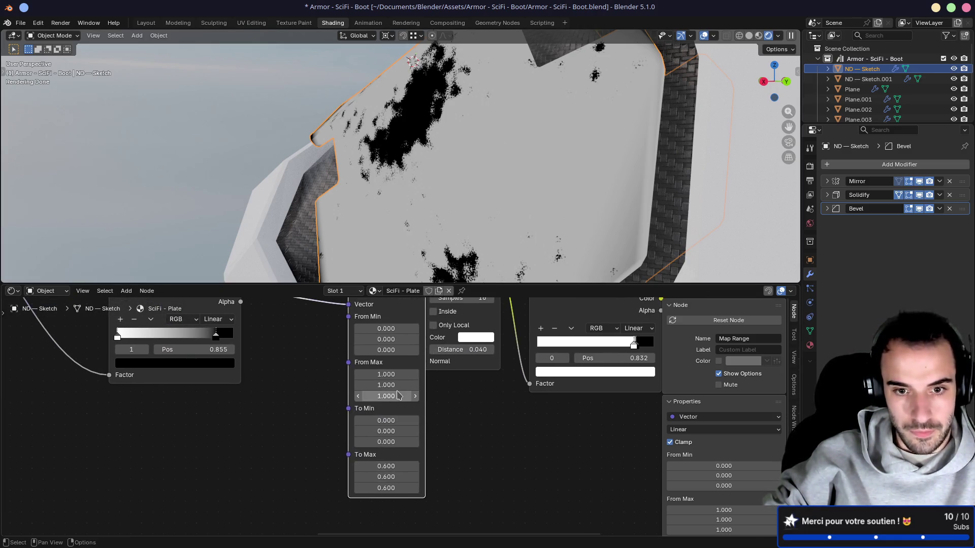
drag(394, 418, 391, 441)
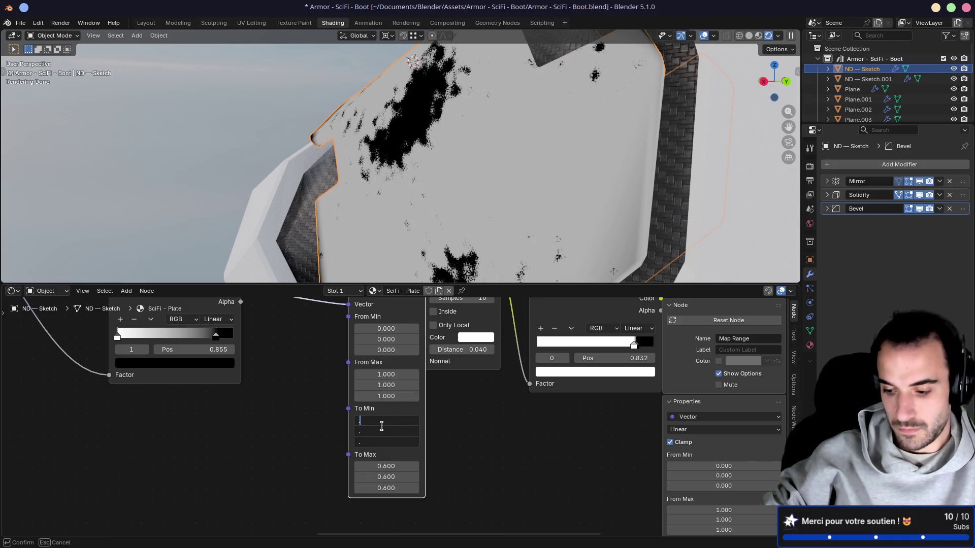
text(2)
key(Return)
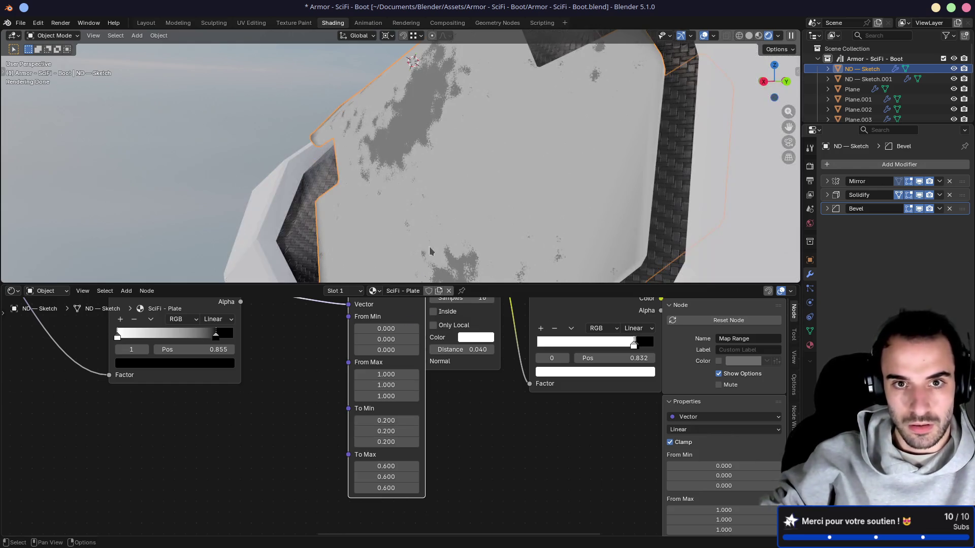
mouse_move(457, 152)
middle_down()
mouse_move(464, 178)
mouse_move(444, 294)
mouse_move(431, 322)
mouse_move(417, 318)
mouse_move(450, 345)
mouse_move(282, 432)
middle_up()
scroll(447, 301, down, 2)
Preview the full Principled BSDF material and orbit around the boot
click(590, 387)
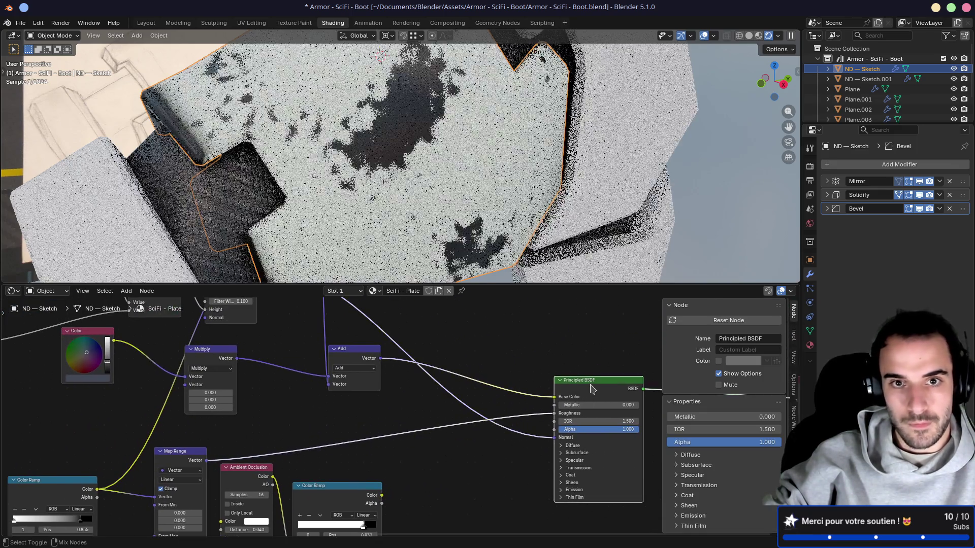
mouse_move(458, 153)
middle_down()
mouse_move(433, 162)
mouse_move(531, 204)
mouse_move(457, 244)
middle_up()
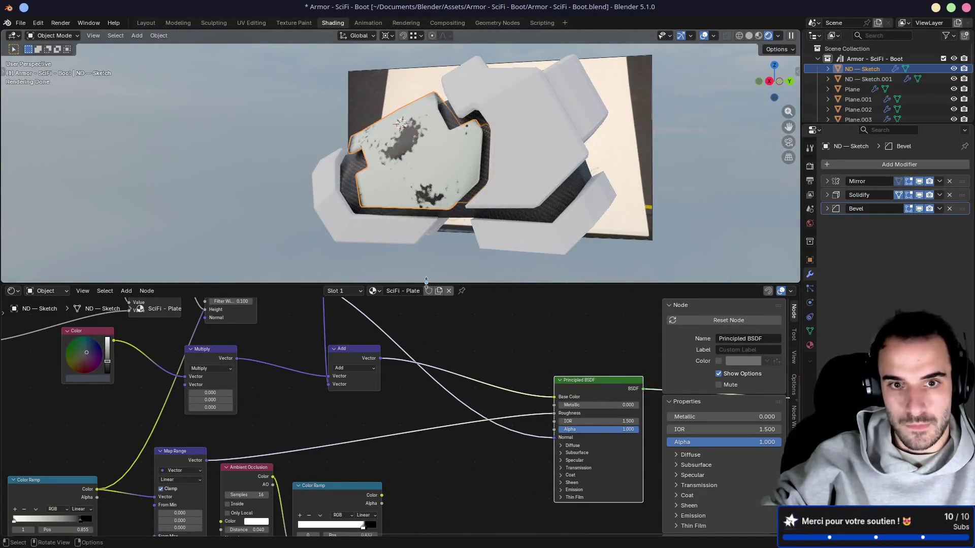
middle_drag(359, 431, 417, 426)
click(415, 365)
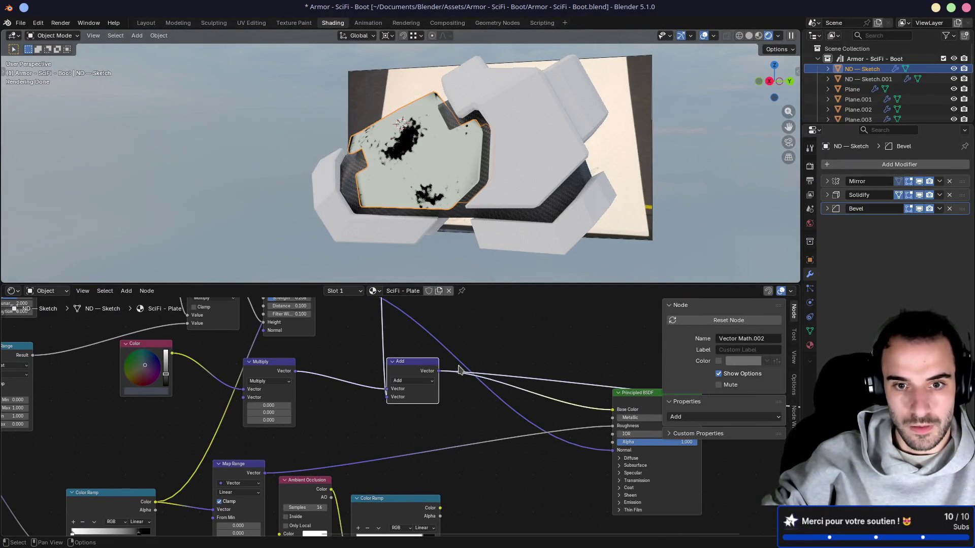
middle_drag(540, 384, 448, 355)
click(575, 372)
mouse_move(459, 254)
middle_down()
mouse_move(524, 191)
mouse_move(493, 194)
mouse_move(488, 238)
middle_up()
middle_drag(104, 354, 252, 382)
Nudge the Color node's brightness and rearrange the vector Multiply and Color nodes
drag(235, 381, 234, 380)
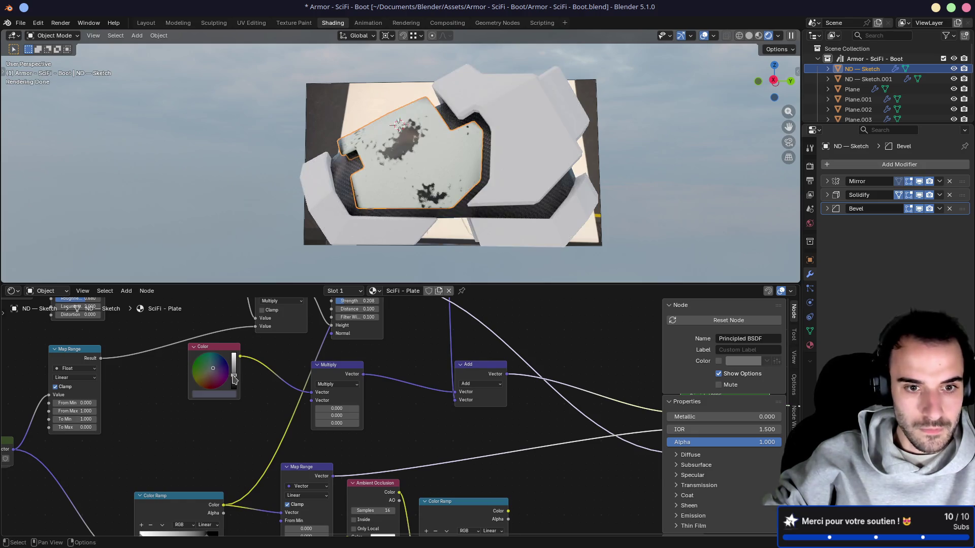
click(316, 381)
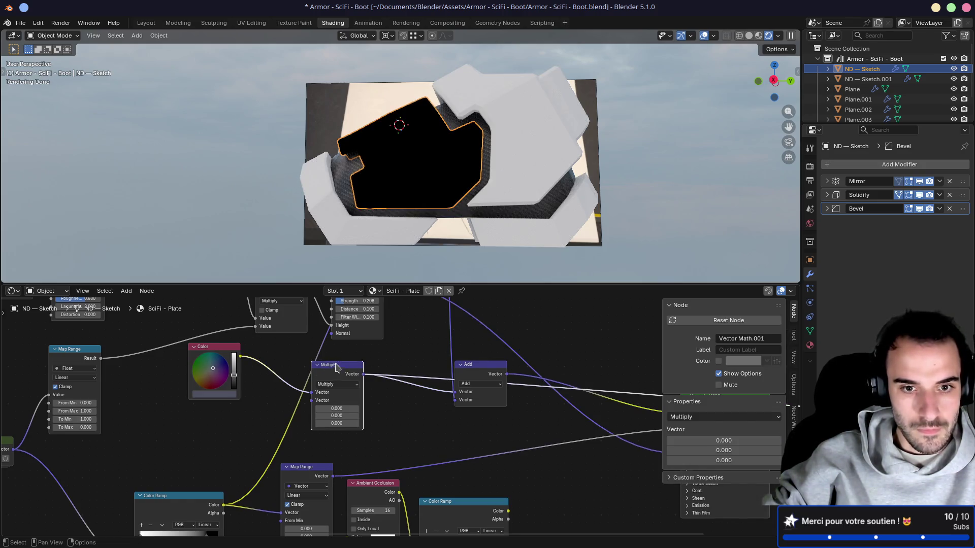
mouse_move(335, 365)
mouse_down()
mouse_move(404, 360)
mouse_move(369, 359)
mouse_up()
drag(211, 349, 221, 368)
middle_drag(264, 347, 314, 384)
click(318, 326)
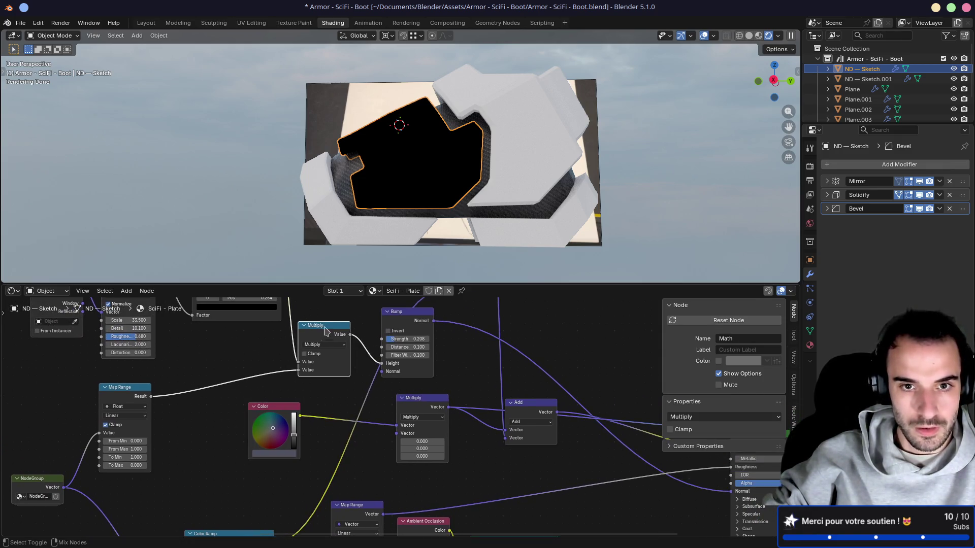
mouse_move(127, 399)
middle_down()
mouse_move(159, 406)
mouse_move(253, 345)
middle_up()
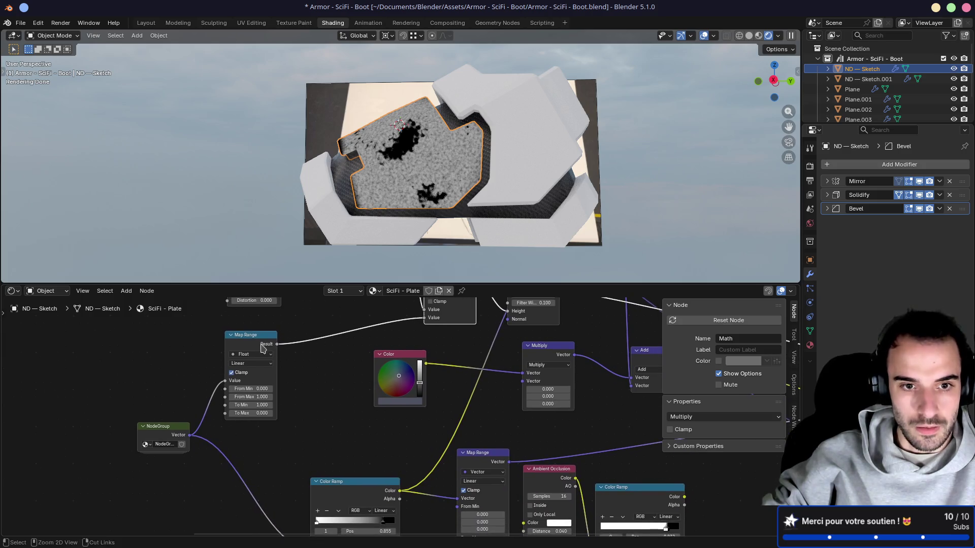
Compare the Map Range and noise group previews, then return to the full plate material
click(253, 346)
ctrl+shift+click(175, 436)
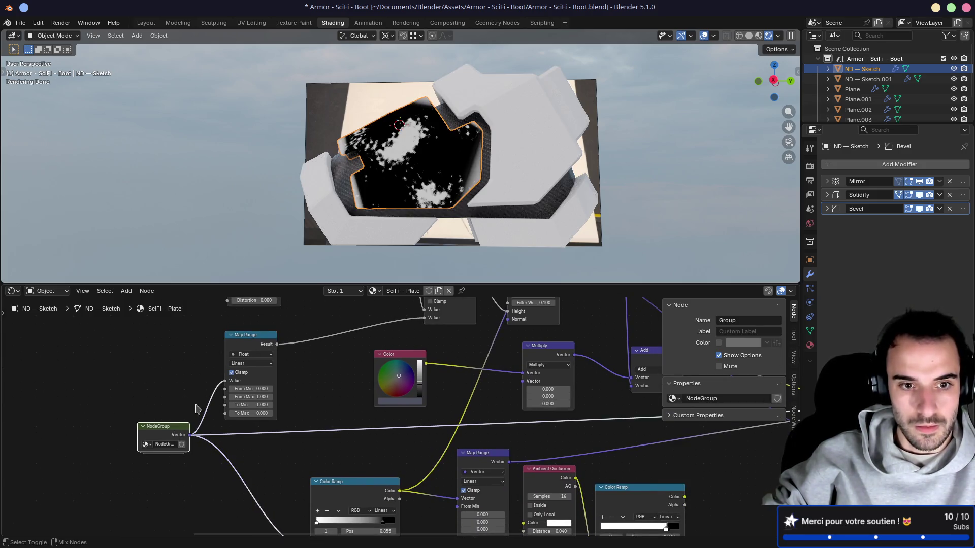
ctrl+shift+click(250, 338)
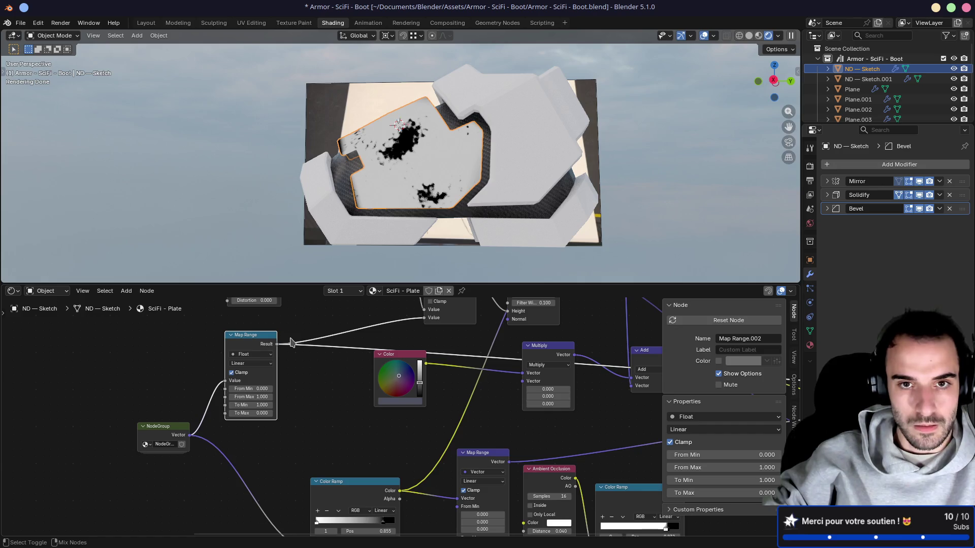
ctrl+shift+click(185, 429)
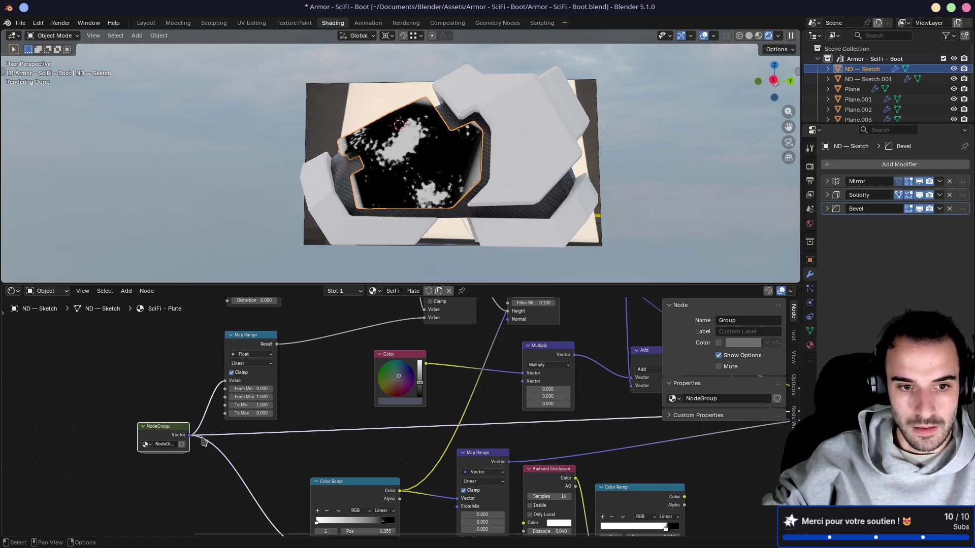
ctrl+scroll(539, 387, down, 10)
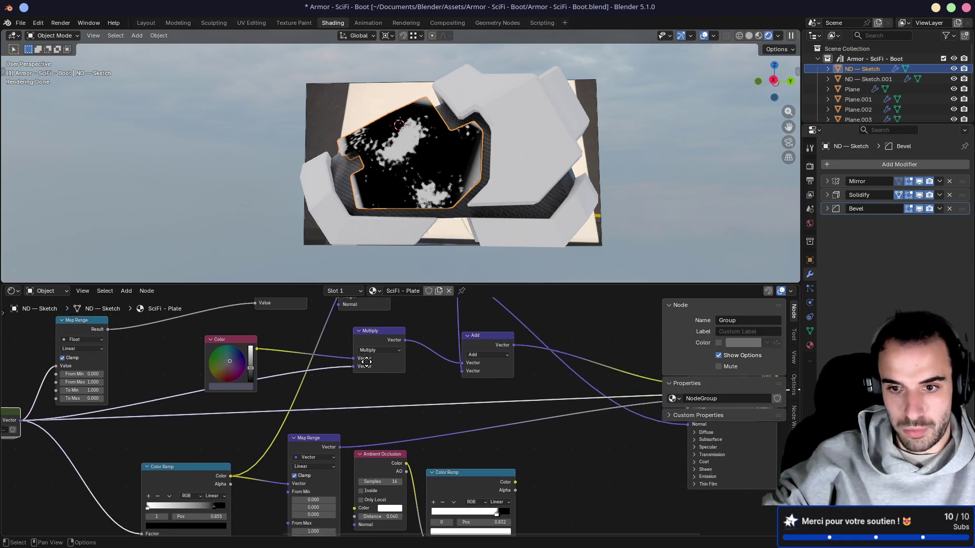
ctrl+shift+click(538, 387)
middle_drag(508, 203, 456, 189)
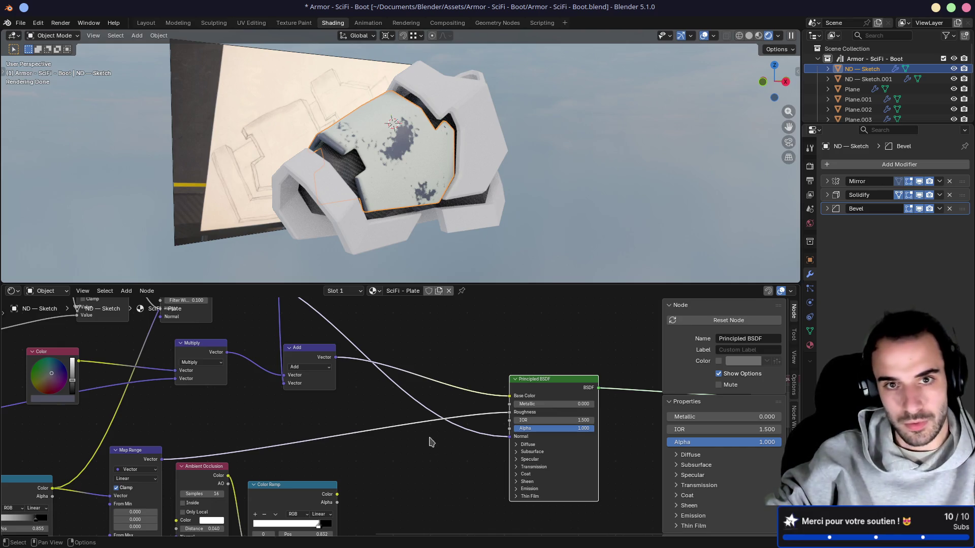
Check the Principled BSDF Alpha value, leaving it at 1.000
mouse_move(425, 451)
middle_down()
mouse_move(383, 370)
mouse_move(382, 384)
mouse_move(448, 396)
mouse_move(566, 370)
mouse_move(511, 392)
middle_up()
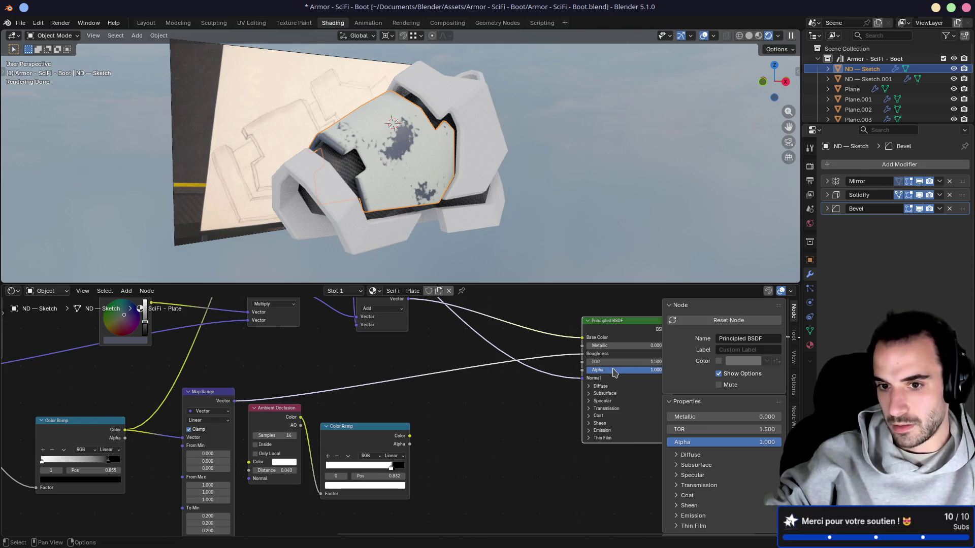
scroll(613, 371, up, 2)
mouse_move(565, 380)
mouse_down()
mouse_move(459, 379)
mouse_move(568, 378)
mouse_up()
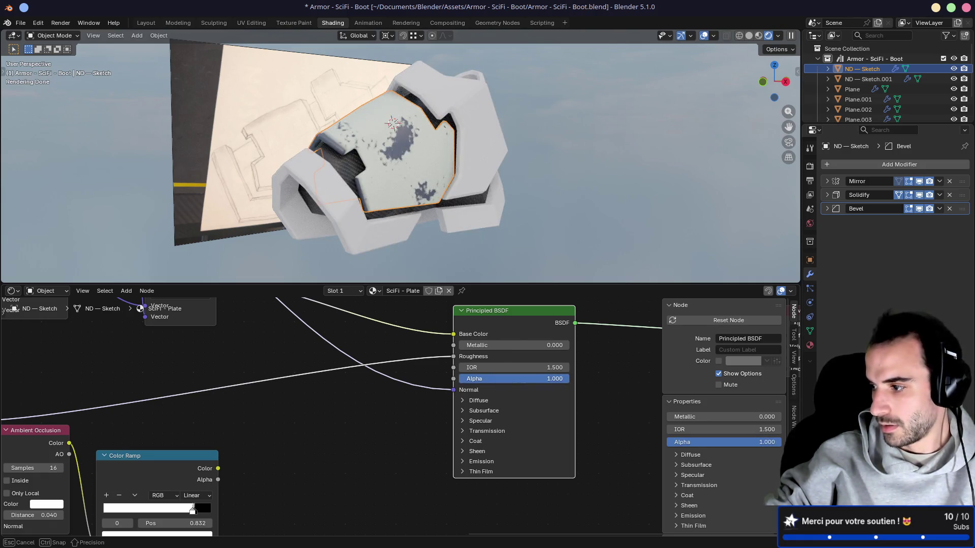
drag(568, 379, 573, 382)
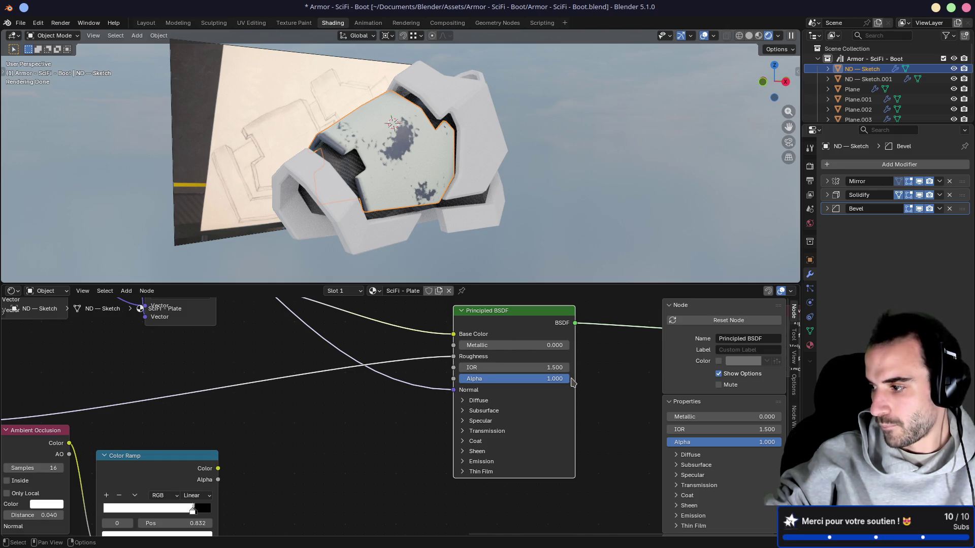
Preview the noise group's black-and-white output on the plate, then bring the Principled BSDF into view
middle_drag(229, 388, 500, 394)
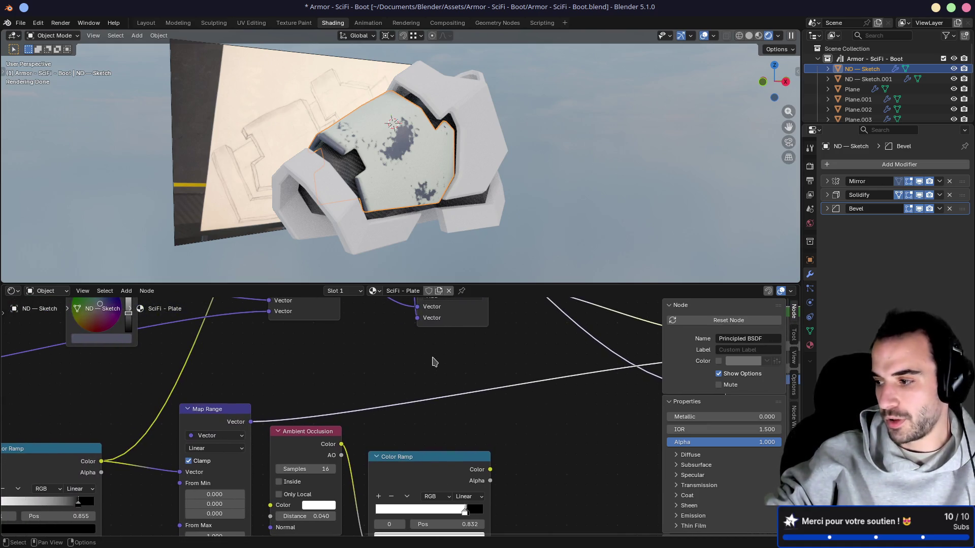
mouse_move(436, 360)
middle_down()
mouse_move(430, 379)
mouse_move(442, 402)
middle_up()
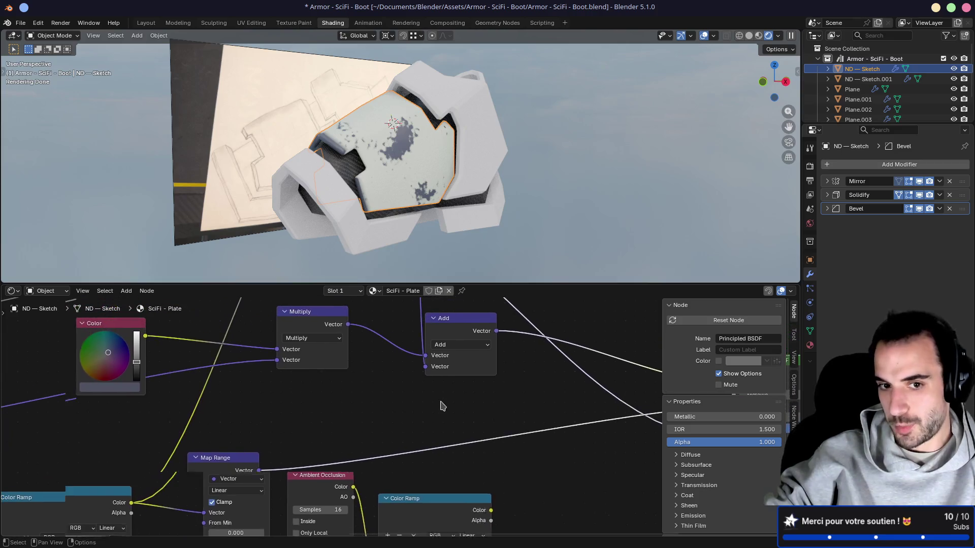
scroll(442, 404, down, 3)
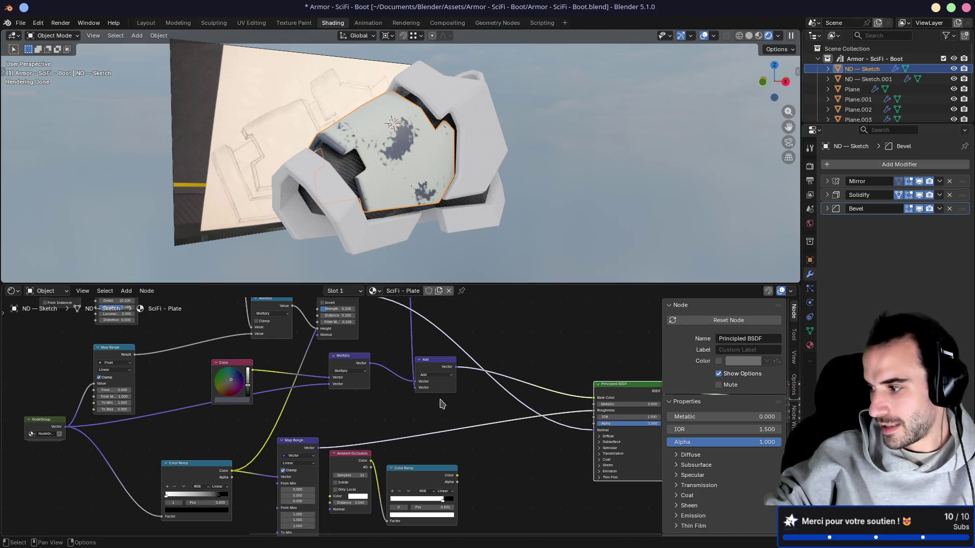
shift+scroll(403, 372, down, 3)
ctrl+scroll(322, 365, left, 4)
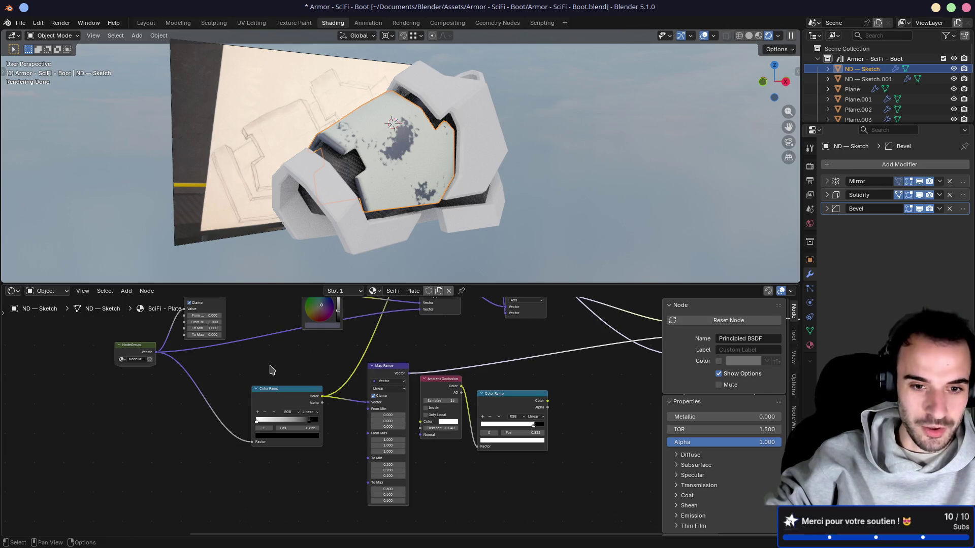
ctrl+scroll(239, 361, left, 4)
shift+scroll(240, 376, up, 1)
ctrl+shift+click(242, 387)
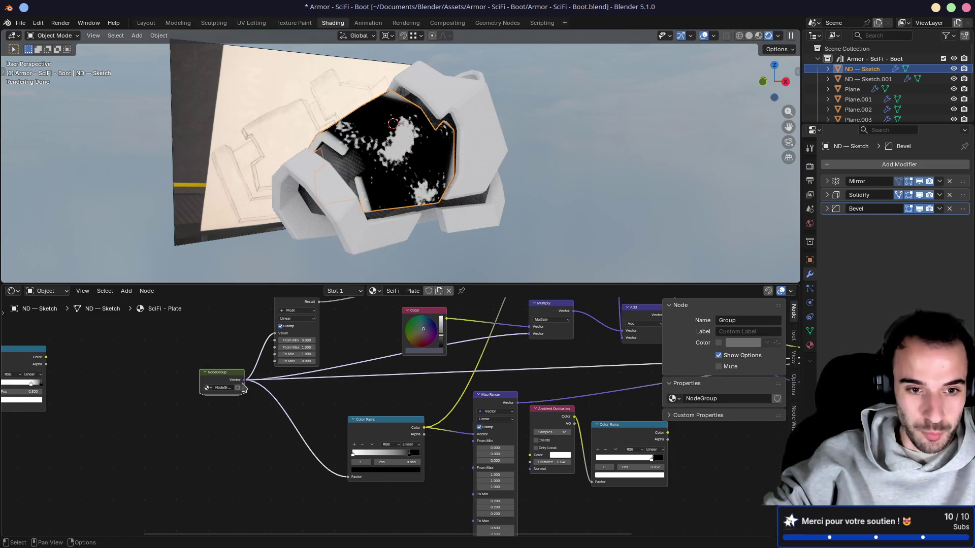
mouse_move(387, 390)
middle_down()
mouse_move(333, 385)
mouse_move(282, 408)
middle_up()
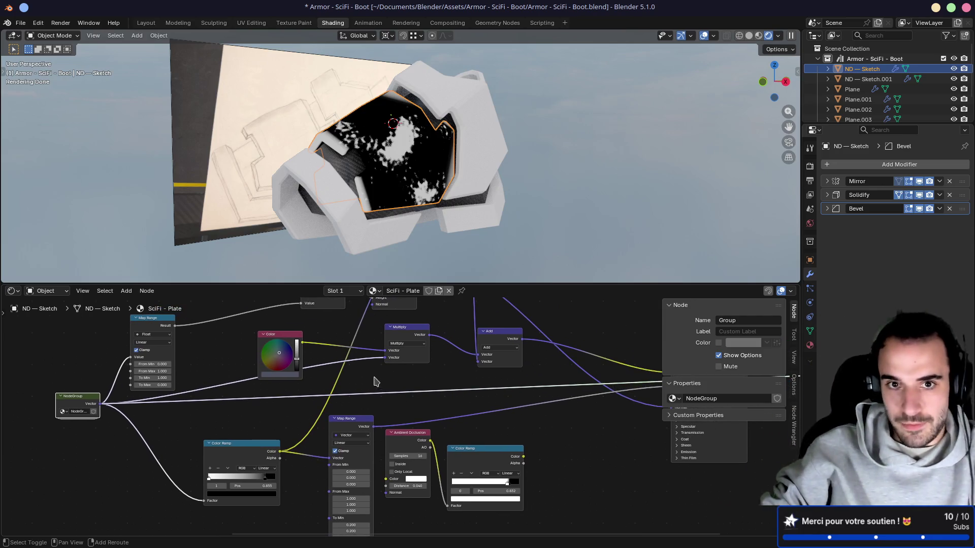
scroll(276, 421, up, 2)
mouse_move(275, 421)
middle_down()
mouse_move(329, 402)
mouse_move(529, 398)
mouse_move(472, 396)
middle_up()
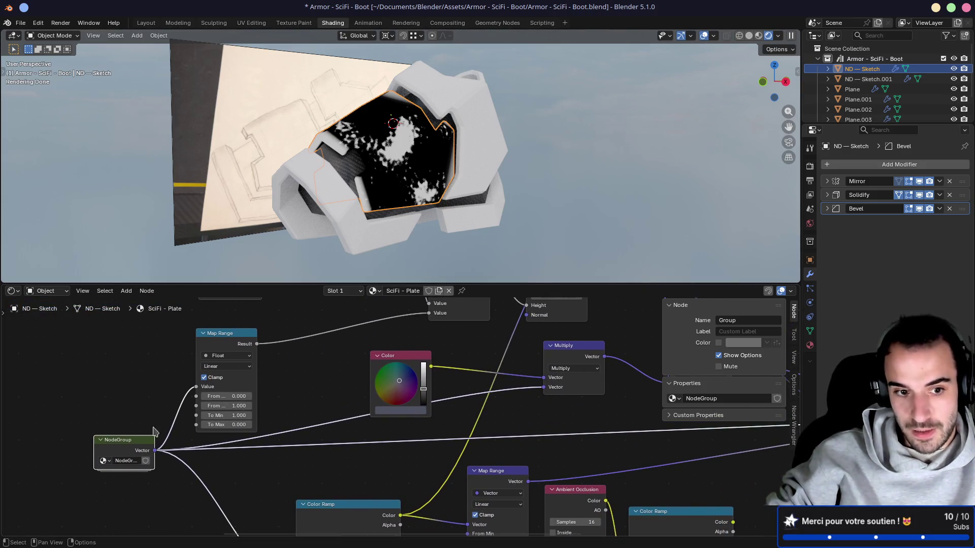
Drag a link from the noise group's Vector output and pick an entry from the link search
middle_drag(310, 442, 135, 373)
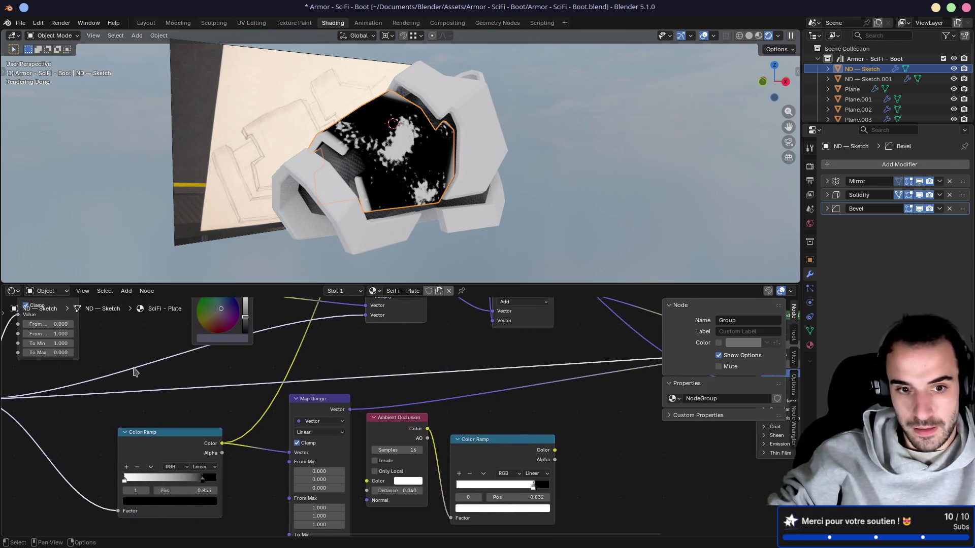
scroll(214, 380, down, 2)
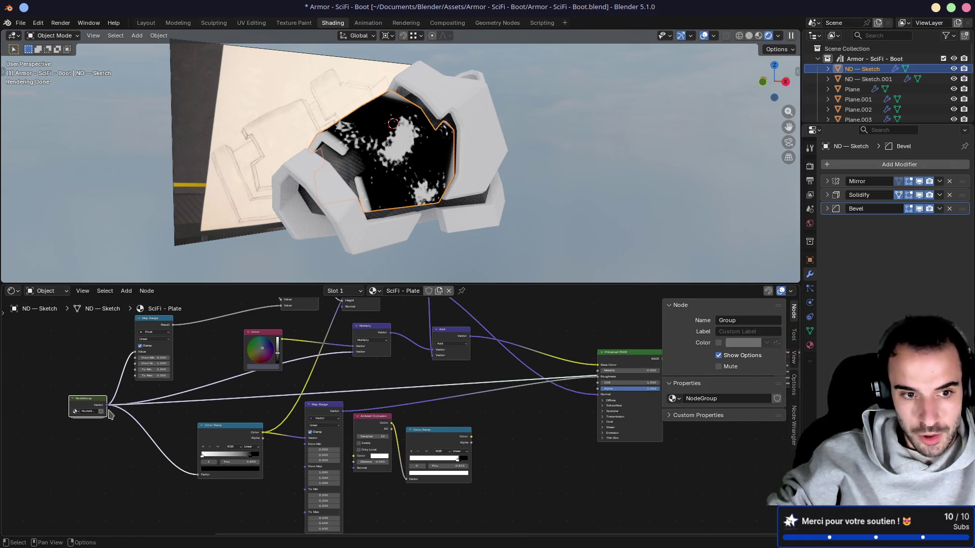
mouse_move(109, 412)
mouse_down()
mouse_move(589, 389)
mouse_move(133, 393)
mouse_up()
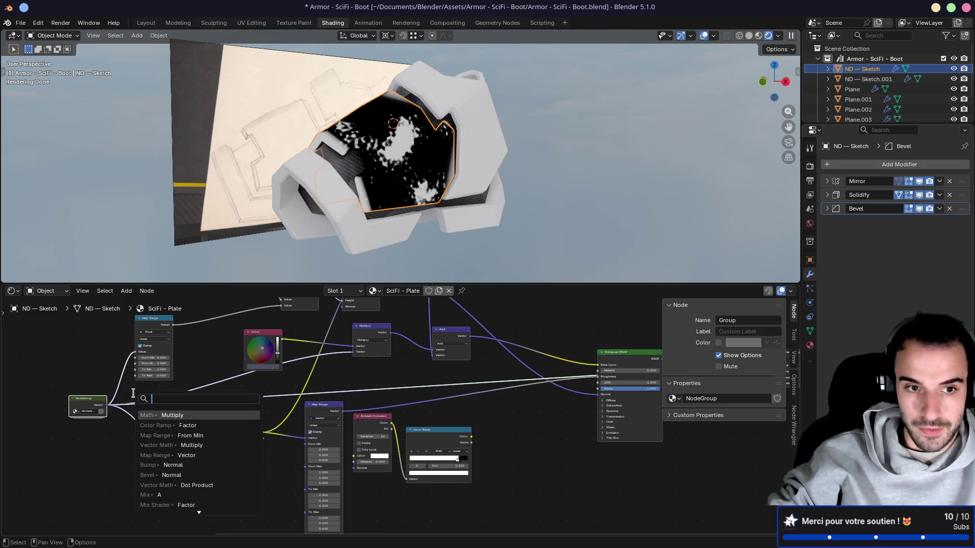
click(163, 426)
Connect the Map Range result to the Principled BSDF Alpha input
ctrl+shift+click(162, 320)
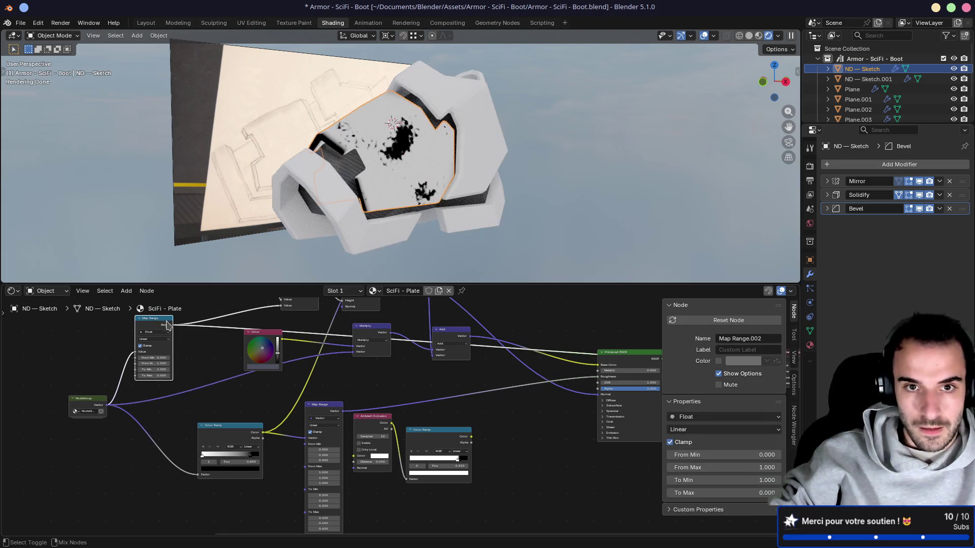
middle_drag(333, 351, 227, 391)
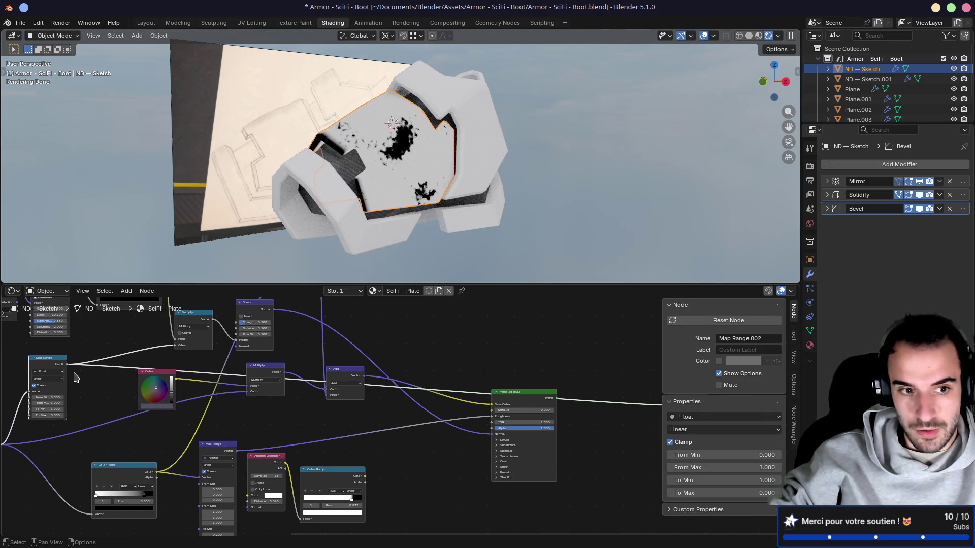
mouse_move(70, 367)
mouse_down()
mouse_move(163, 414)
mouse_move(432, 446)
mouse_move(502, 432)
mouse_up()
click(501, 432)
Inspect the plate from above, then disconnect the Map Range link from Alpha
mouse_move(386, 168)
middle_down()
mouse_move(369, 163)
mouse_move(441, 150)
mouse_move(359, 138)
mouse_move(462, 143)
mouse_move(411, 189)
mouse_move(396, 173)
middle_up()
scroll(370, 164, up, 3)
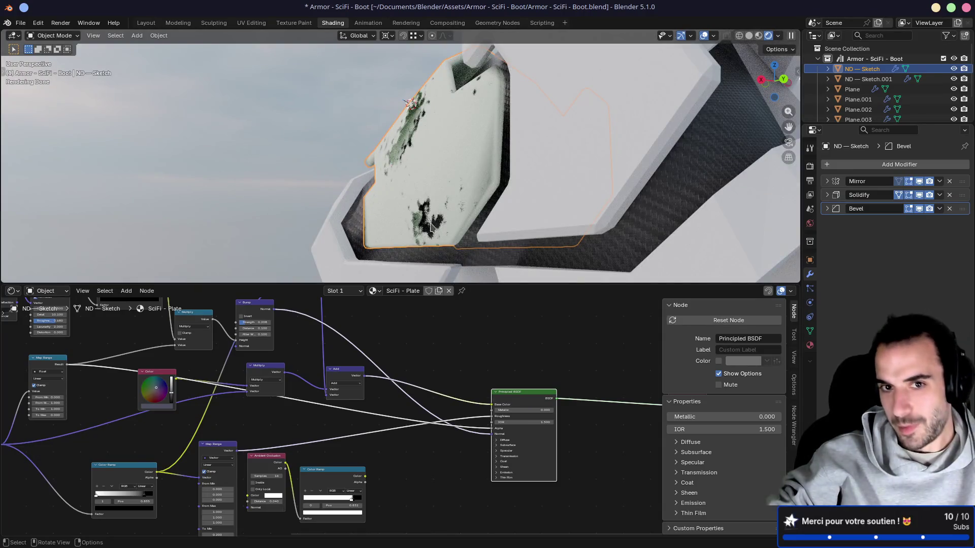
middle_drag(435, 213, 459, 197)
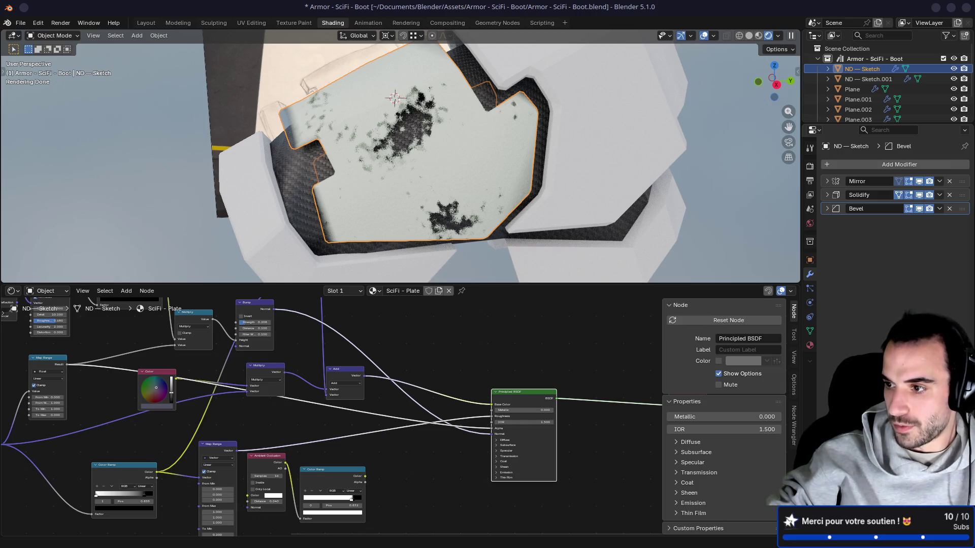
scroll(488, 317, down, 2)
scroll(488, 318, left, 2)
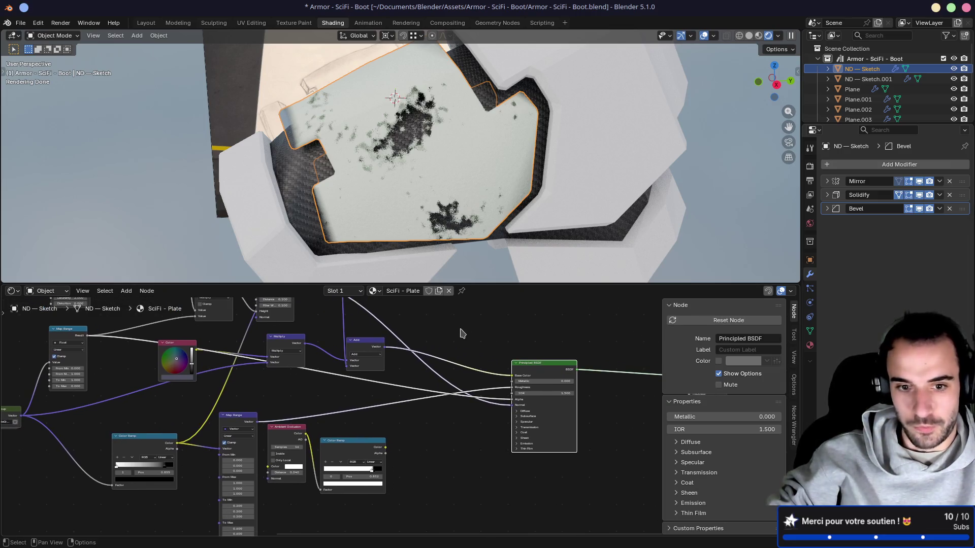
mouse_move(368, 431)
middle_down()
mouse_move(420, 348)
mouse_move(374, 370)
mouse_move(355, 396)
middle_up()
drag(498, 371, 458, 383)
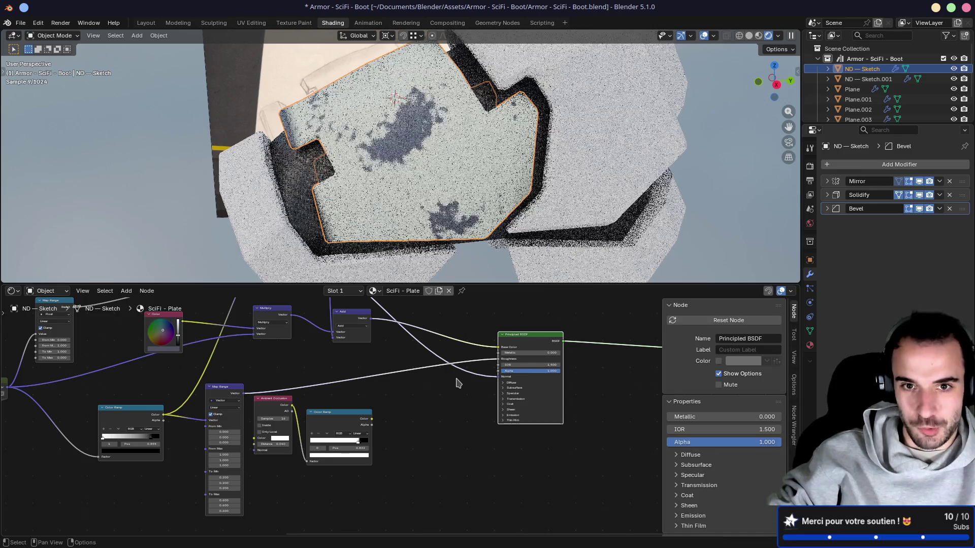
Reconnect the Map Range result to Alpha and expand the Solidify modifier settings
middle_drag(459, 384, 422, 434)
mouse_move(385, 168)
middle_down()
mouse_move(409, 138)
mouse_move(384, 208)
middle_up()
scroll(407, 137, up, 5)
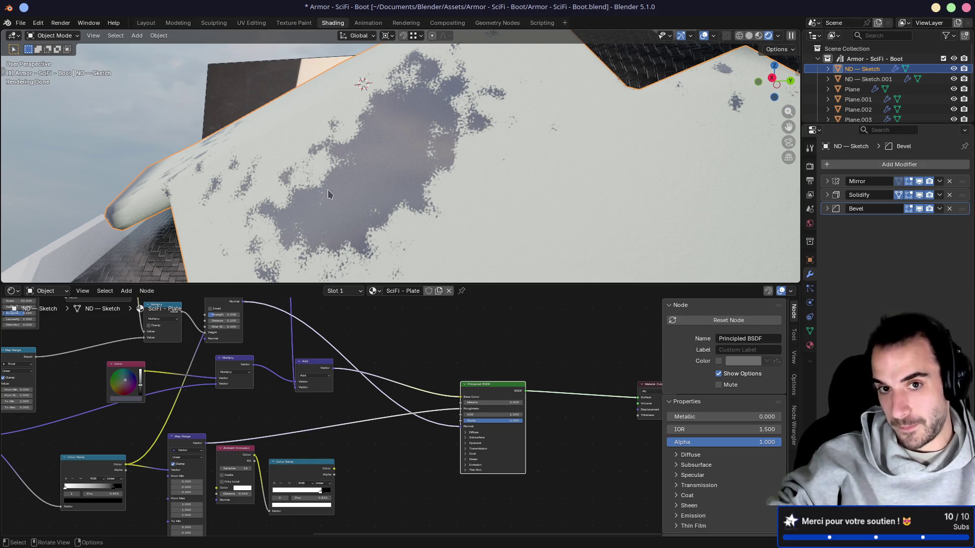
middle_drag(327, 194, 305, 184)
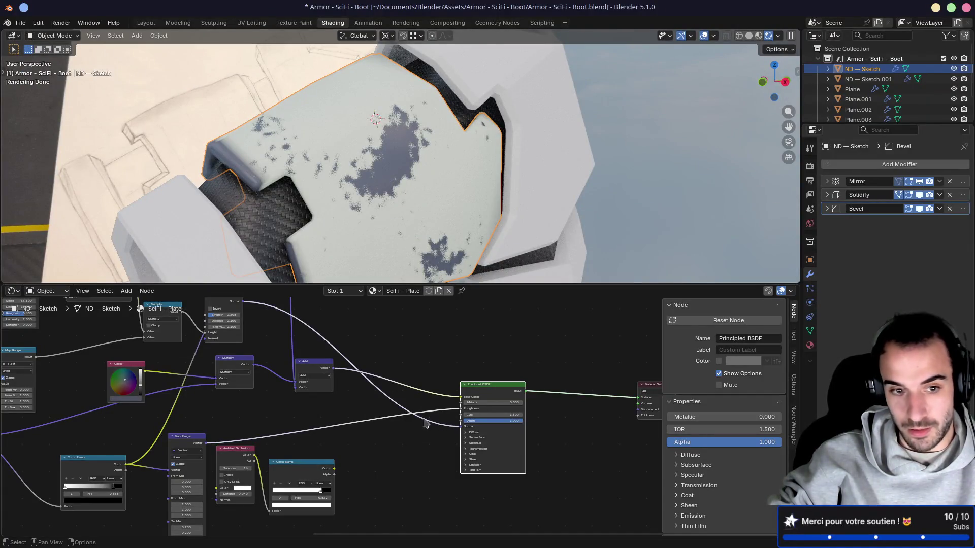
scroll(424, 419, left, 5)
mouse_move(118, 348)
mouse_down()
mouse_move(490, 439)
mouse_move(539, 428)
mouse_move(546, 413)
mouse_up()
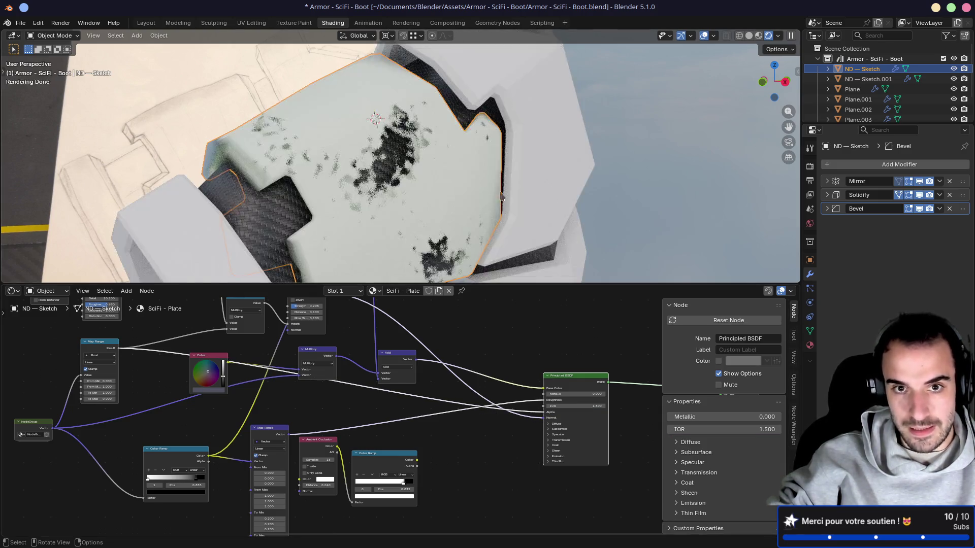
middle_drag(498, 244, 355, 234)
click(827, 195)
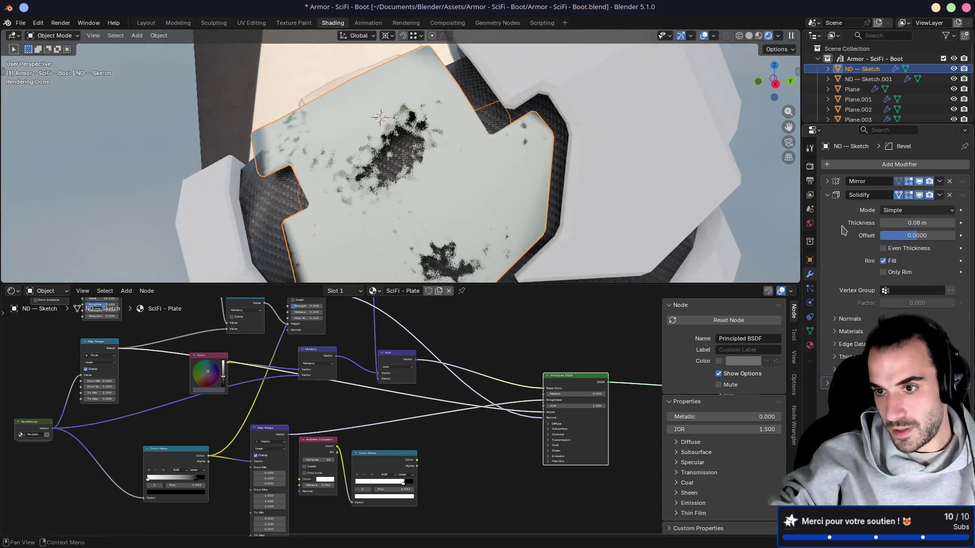
Set the Solidify modifier to keep only the rim and inspect the plate from several angles
click(884, 273)
middle_drag(482, 239, 388, 247)
middle_drag(357, 206, 394, 149)
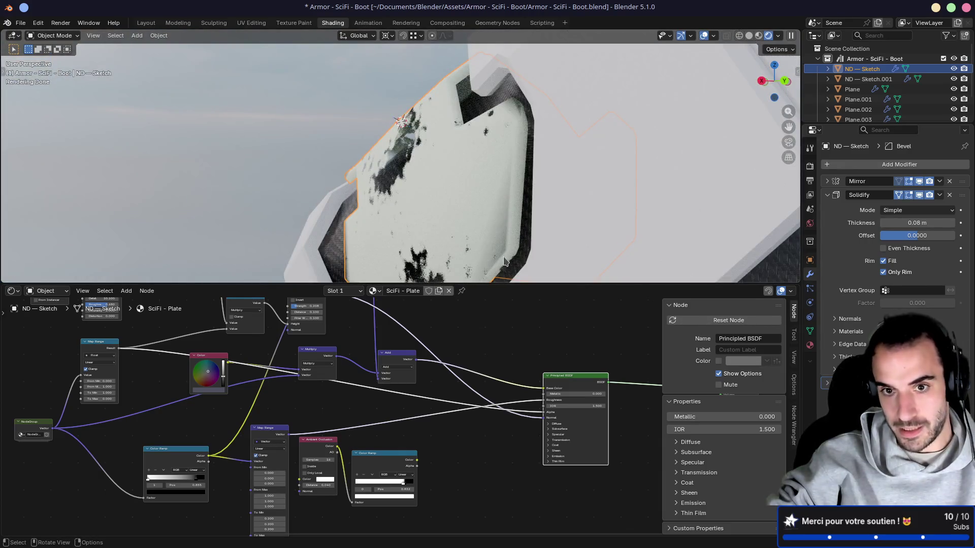
middle_drag(479, 124, 465, 165)
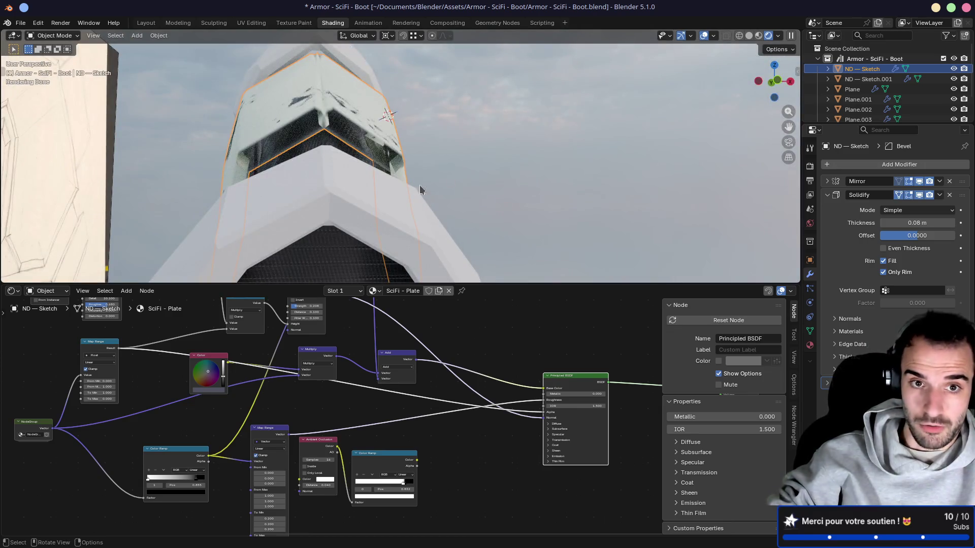
middle_drag(421, 190, 312, 177)
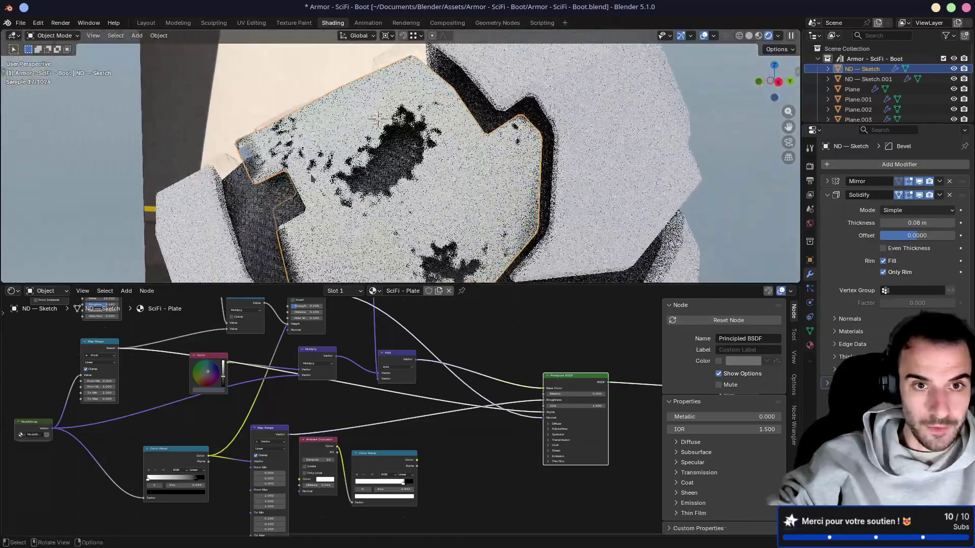
scroll(312, 178, down, 5)
scroll(414, 194, up, 4)
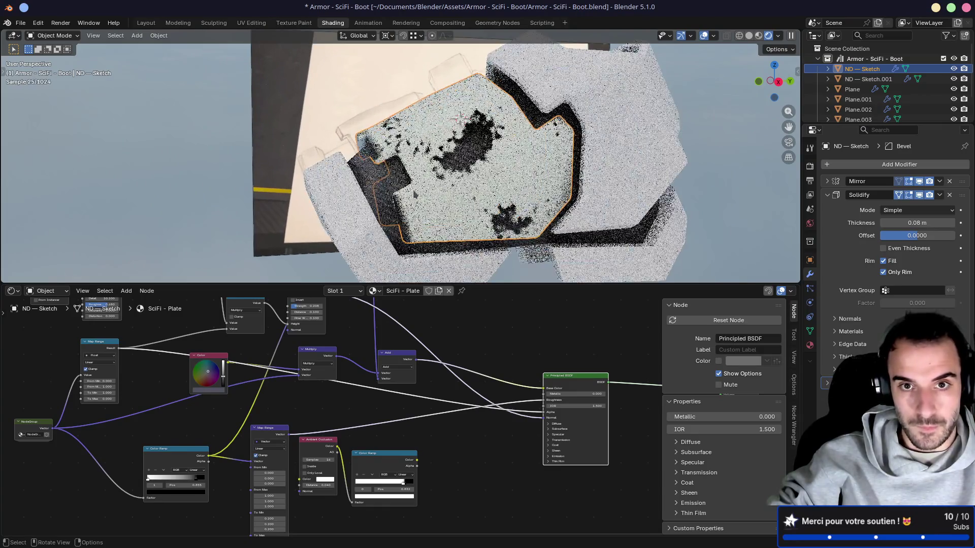
scroll(487, 224, up, 1)
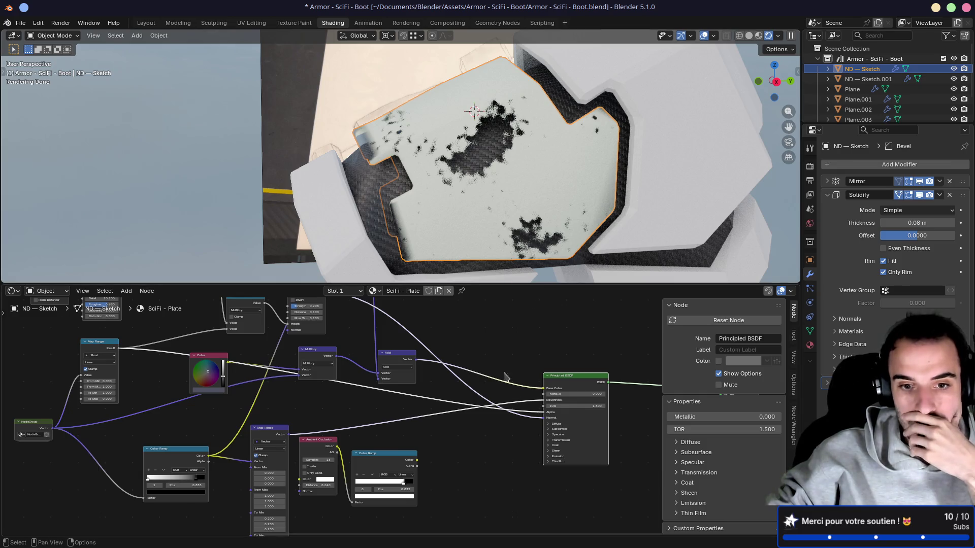
Link the lower Color Ramp's output into the Principled BSDF Alpha socket
drag(412, 452, 424, 445)
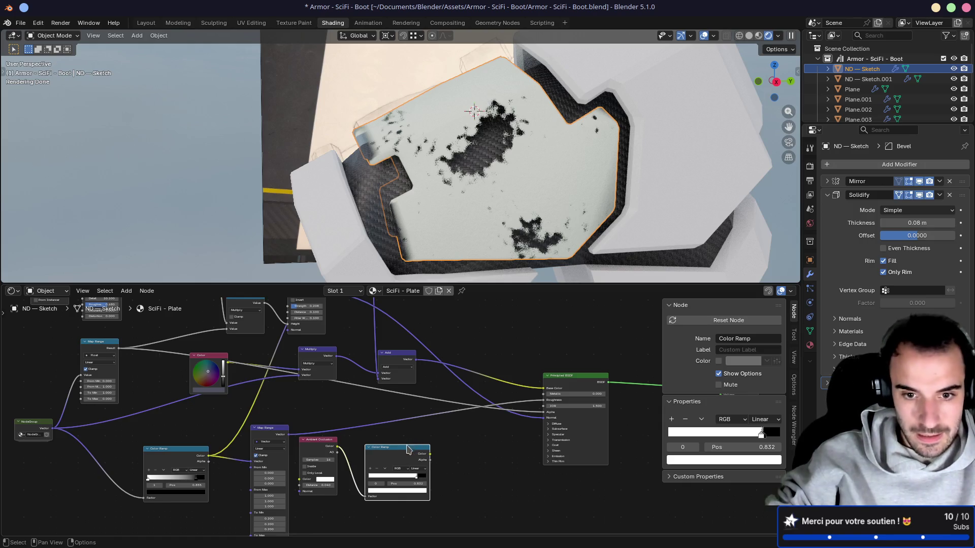
drag(408, 449, 408, 445)
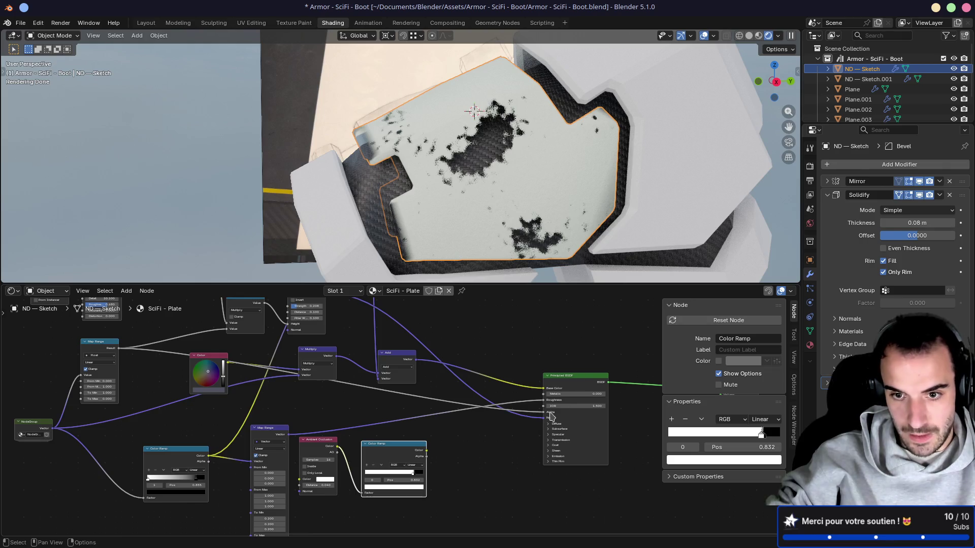
drag(551, 416, 546, 412)
click(592, 375)
mouse_move(584, 343)
middle_down()
mouse_move(477, 347)
mouse_move(453, 363)
middle_up()
scroll(382, 217, down, 4)
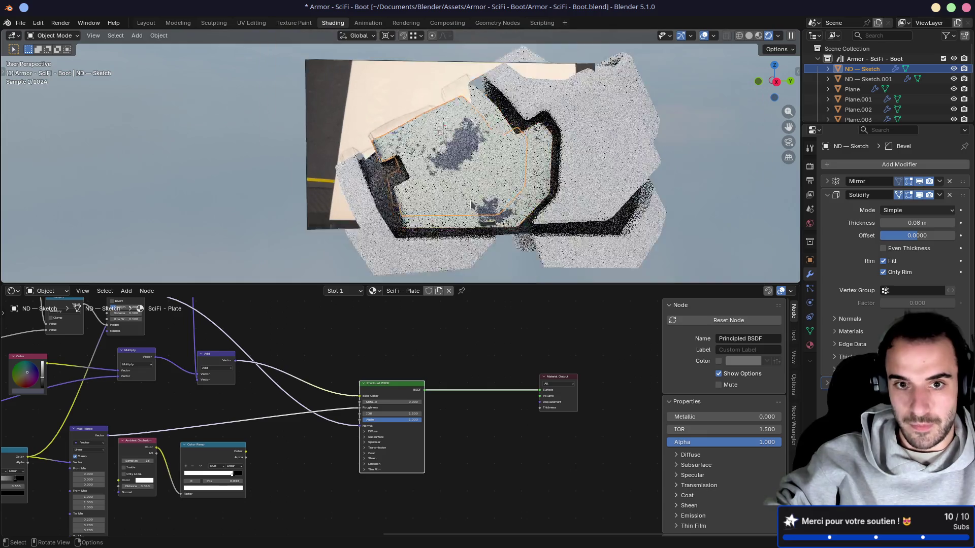
Assign the SciFi - Plate material to the Plane and ND — Sketch.001 pieces
click(383, 218)
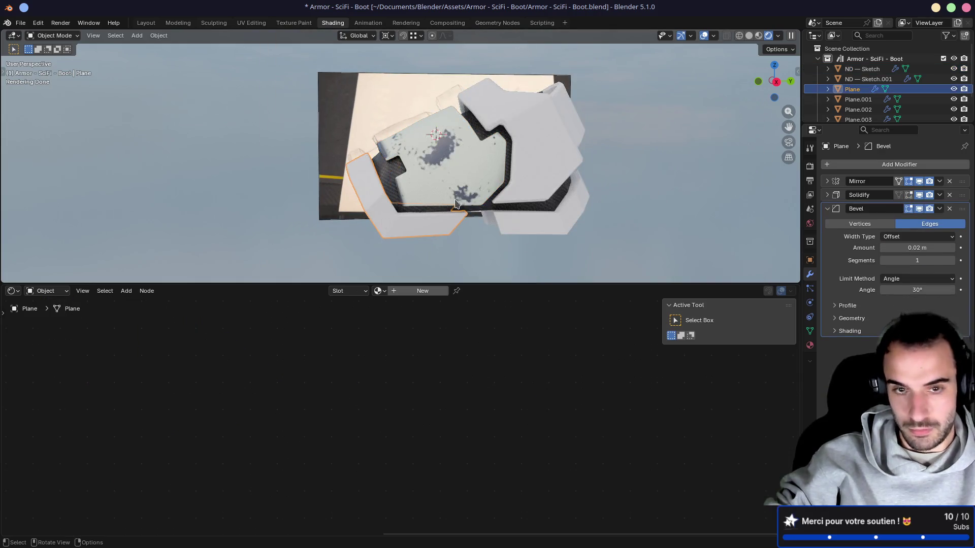
click(380, 292)
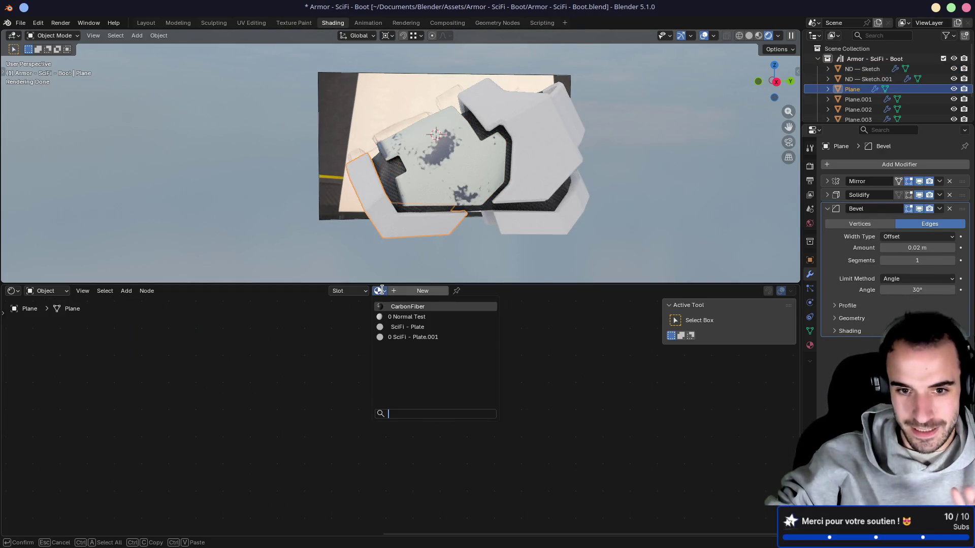
click(403, 328)
click(500, 207)
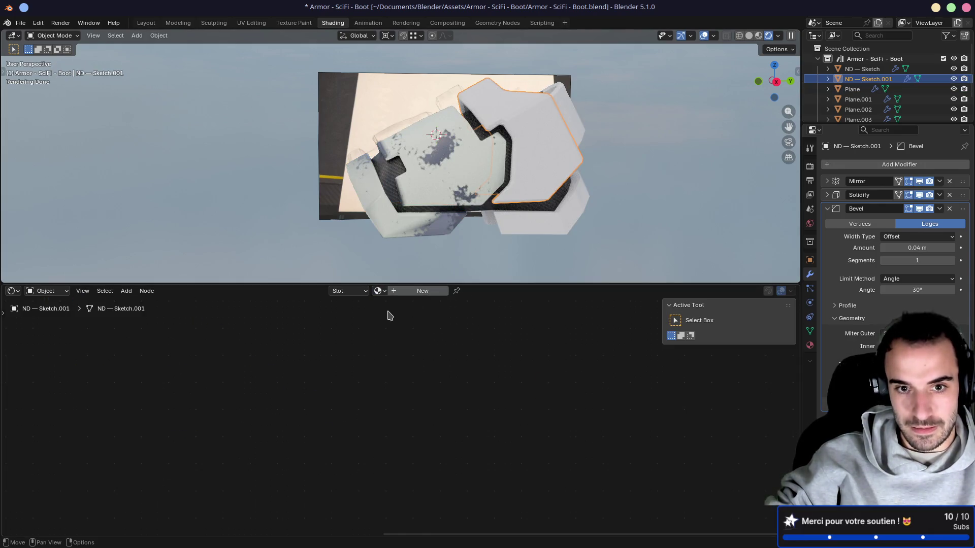
click(366, 293)
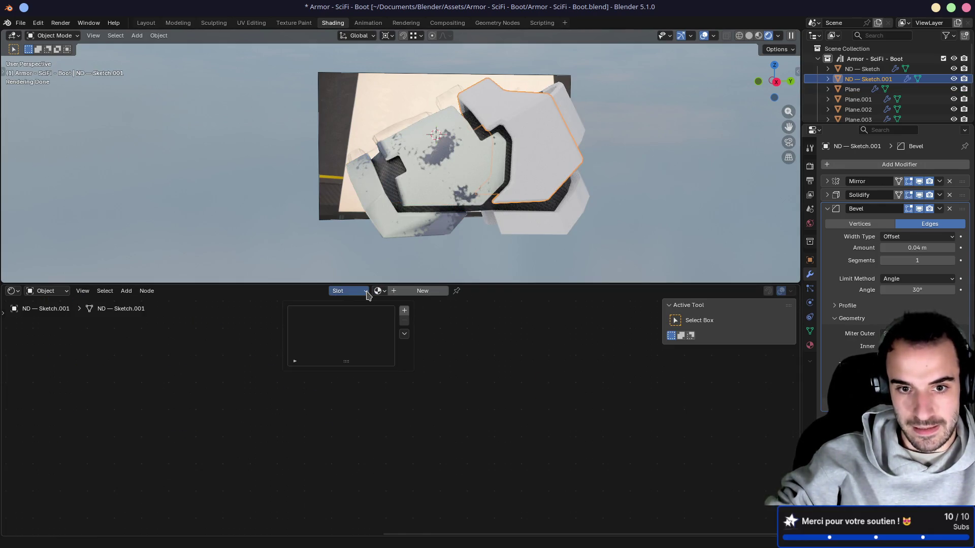
click(378, 291)
click(396, 328)
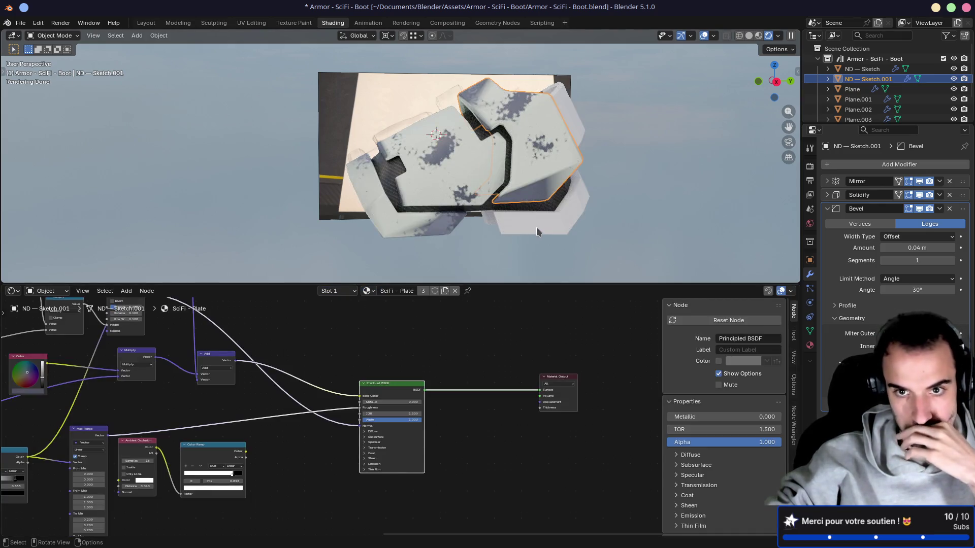
Give Plane.001 SciFi - Plate, replacing the mistakenly chosen SciFi - Plate.001
click(533, 224)
click(379, 291)
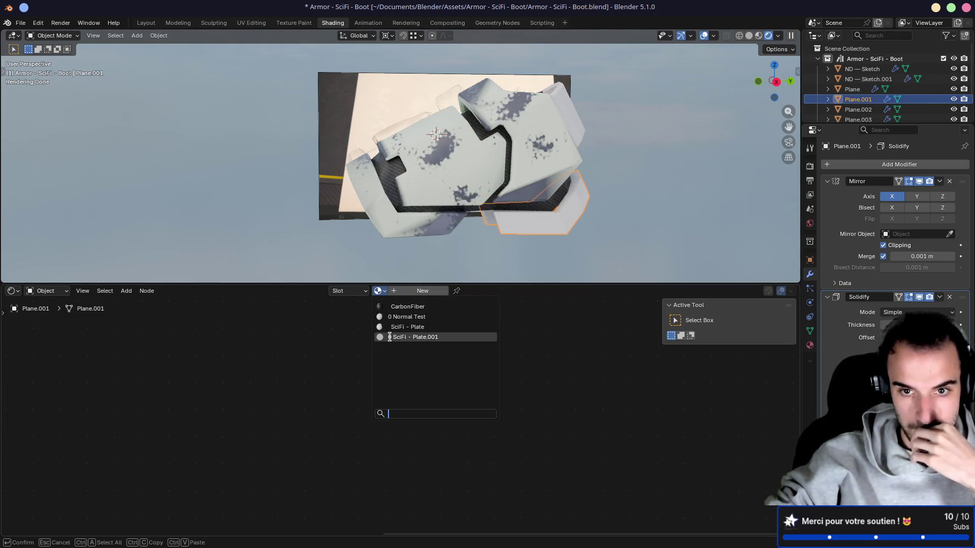
click(389, 337)
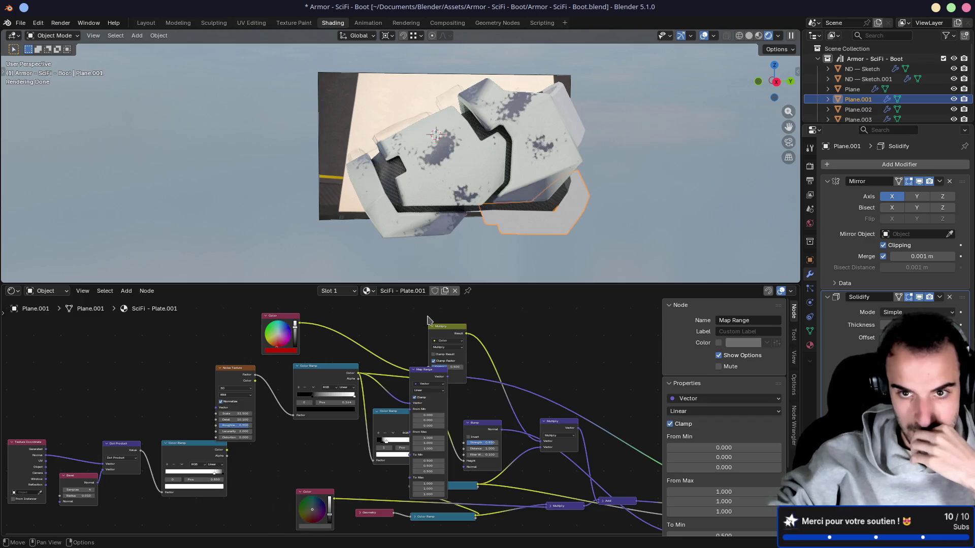
click(367, 291)
click(386, 328)
mouse_move(498, 214)
middle_down()
mouse_move(544, 185)
mouse_move(510, 206)
mouse_move(413, 179)
mouse_move(451, 188)
mouse_move(307, 204)
mouse_move(345, 203)
middle_up()
scroll(511, 206, up, 5)
Assign SciFi - Plate to Plane.002, then select ND — Sketch and inspect the boot
click(452, 182)
click(380, 291)
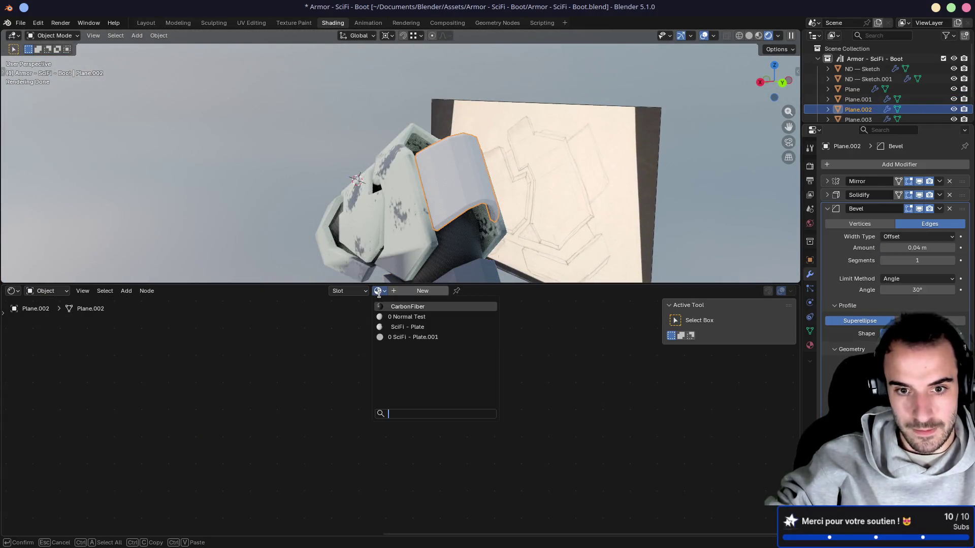
click(391, 322)
mouse_move(392, 264)
middle_down()
mouse_move(391, 239)
mouse_move(615, 245)
mouse_move(461, 236)
middle_up()
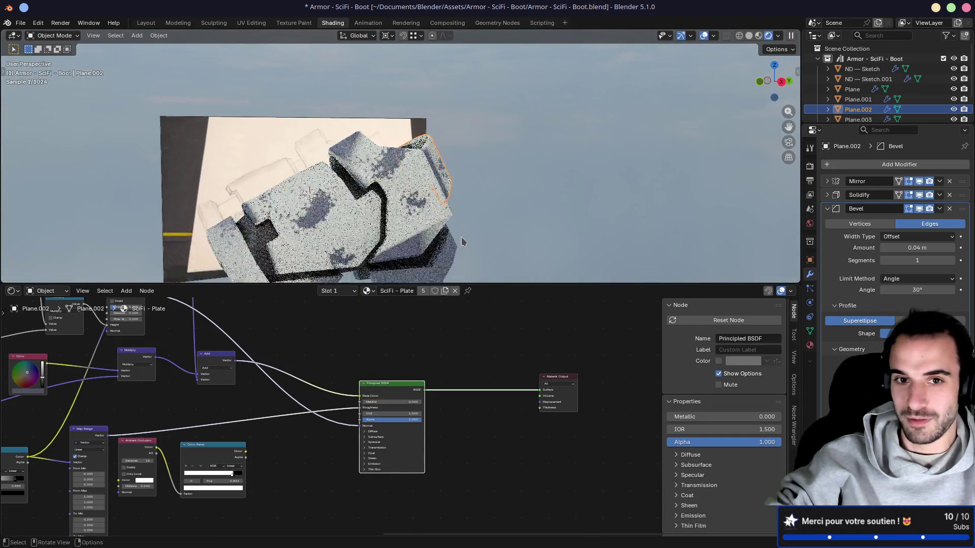
scroll(443, 222, down, 5)
scroll(501, 235, up, 6)
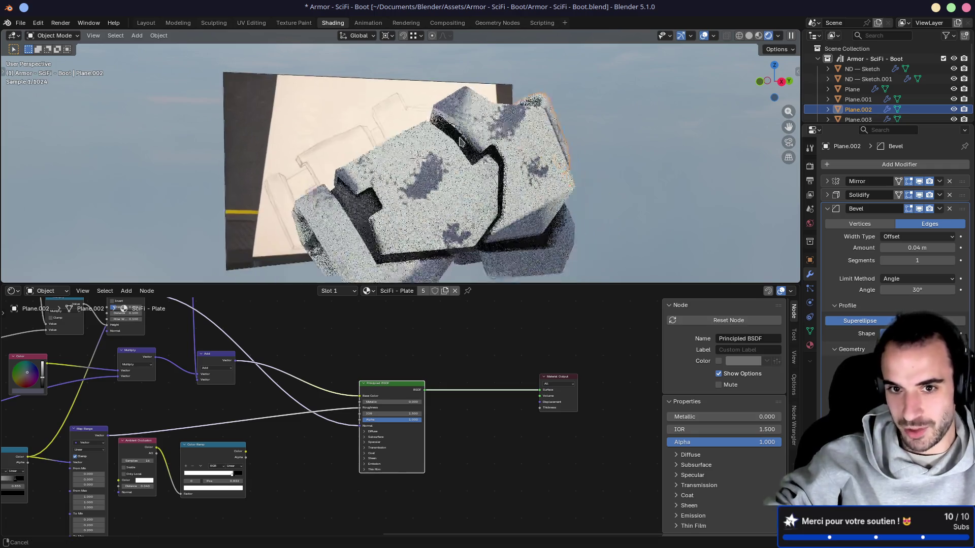
click(486, 226)
mouse_move(486, 226)
middle_down()
mouse_move(437, 200)
mouse_move(446, 195)
mouse_move(319, 187)
mouse_move(383, 213)
mouse_move(385, 229)
middle_up()
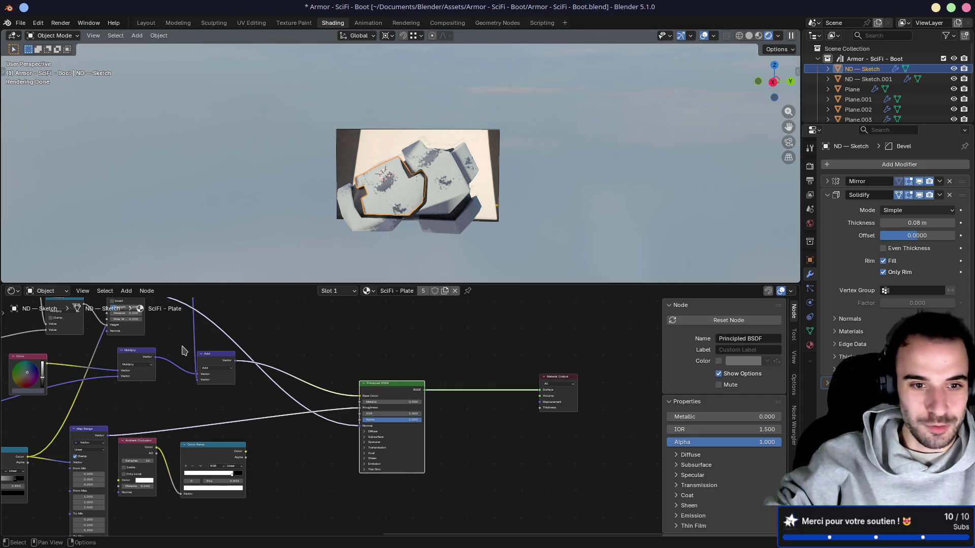
Move the lower mask nodes aside and enter the NodeGroup to edit it
mouse_move(184, 350)
middle_down()
mouse_move(441, 330)
mouse_move(411, 341)
middle_up()
drag(475, 491, 135, 386)
drag(265, 404, 293, 448)
mouse_move(335, 353)
middle_down()
mouse_move(424, 348)
mouse_move(385, 468)
mouse_move(349, 365)
middle_up()
click(141, 445)
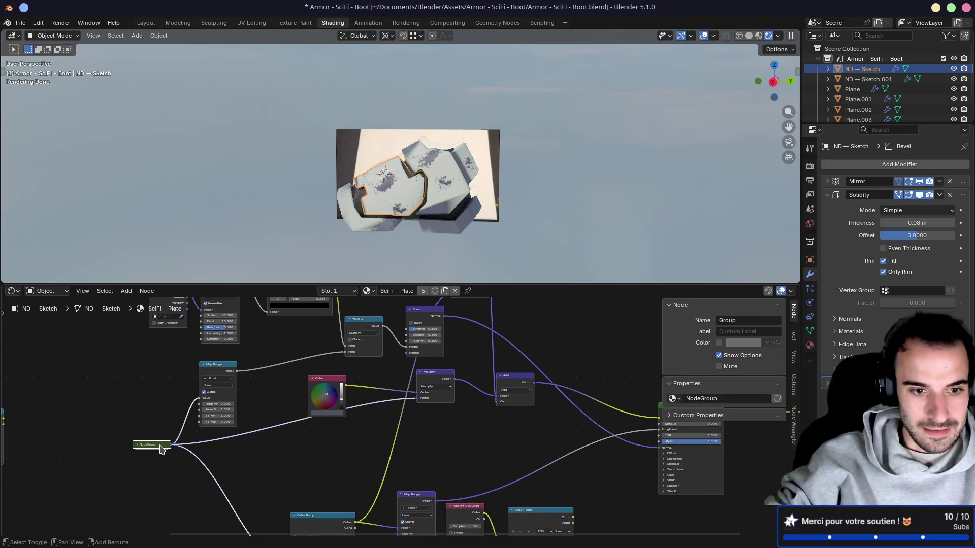
key(Tab)
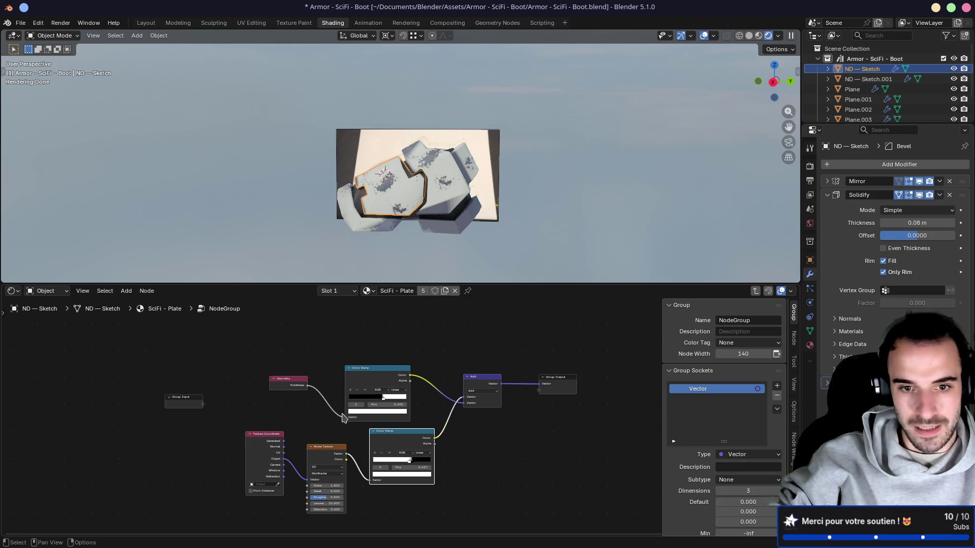
Preview the pointiness Color Ramp on the selected plate
scroll(355, 401, up, 2)
ctrl+shift+click(372, 369)
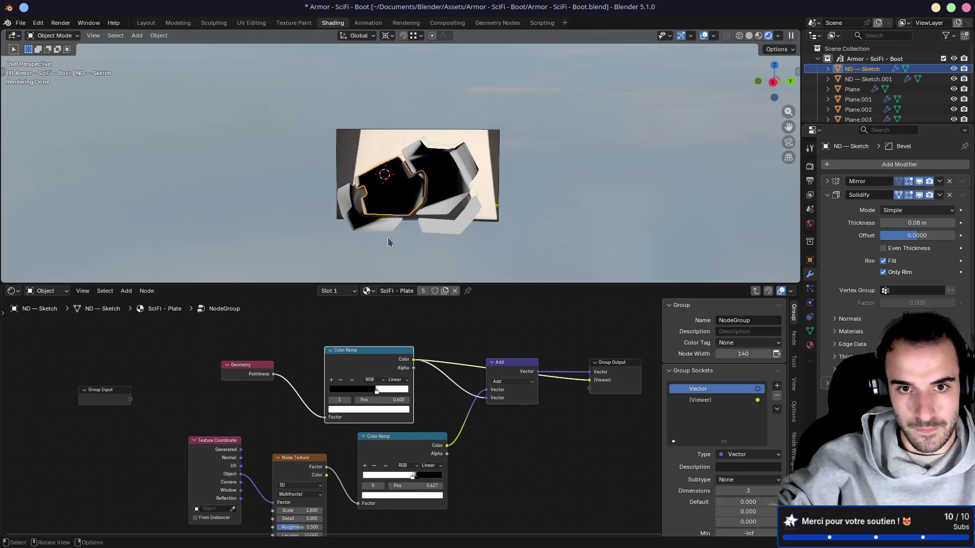
middle_drag(389, 242, 406, 224)
scroll(406, 223, up, 5)
mouse_move(417, 183)
middle_down()
mouse_move(427, 181)
mouse_move(418, 179)
middle_up()
middle_drag(457, 389, 402, 370)
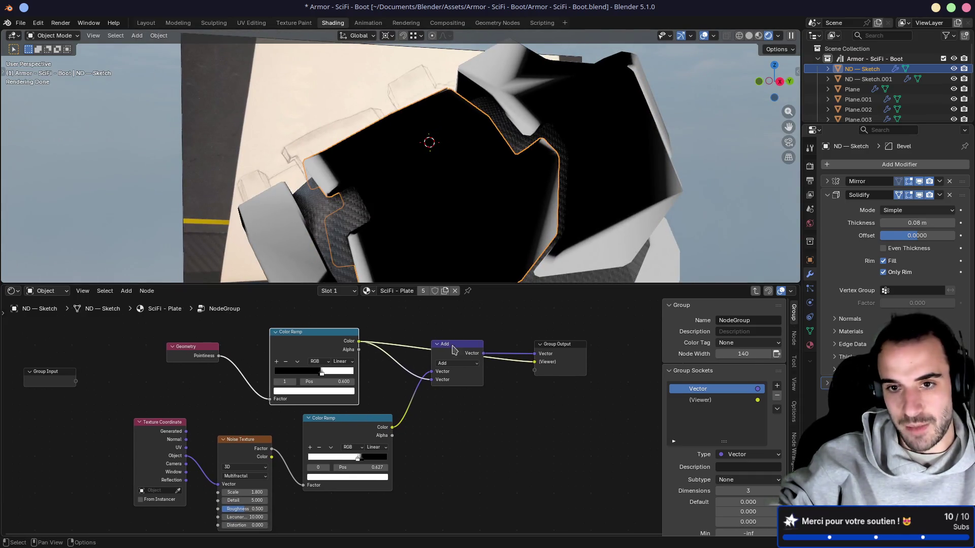
scroll(634, 228, down, 3)
scroll(527, 227, up, 1)
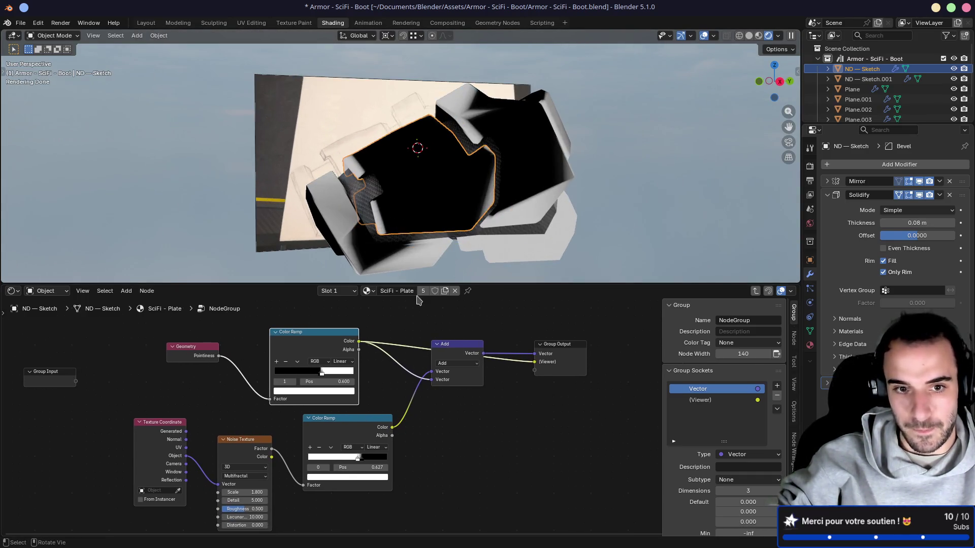
middle_drag(394, 322, 411, 364)
scroll(397, 411, up, 4)
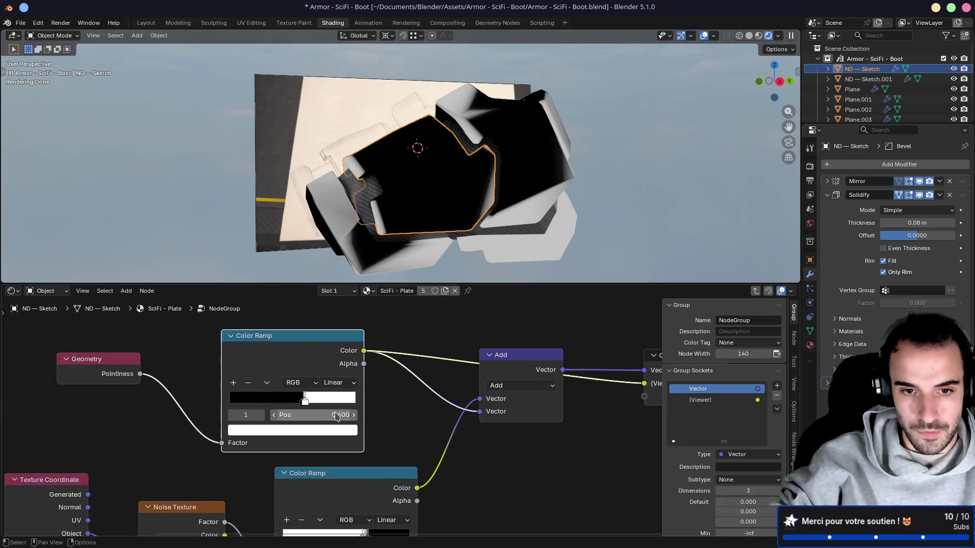
Narrow the pointiness ramp's edge mask, setting the white stop near 0.714
middle_drag(161, 368, 240, 363)
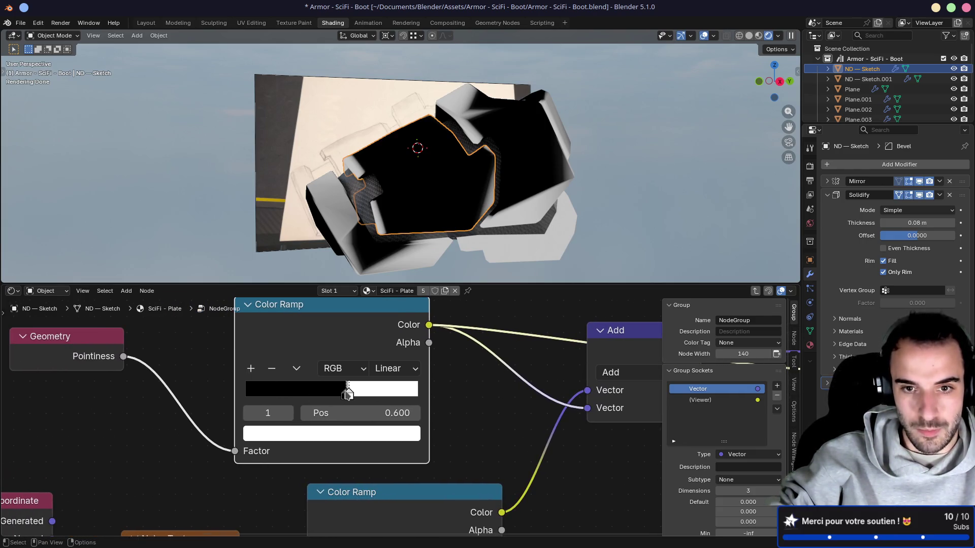
mouse_move(348, 395)
mouse_down()
mouse_move(339, 394)
mouse_move(357, 393)
mouse_move(337, 394)
mouse_move(409, 387)
mouse_up()
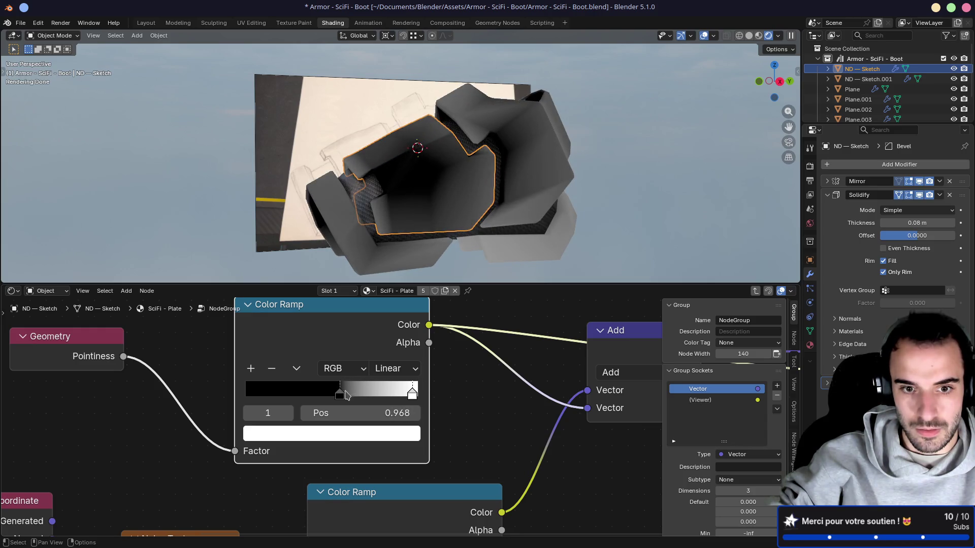
mouse_move(350, 395)
mouse_down()
mouse_move(397, 395)
mouse_move(367, 394)
mouse_up()
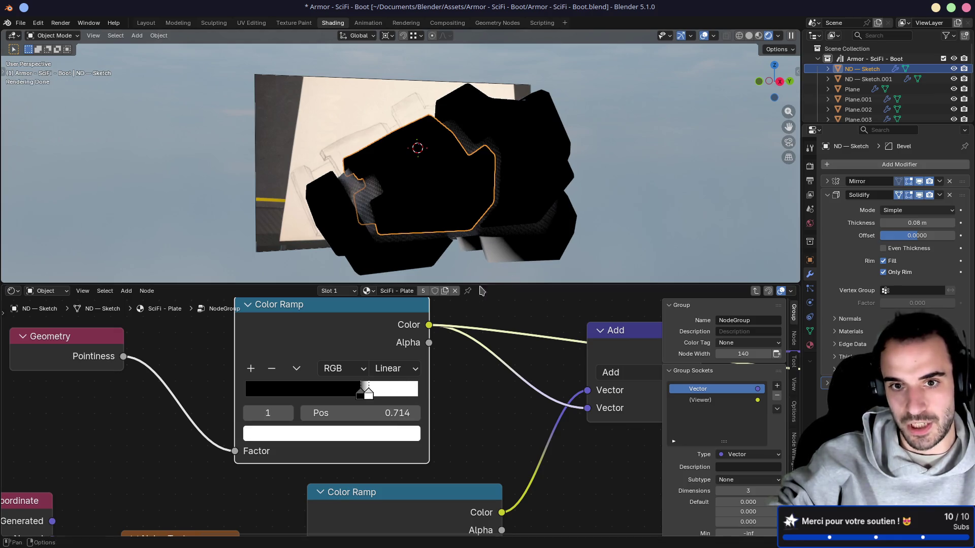
mouse_move(528, 213)
middle_down()
mouse_move(551, 226)
mouse_move(538, 226)
middle_up()
scroll(457, 345, down, 3)
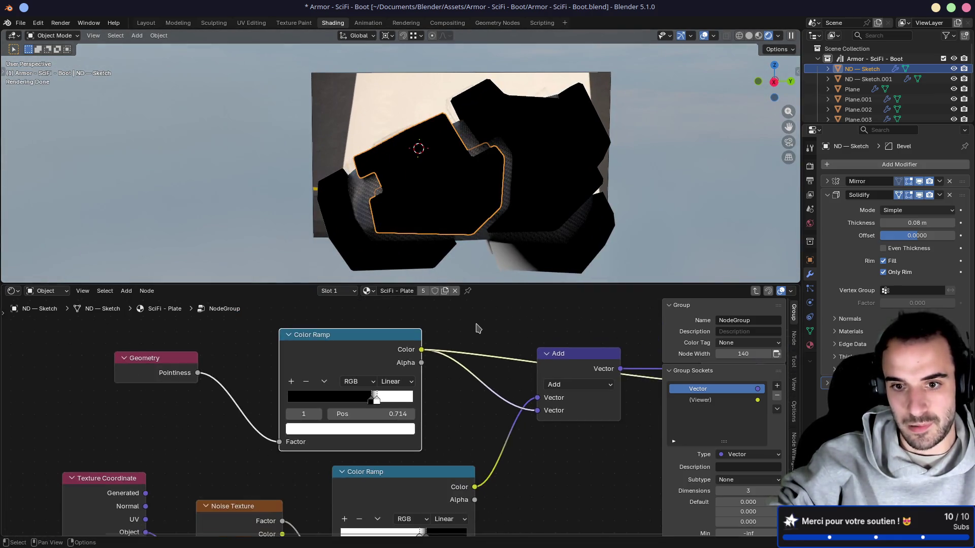
scroll(387, 340, down, 3)
scroll(386, 341, right, 2)
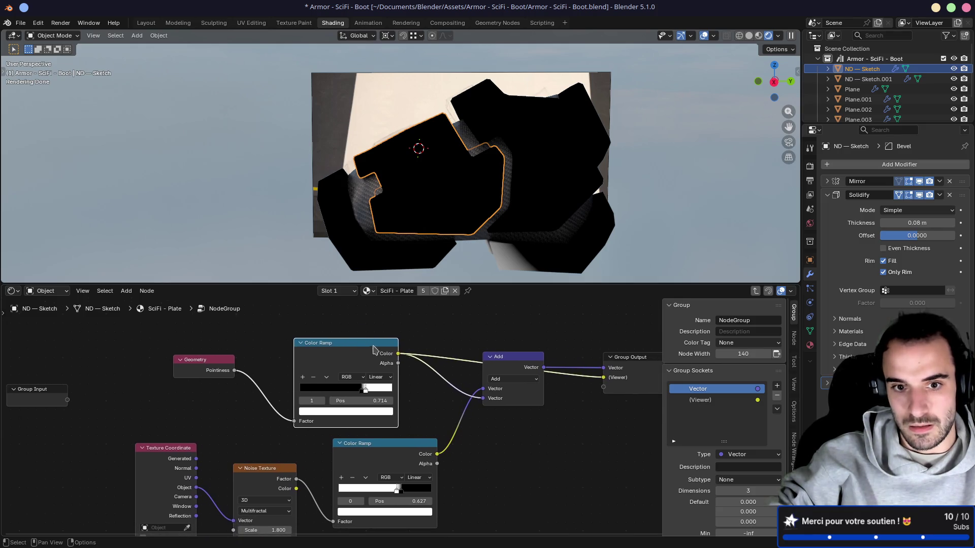
Delete the pointiness Color Ramp, Geometry and Add nodes from the group
key(x)
click(218, 369)
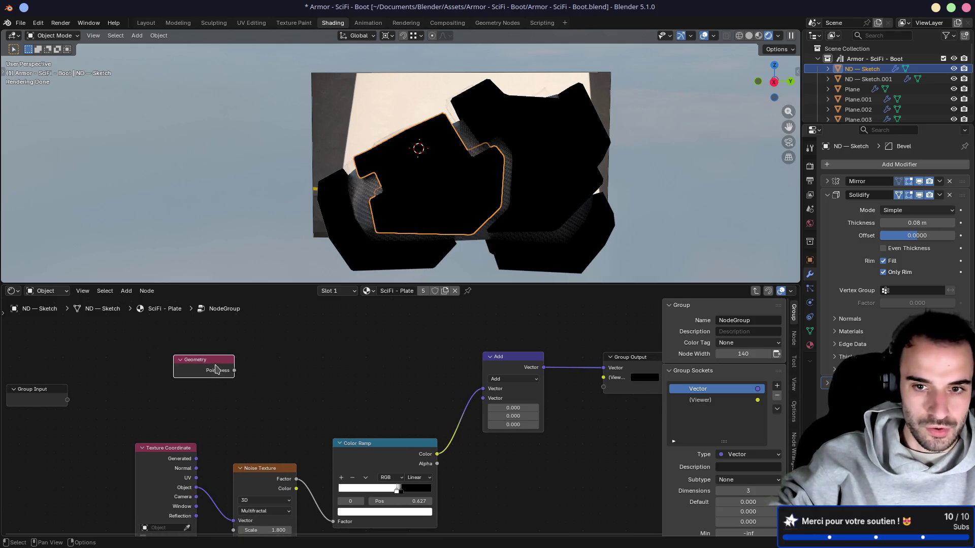
key(x)
click(508, 382)
key(x)
scroll(351, 327, down, 2)
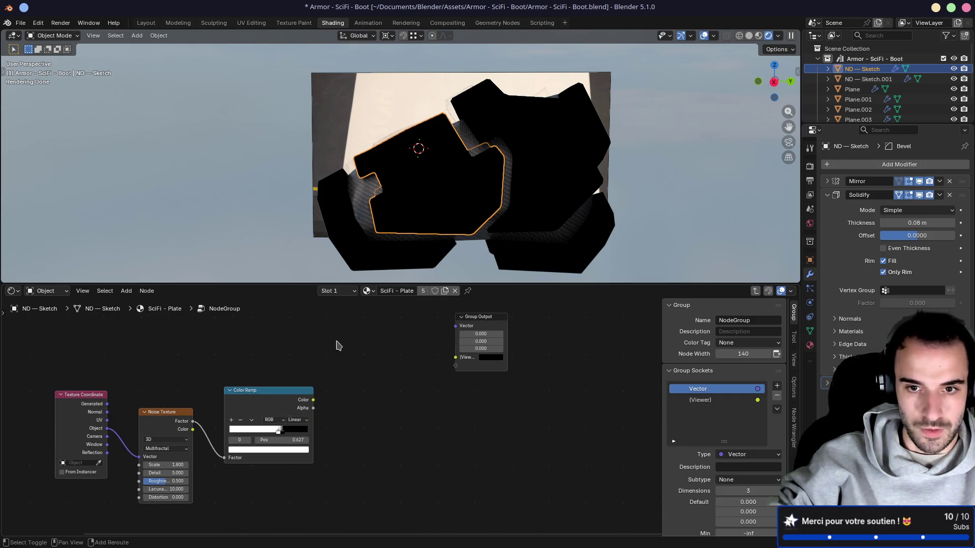
Preview the noise Color Ramp and connect its Color to the group's Vector output
click(358, 399)
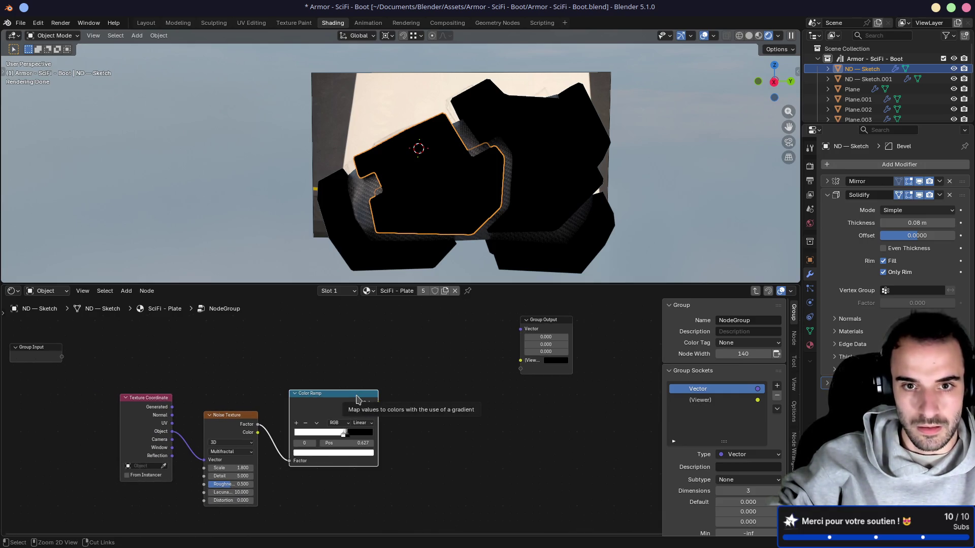
ctrl+shift+click(358, 399)
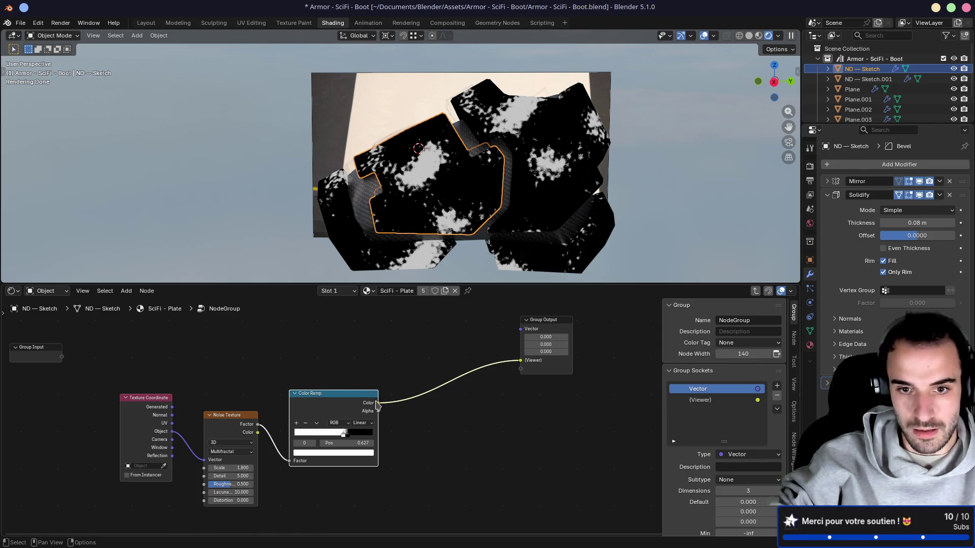
mouse_move(378, 404)
mouse_down()
mouse_move(495, 343)
mouse_move(520, 361)
mouse_up()
drag(378, 404, 520, 329)
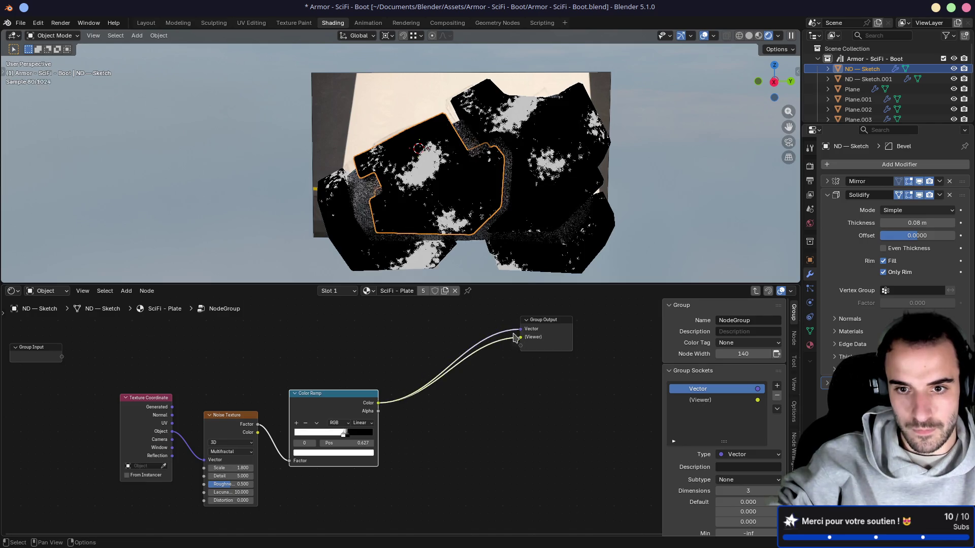
scroll(376, 398, up, 2)
scroll(376, 398, up, 2)
Set the Noise Texture Scale to 0.400 for larger blotches
mouse_move(483, 342)
middle_down()
mouse_move(360, 375)
mouse_move(370, 426)
middle_up()
mouse_move(364, 448)
mouse_down()
mouse_move(338, 448)
mouse_move(420, 447)
mouse_up()
click(387, 447)
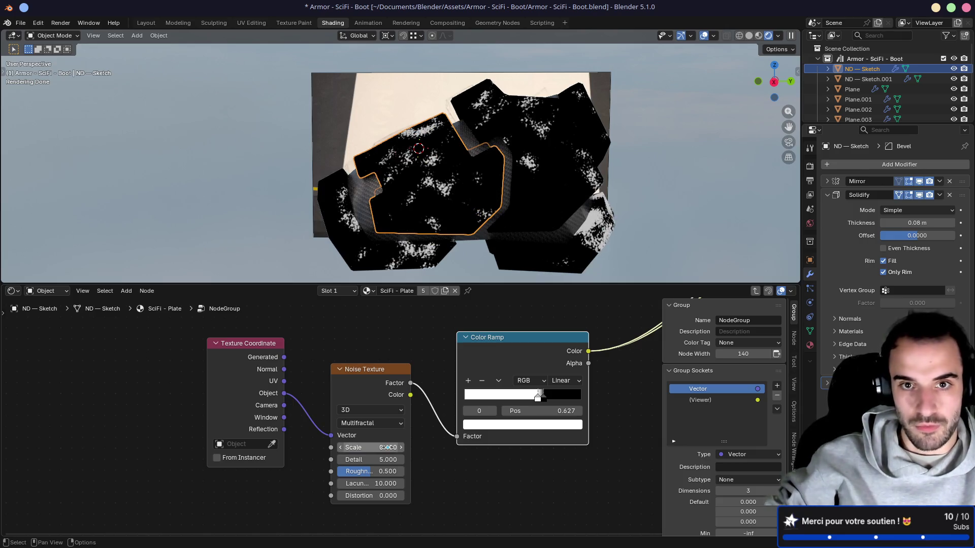
key(Return)
mouse_move(402, 188)
middle_down()
mouse_move(426, 214)
mouse_move(386, 244)
middle_up()
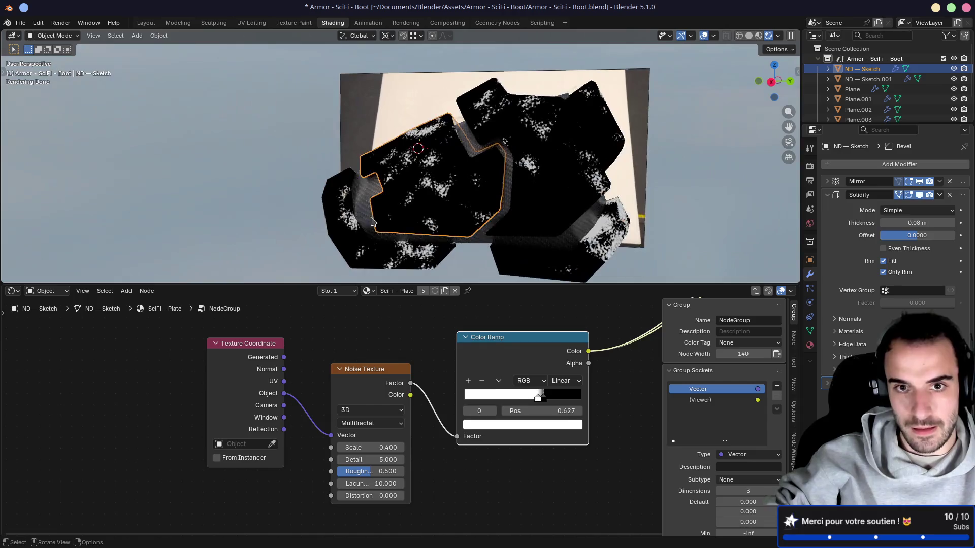
scroll(372, 403, up, 3)
Lower the noise Detail to 2.700 and save the blend file
mouse_move(372, 404)
mouse_down()
mouse_move(350, 404)
mouse_move(365, 398)
mouse_move(366, 428)
mouse_up()
key(ctrl+s)
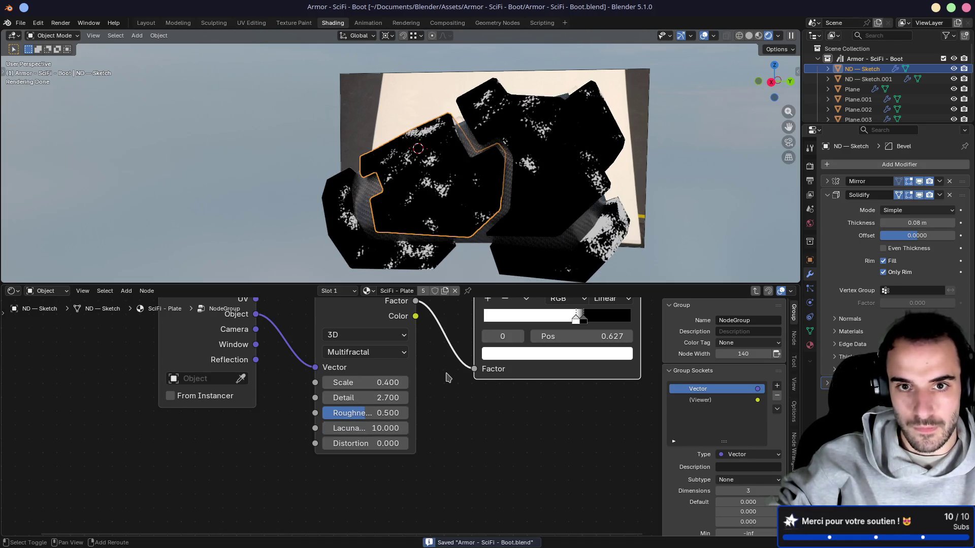
shift+scroll(447, 377, up, 3)
ctrl+scroll(354, 398, right, 3)
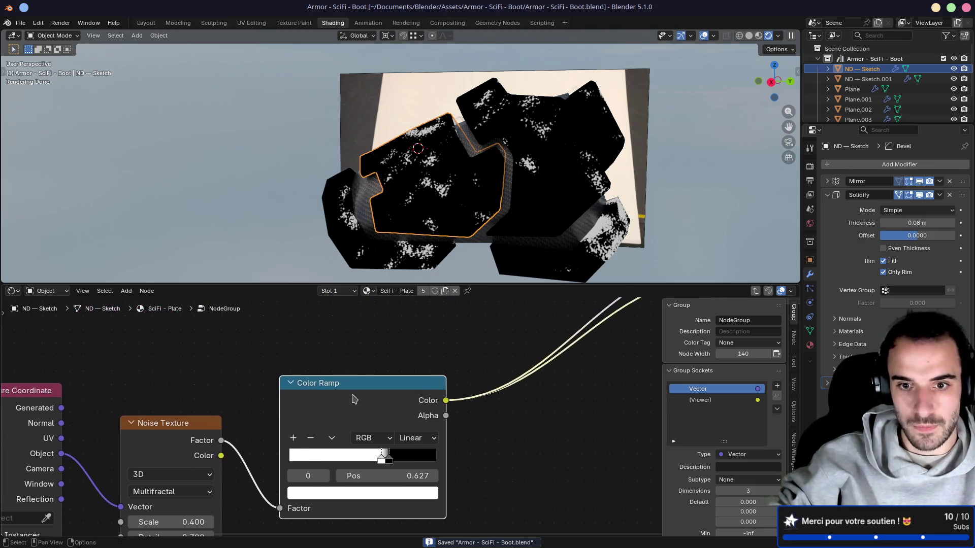
scroll(354, 398, down, 3)
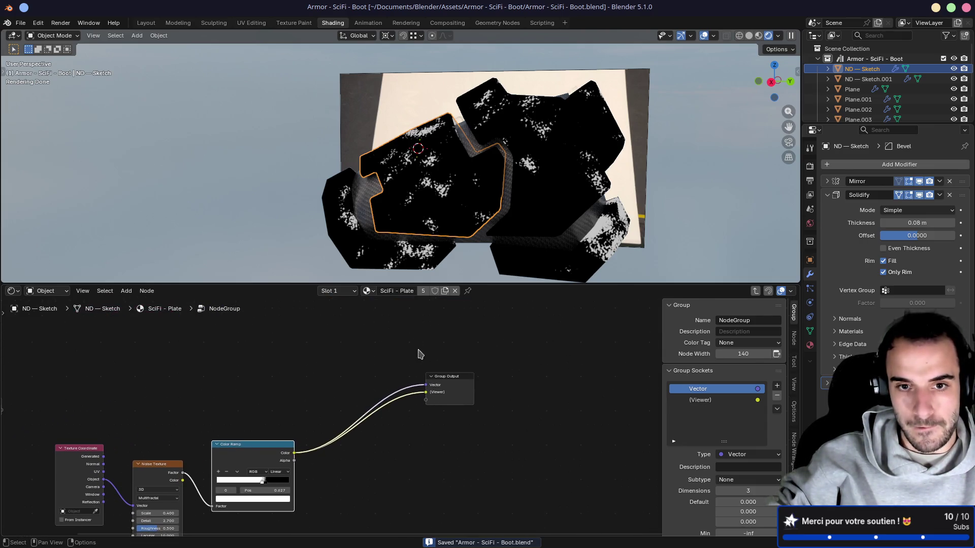
Exit to the SciFi - Plate tree and move the vector Multiply node right
click(162, 311)
middle_drag(701, 369, 548, 370)
mouse_move(398, 200)
middle_down()
mouse_move(490, 212)
mouse_move(405, 205)
middle_up()
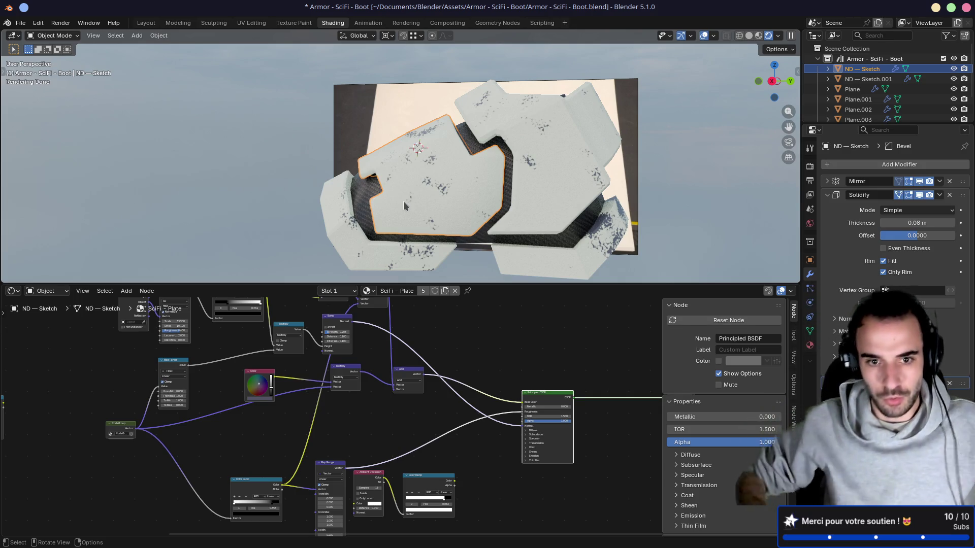
scroll(354, 420, up, 2)
scroll(371, 447, up, 3)
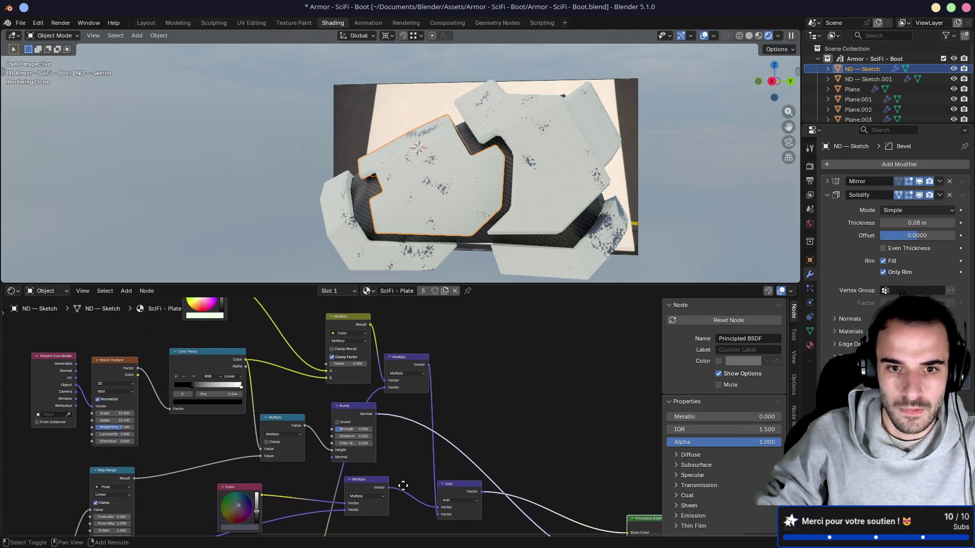
middle_drag(392, 475, 383, 461)
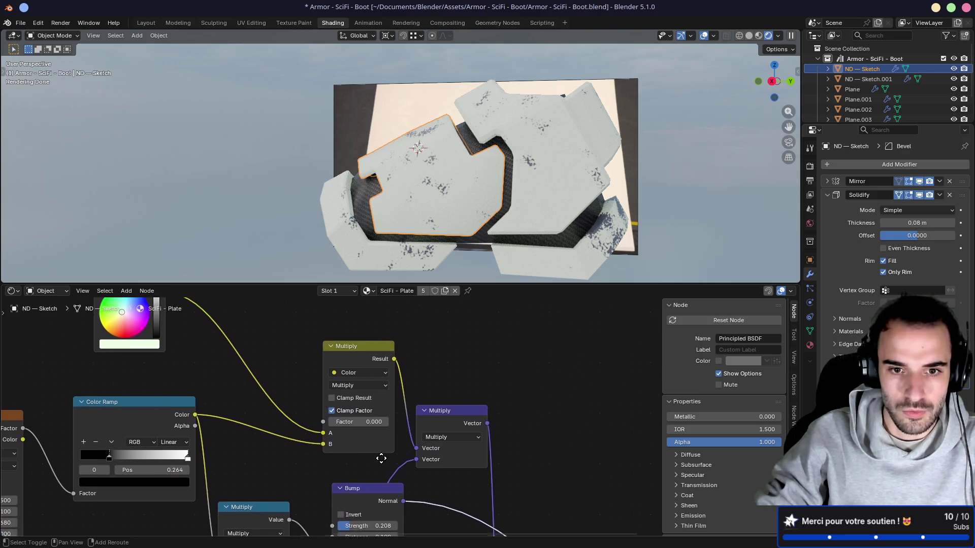
drag(484, 417, 537, 421)
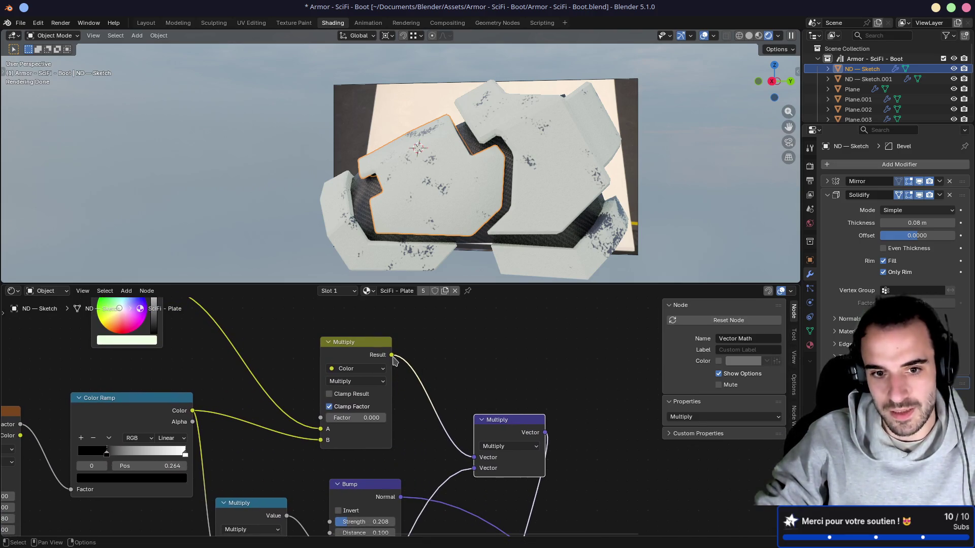
scroll(447, 403, down, 8)
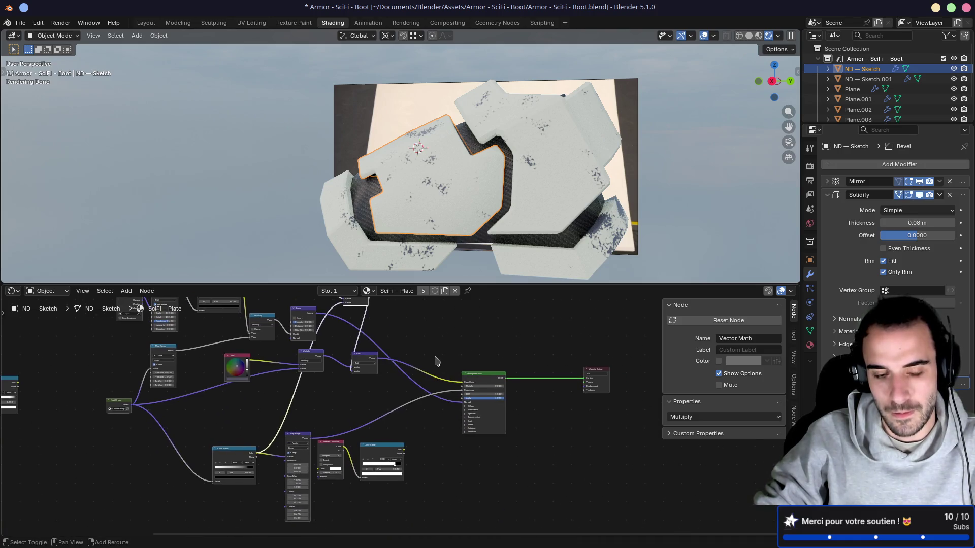
scroll(435, 362, up, 5)
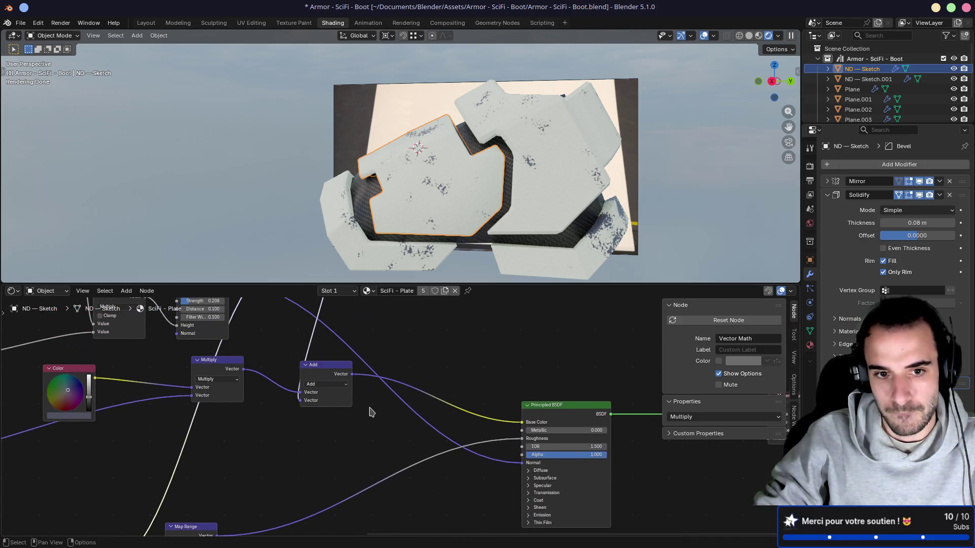
Preview the Add node's output, then restore the full Principled BSDF preview
ctrl+shift+click(317, 369)
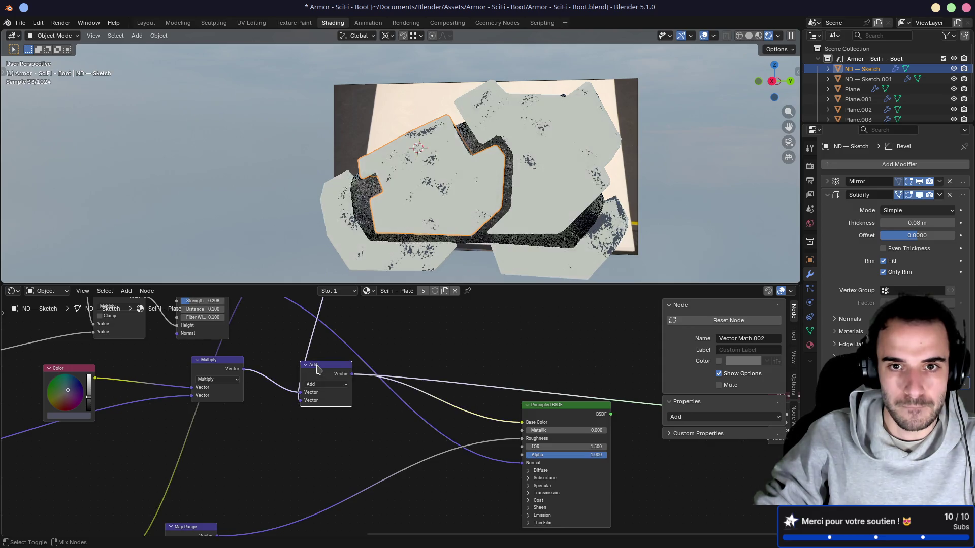
middle_drag(346, 363, 375, 367)
ctrl+shift+click(574, 412)
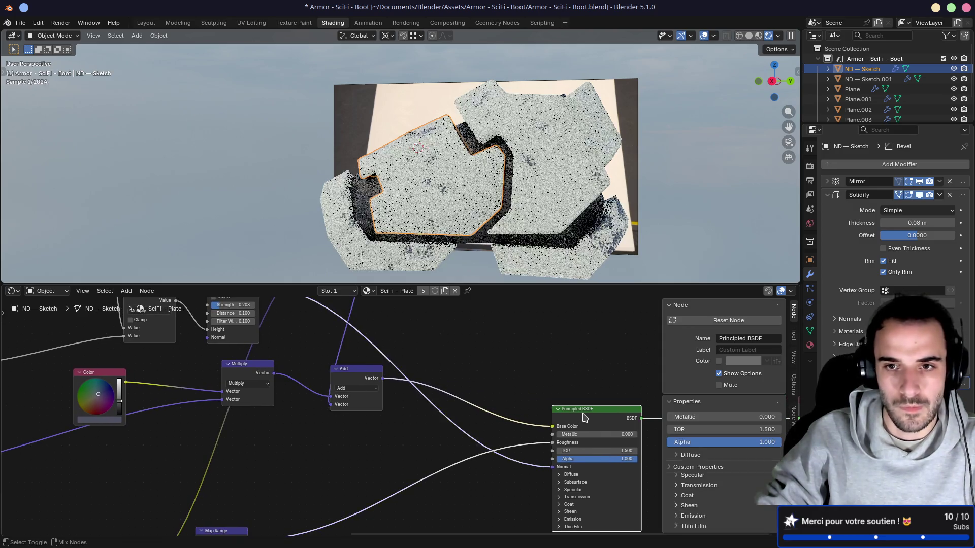
mouse_move(394, 192)
middle_down()
mouse_move(548, 220)
mouse_move(401, 195)
middle_up()
scroll(424, 209, down, 3)
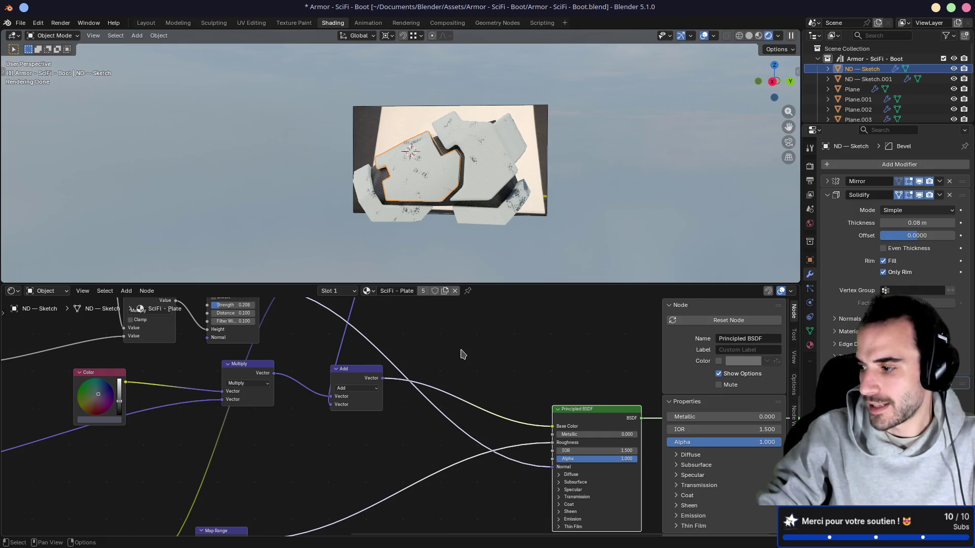
mouse_move(519, 245)
middle_down()
mouse_move(513, 207)
mouse_move(425, 190)
mouse_move(460, 172)
mouse_move(517, 233)
middle_up()
scroll(431, 184, up, 4)
scroll(460, 171, up, 3)
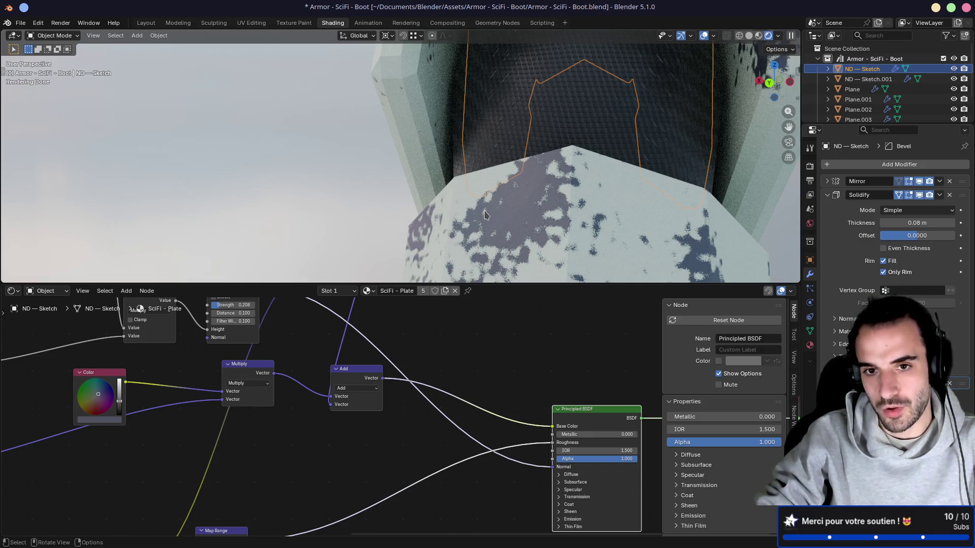
mouse_move(482, 215)
middle_down()
mouse_move(503, 218)
mouse_move(584, 189)
middle_up()
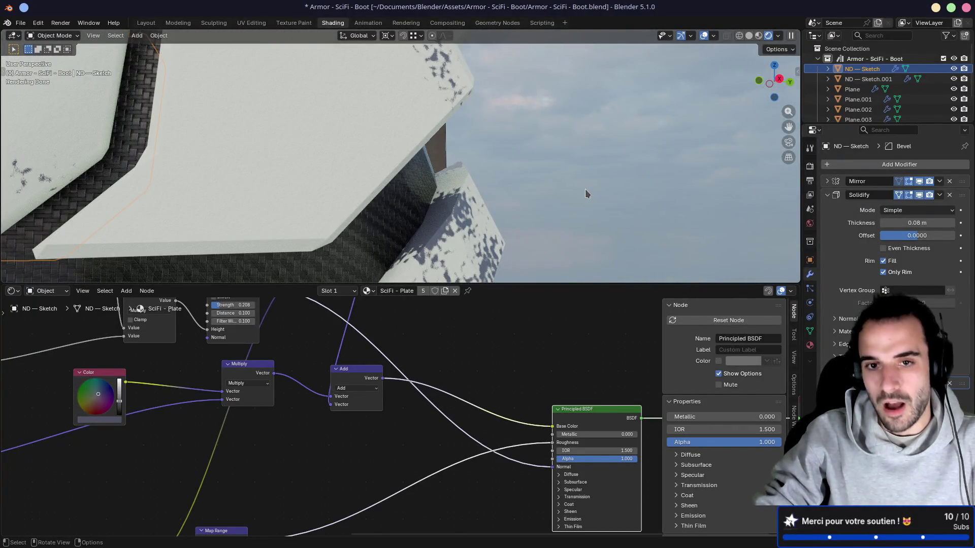
mouse_move(483, 211)
middle_down()
mouse_move(385, 233)
mouse_move(328, 221)
middle_up()
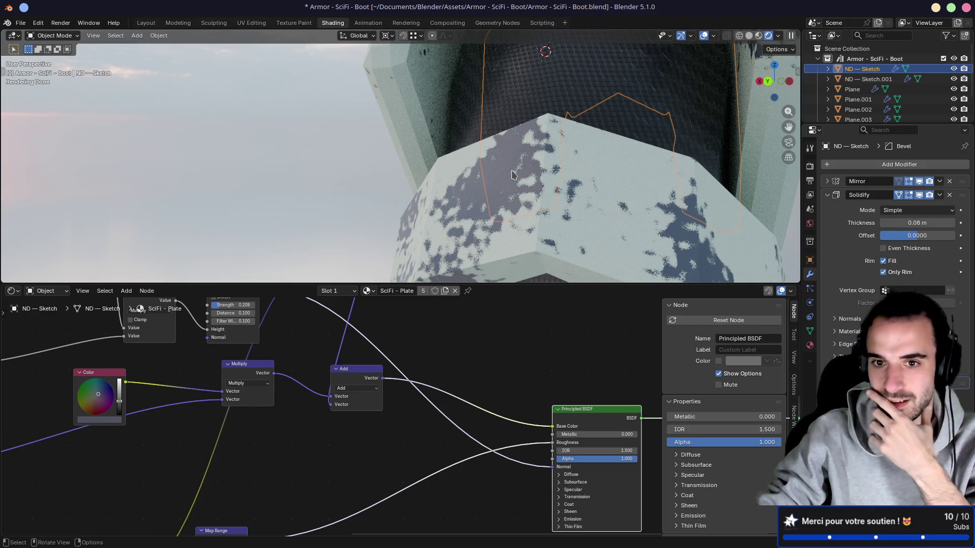
middle_drag(355, 141, 532, 139)
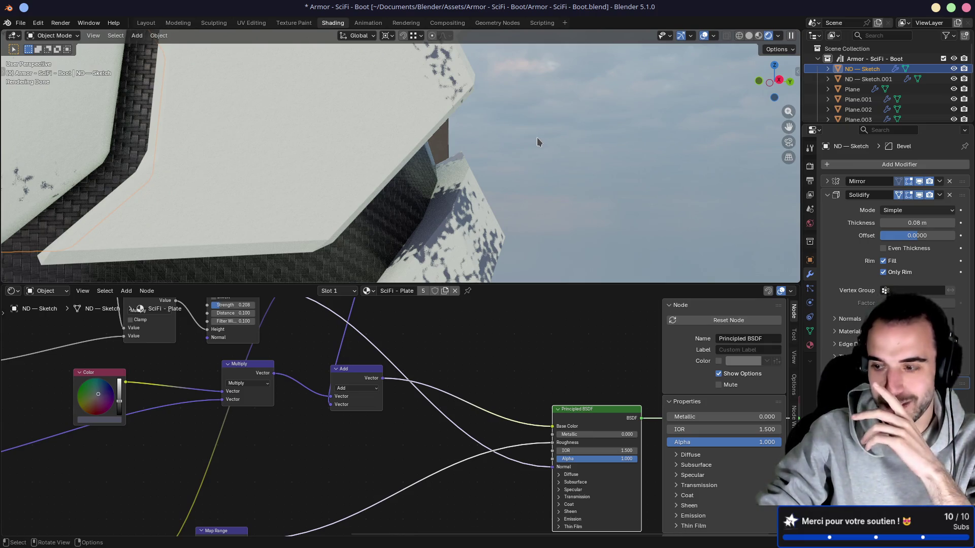
middle_drag(537, 137, 483, 158)
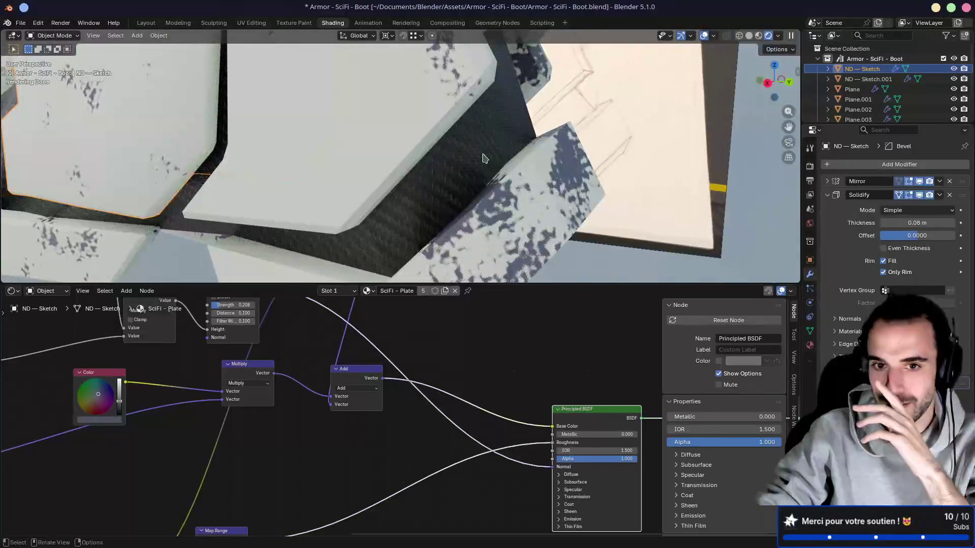
middle_drag(244, 439, 358, 418)
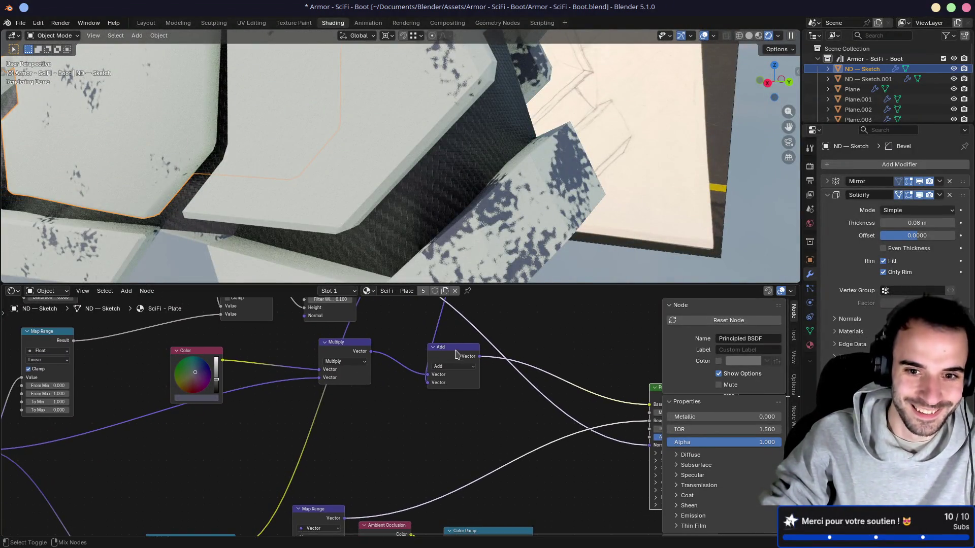
Preview the vector Multiply output and the second Color Ramp's edge mask
ctrl+shift+click(345, 351)
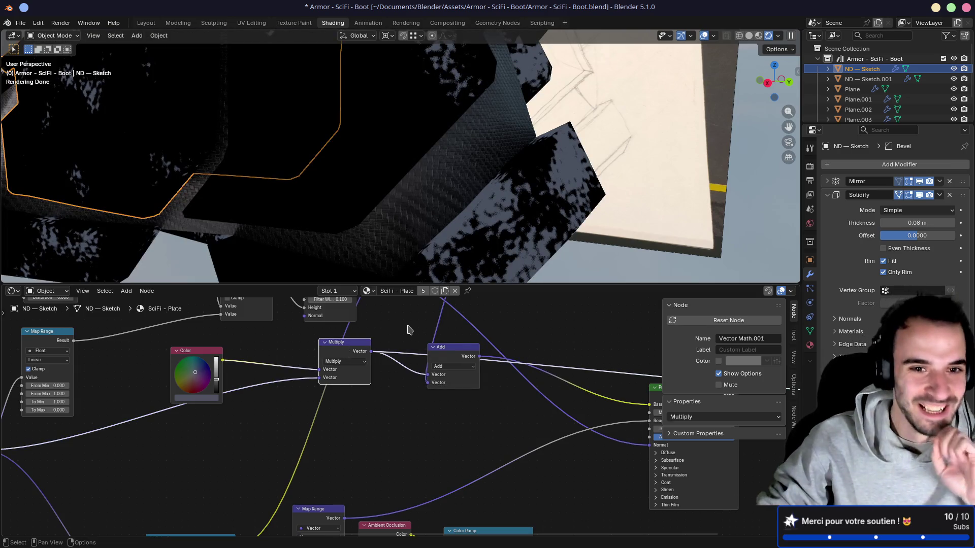
mouse_move(311, 481)
middle_down()
mouse_move(358, 446)
mouse_move(317, 374)
middle_up()
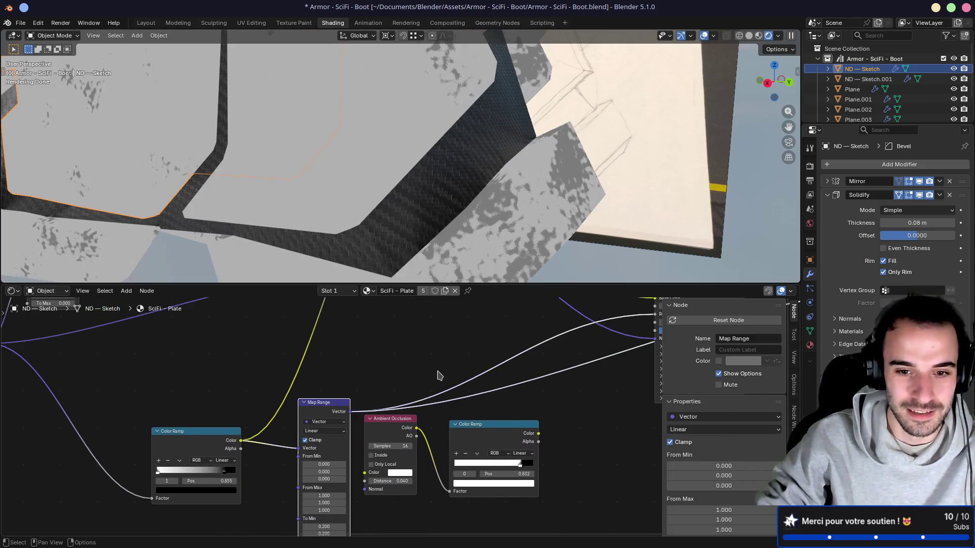
ctrl+shift+click(501, 434)
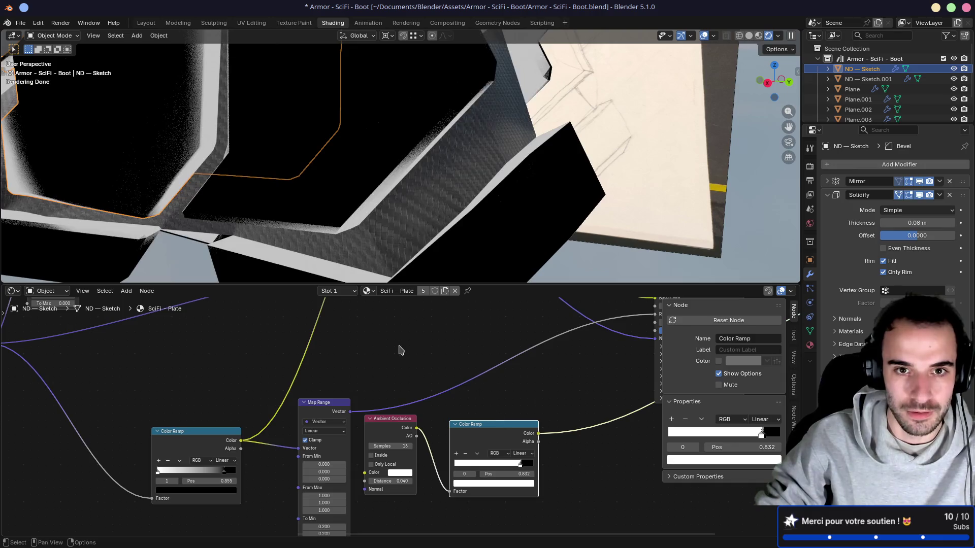
scroll(243, 152, down, 5)
mouse_move(244, 153)
middle_down()
mouse_move(239, 98)
mouse_move(480, 194)
mouse_move(513, 264)
mouse_move(451, 181)
middle_up()
scroll(381, 355, down, 3)
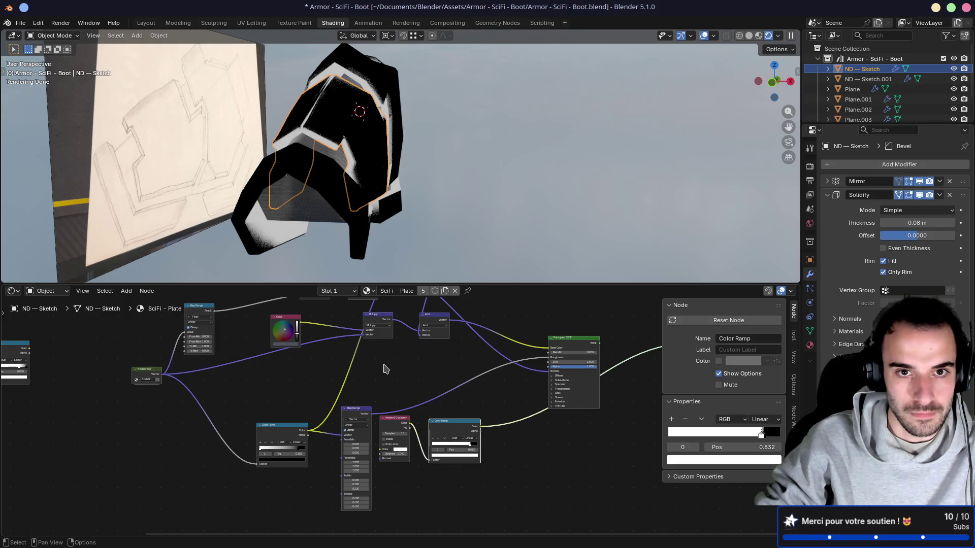
scroll(382, 369, up, 3)
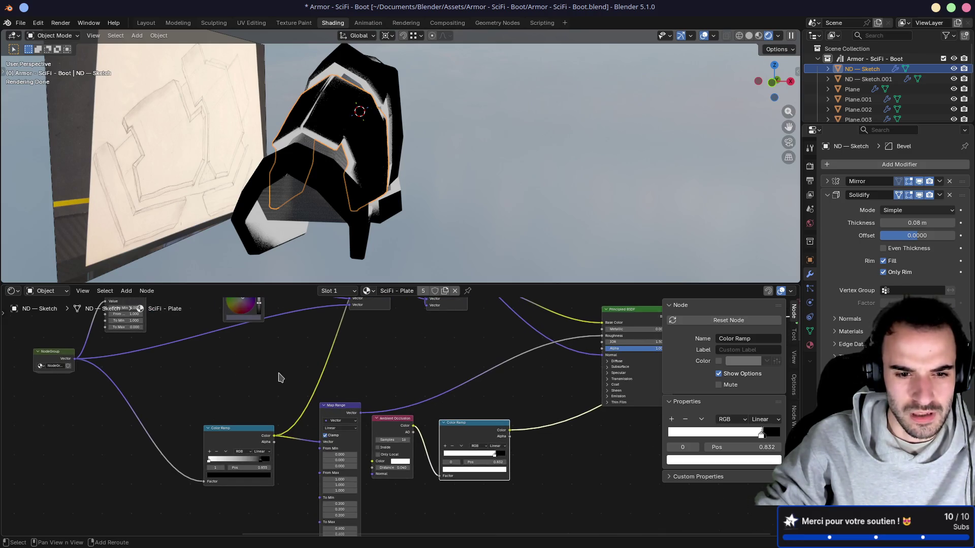
Delete the second Color Ramp and the Ambient Occlusion node
mouse_move(279, 375)
middle_down()
mouse_move(374, 328)
mouse_move(303, 335)
mouse_move(253, 351)
mouse_move(503, 334)
middle_up()
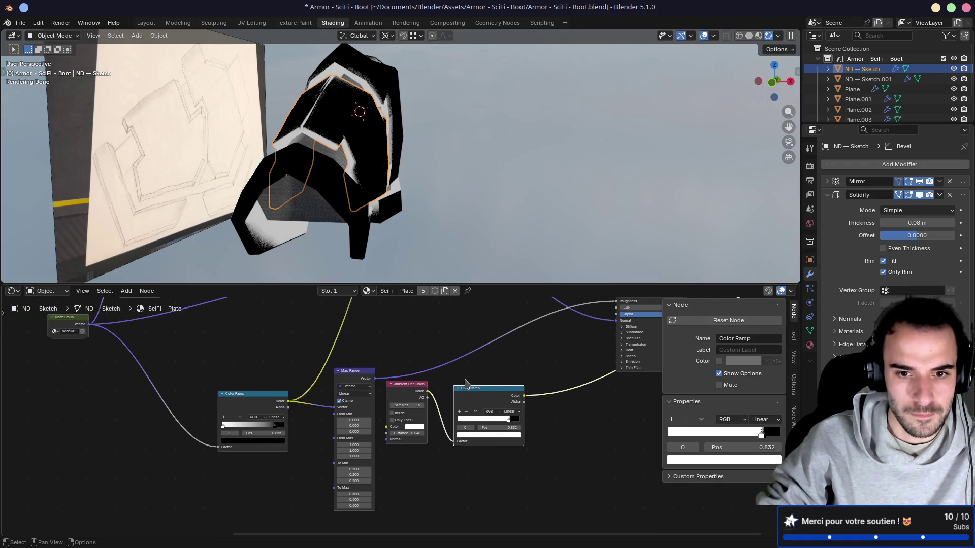
drag(407, 390, 413, 418)
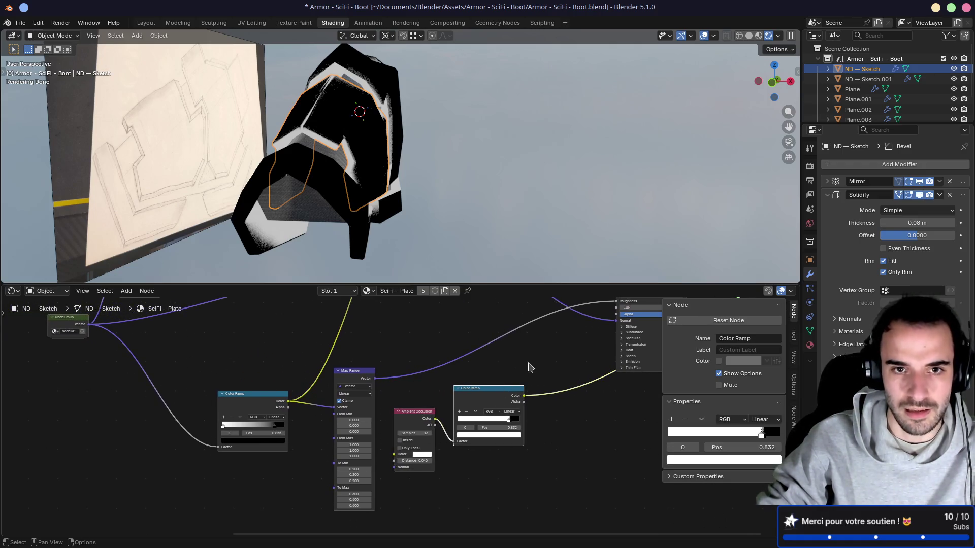
middle_drag(530, 363, 480, 356)
key(x)
click(359, 414)
key(x)
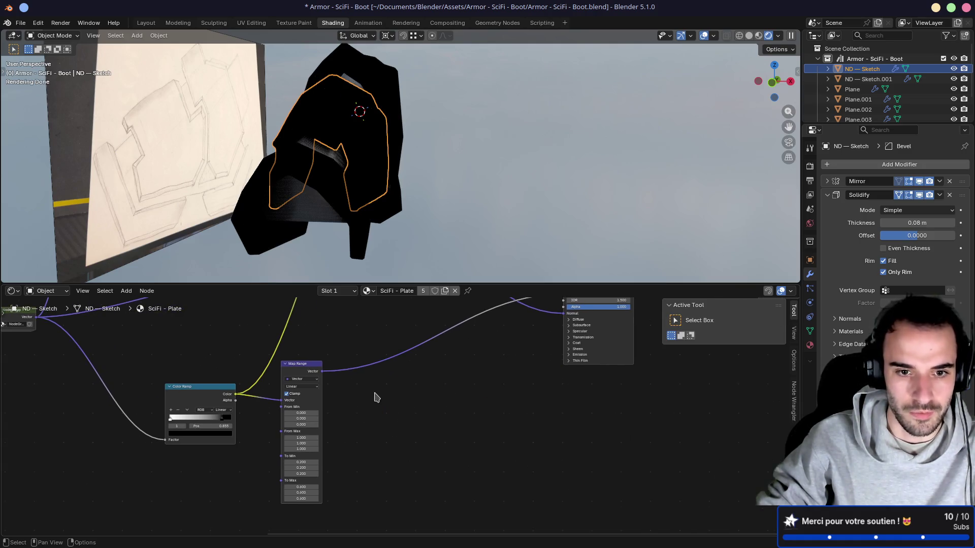
Preview the Map Range and Color Ramp.002 outputs on the boot part
middle_drag(351, 351, 472, 397)
ctrl+shift+click(432, 412)
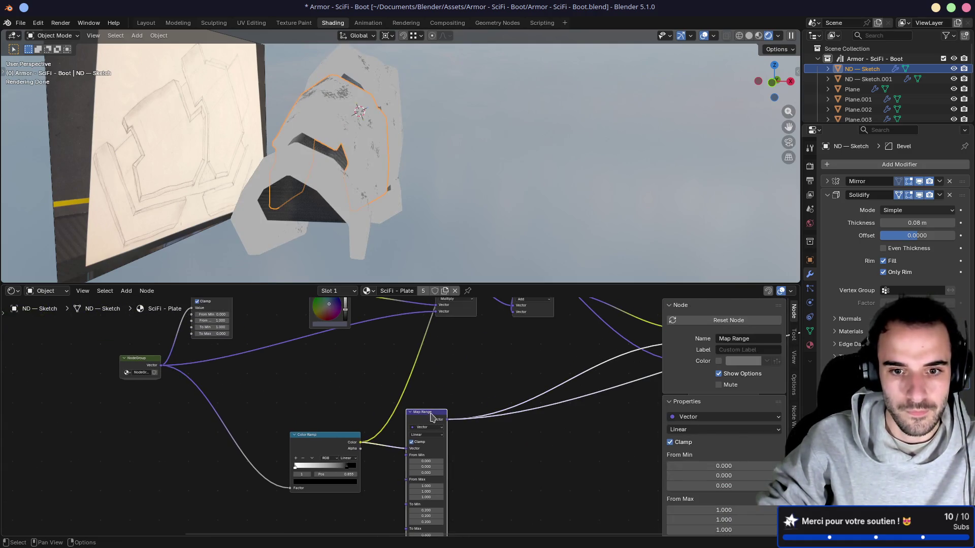
ctrl+shift+click(358, 434)
middle_drag(440, 359, 373, 354)
middle_drag(284, 208, 436, 206)
middle_drag(351, 344, 407, 467)
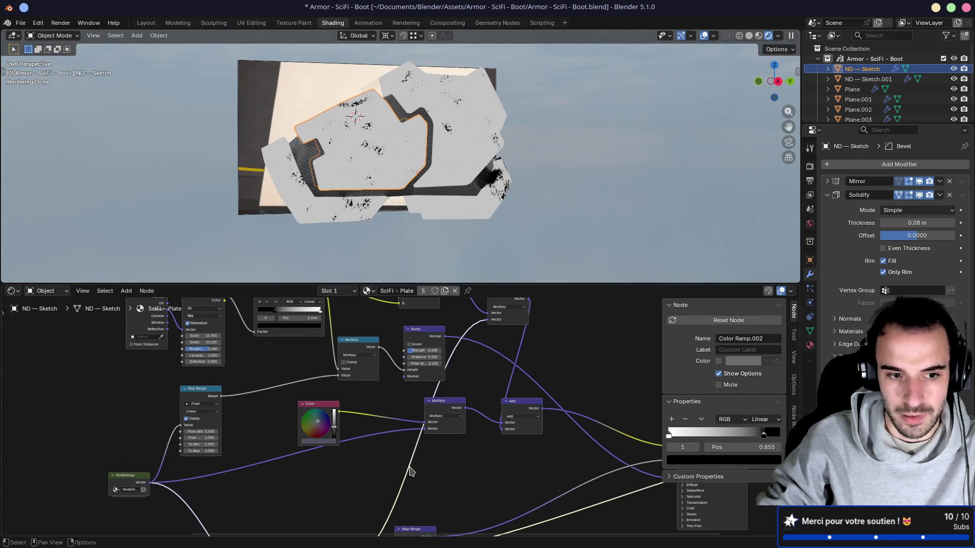
Rearrange the NodeGroup and Map Range nodes and select the vector Multiply node
drag(138, 480, 129, 452)
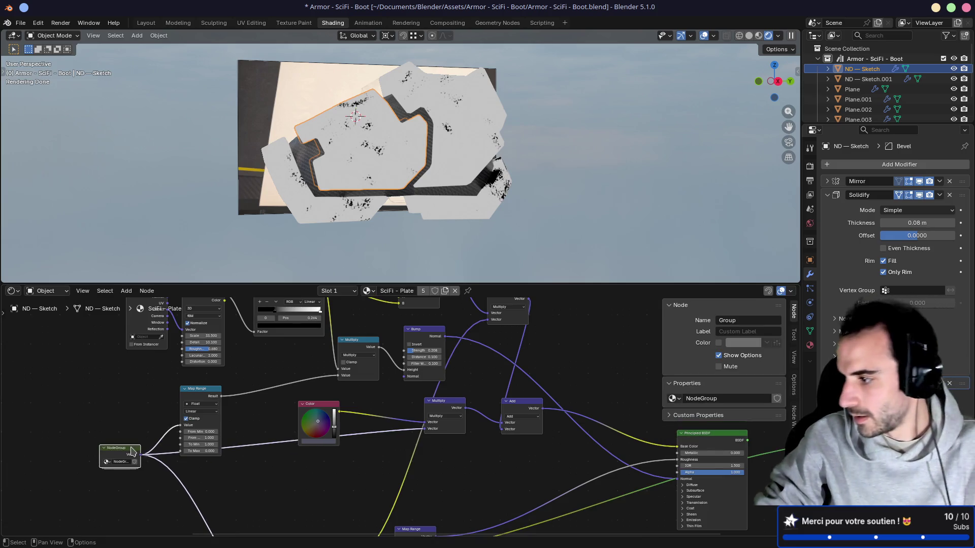
drag(224, 400, 262, 391)
click(445, 405)
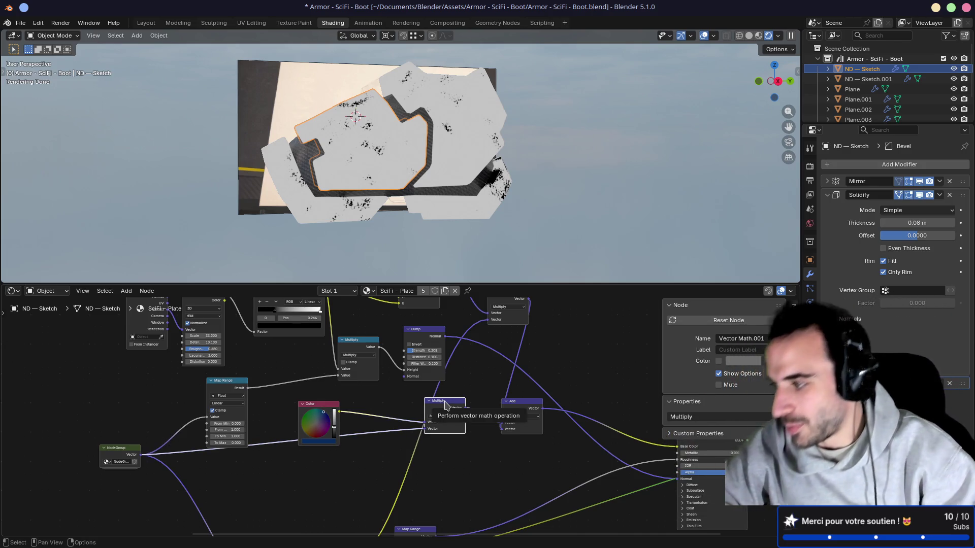
mouse_move(341, 400)
shift+middle_down()
mouse_move(361, 444)
mouse_move(352, 418)
shift+middle_up()
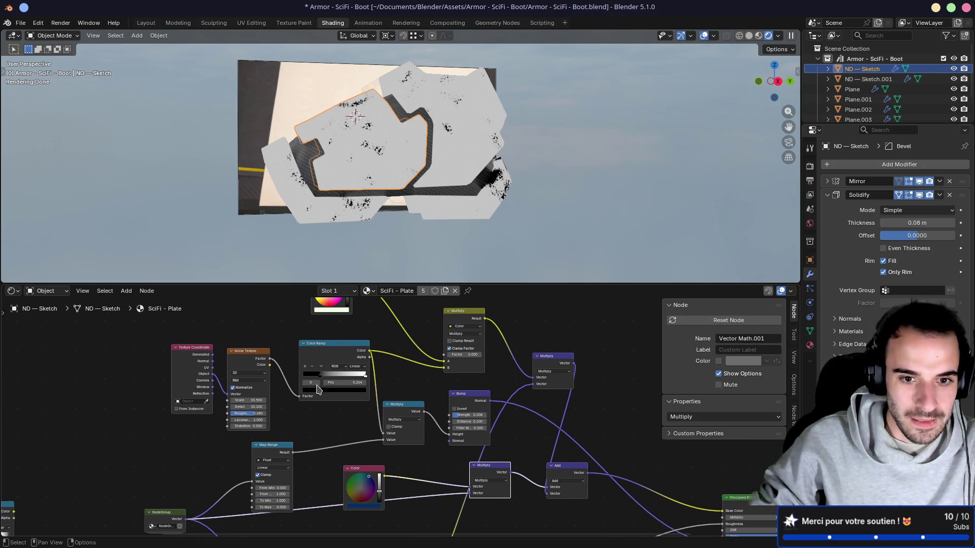
scroll(347, 386, down, 4)
scroll(347, 403, down, 3)
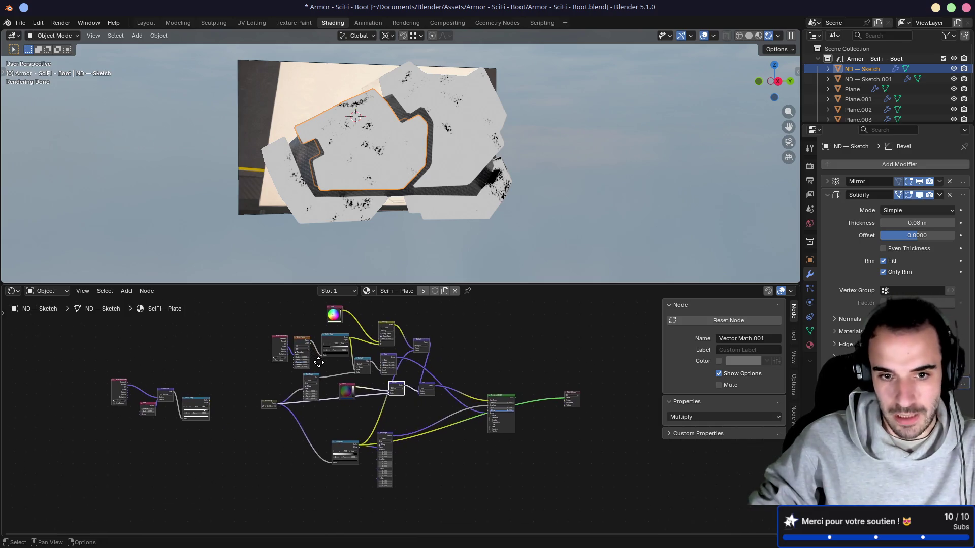
drag(259, 308, 310, 372)
drag(348, 414, 470, 517)
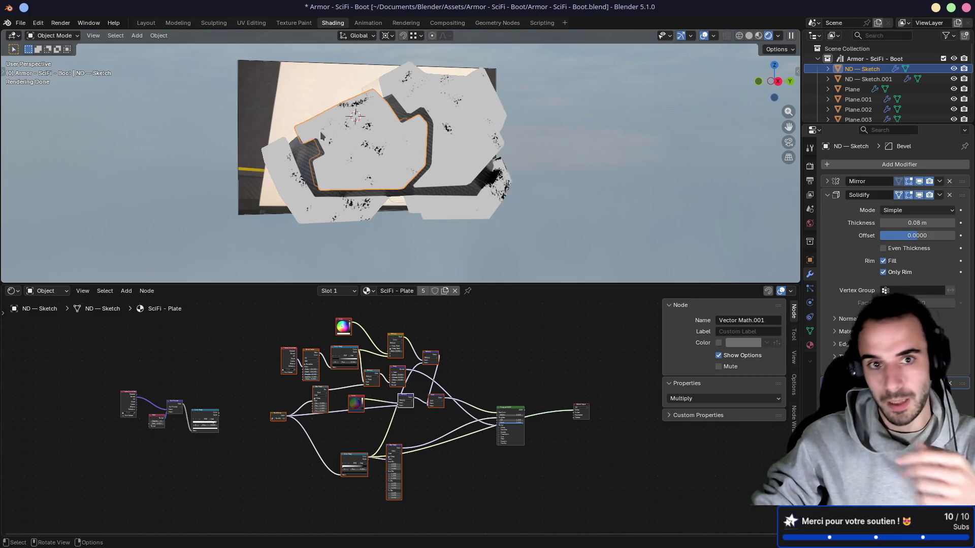
middle_drag(321, 132, 358, 125)
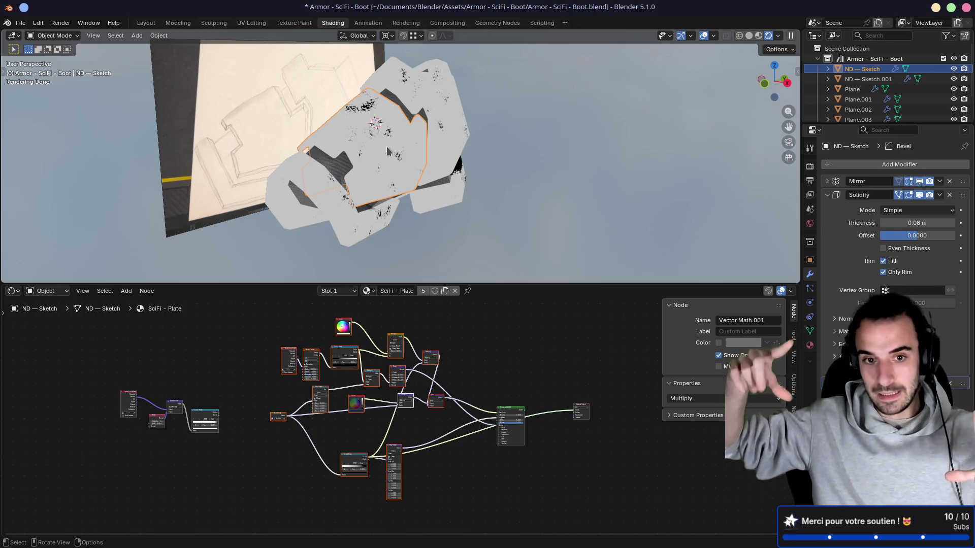
drag(249, 319, 462, 528)
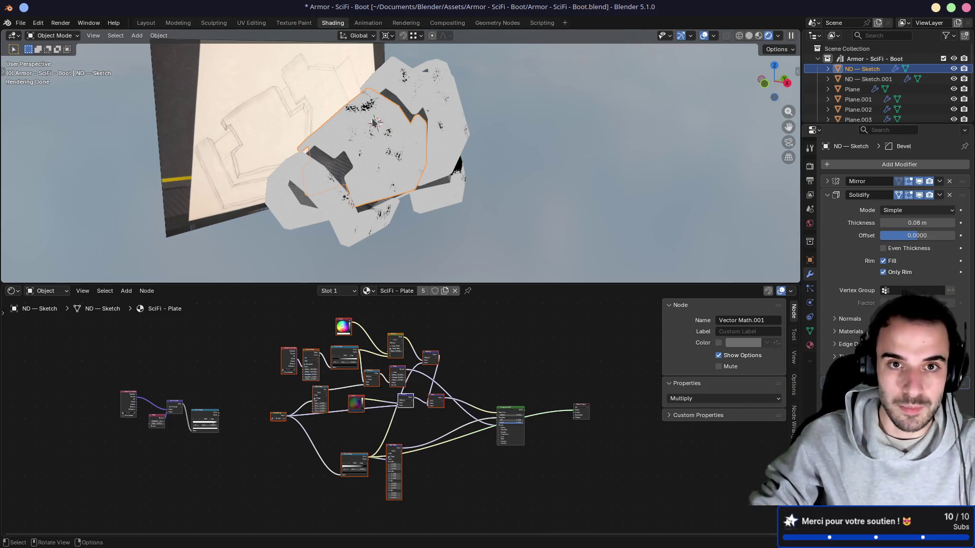
scroll(361, 119, up, 5)
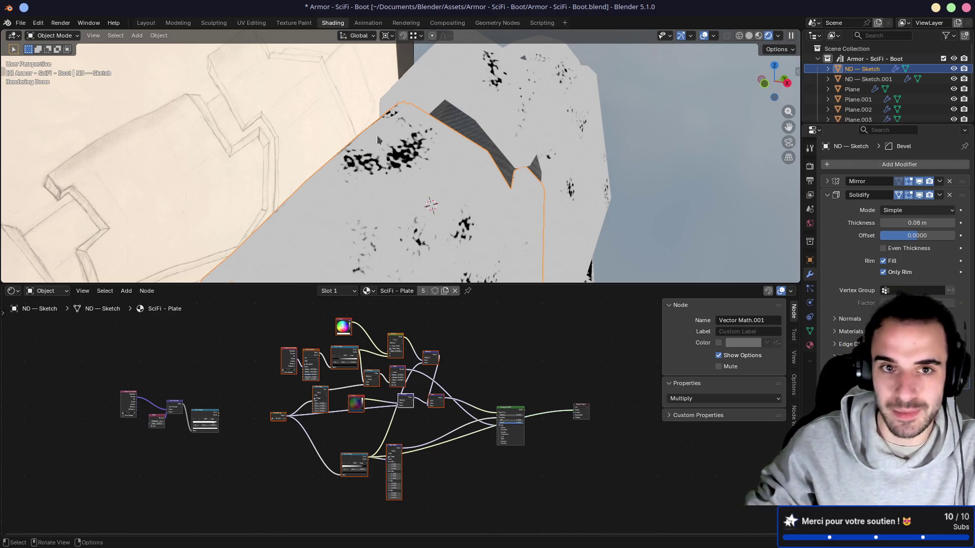
Go to Poly Haven's texture library filtered to the Metal category
key(alt+Tab)
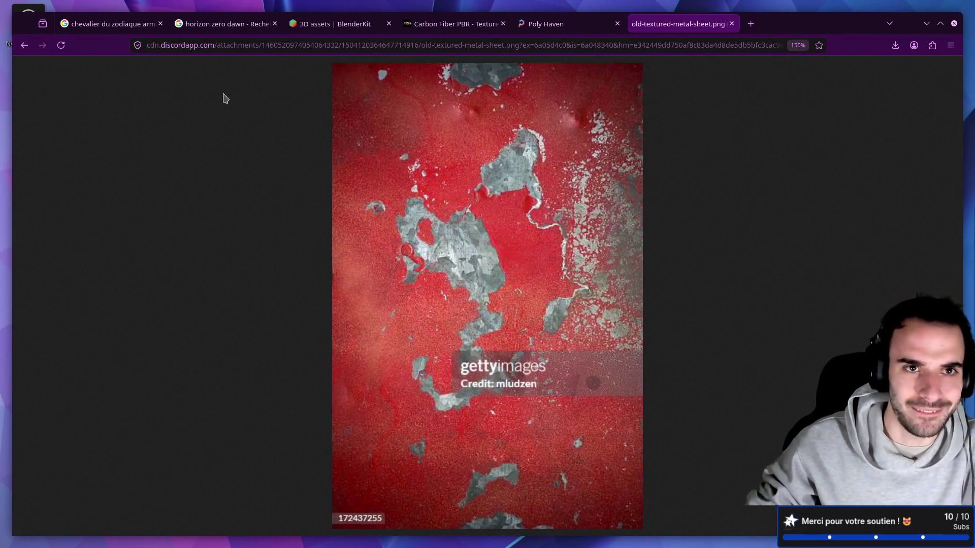
click(455, 23)
click(549, 24)
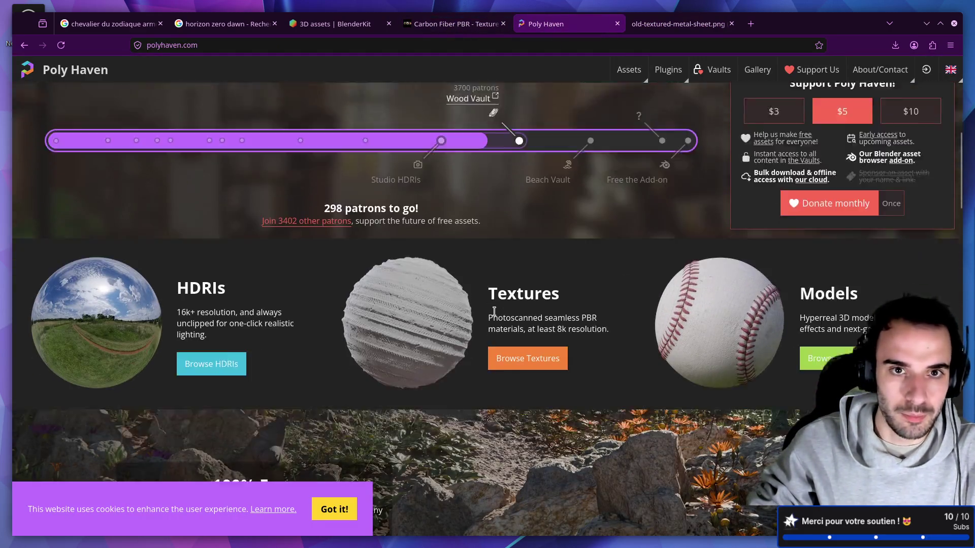
scroll(500, 311, up, 8)
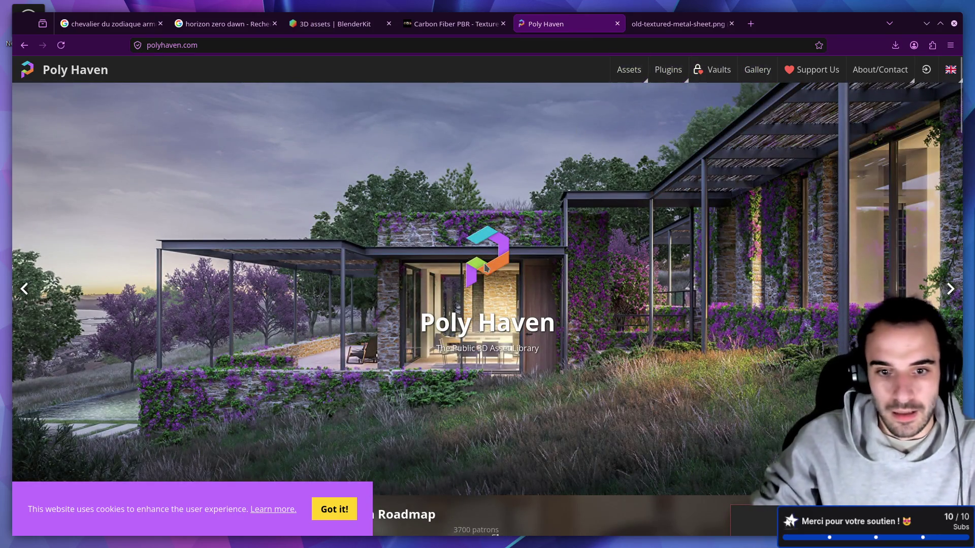
scroll(232, 242, down, 10)
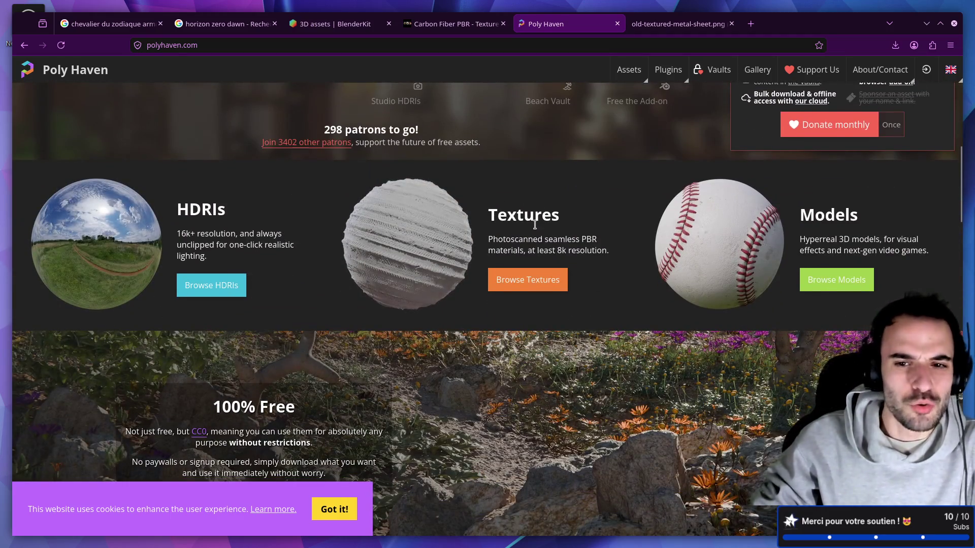
click(415, 256)
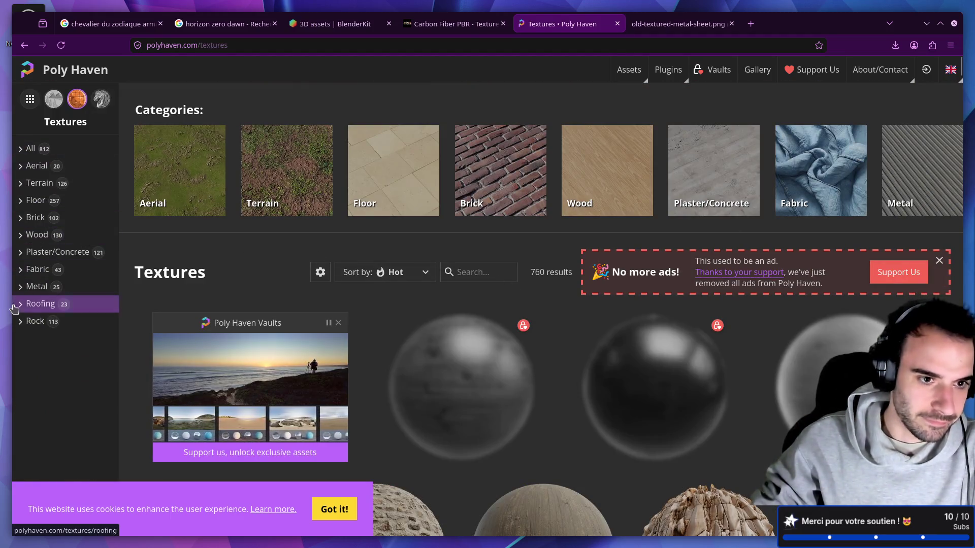
click(31, 289)
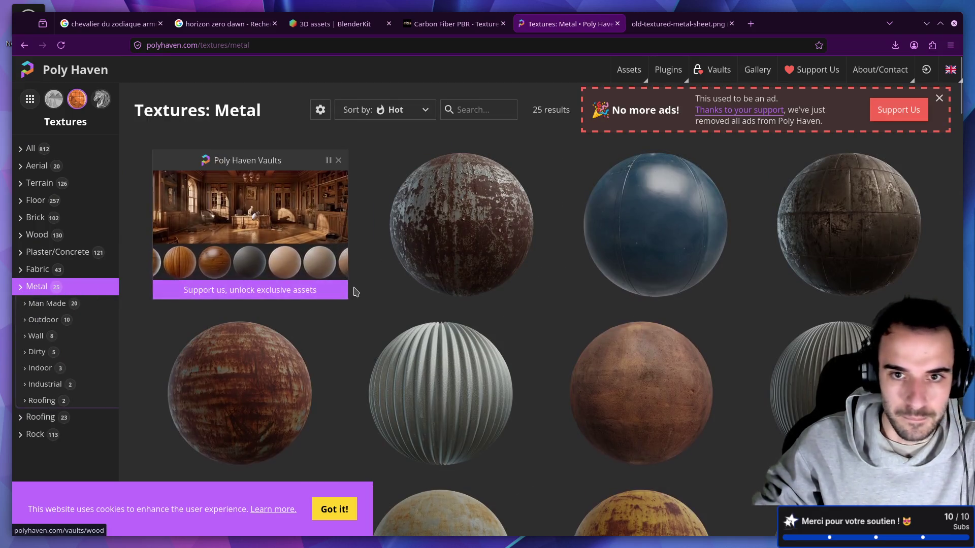
Open Rusty Metal 04 and download its 4K Blender package
scroll(365, 286, down, 4)
scroll(367, 289, up, 3)
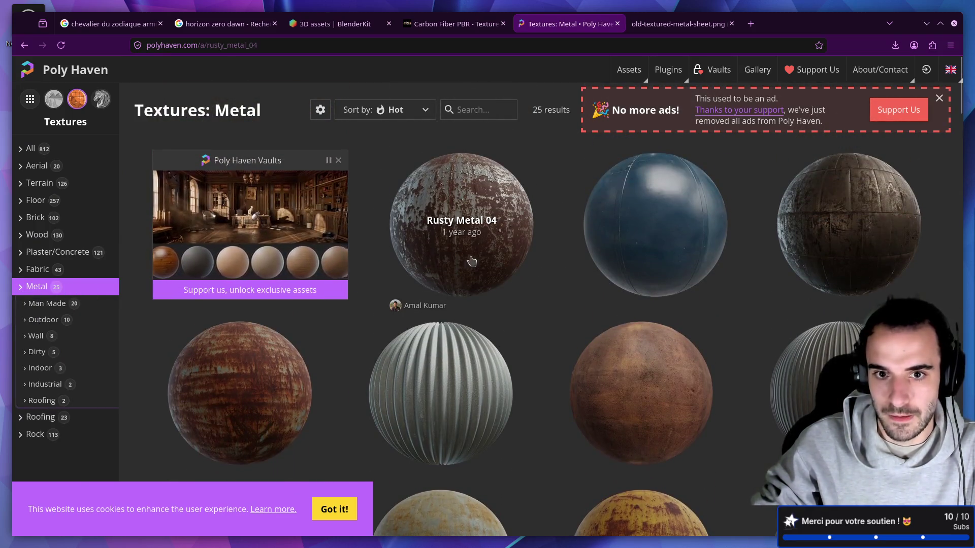
click(452, 290)
scroll(450, 298, down, 10)
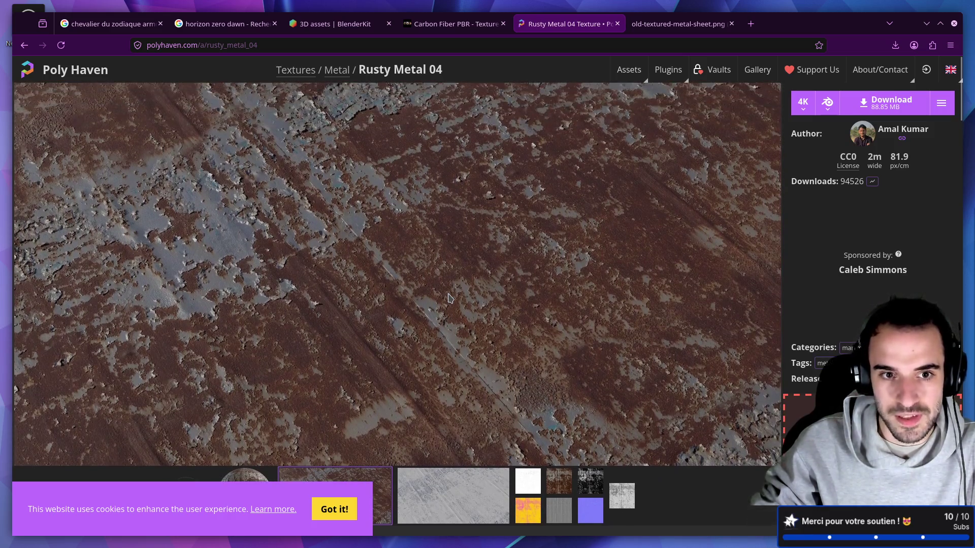
scroll(450, 298, up, 10)
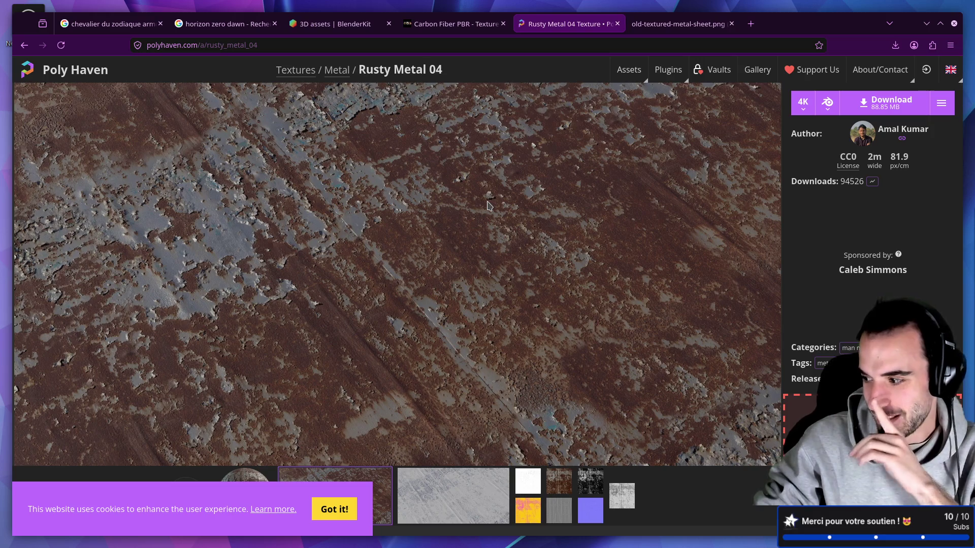
scroll(490, 201, down, 2)
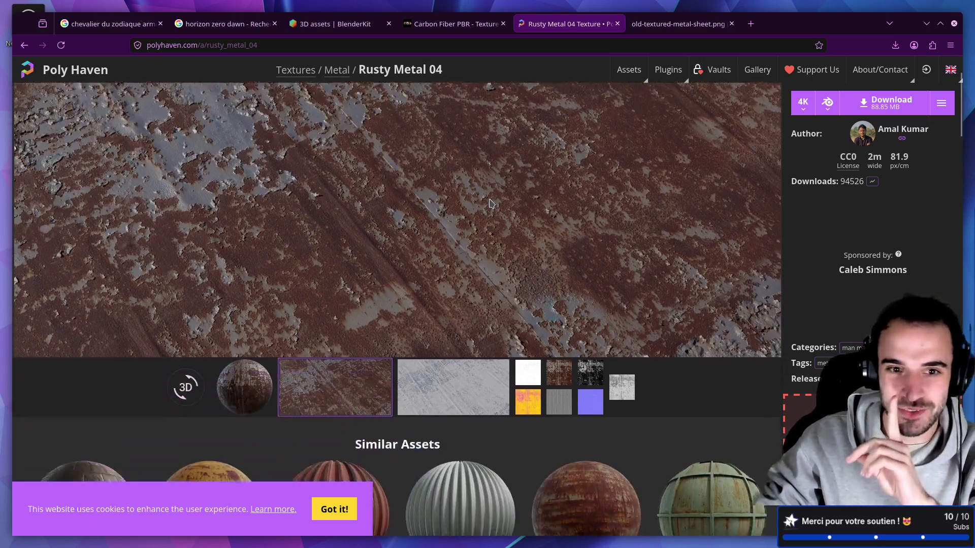
scroll(490, 200, up, 2)
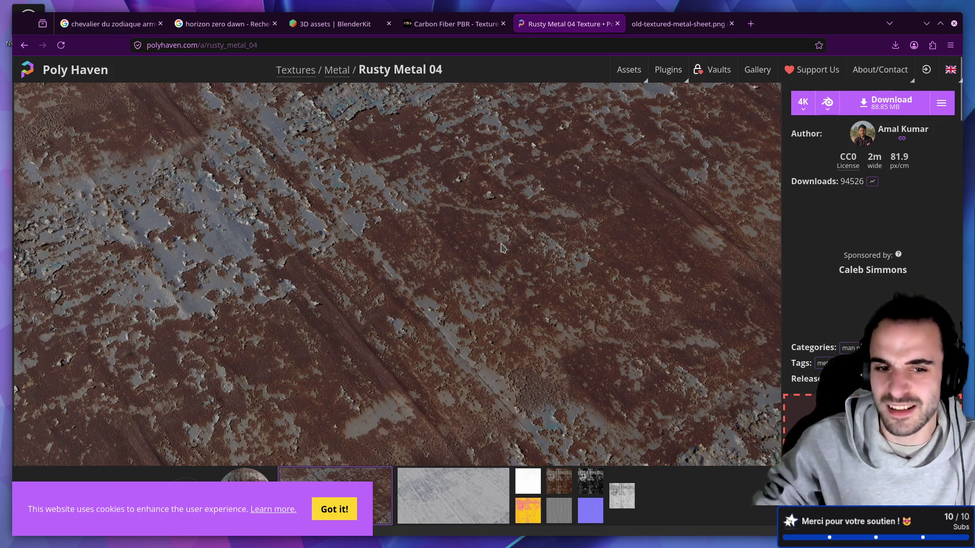
scroll(659, 200, down, 3)
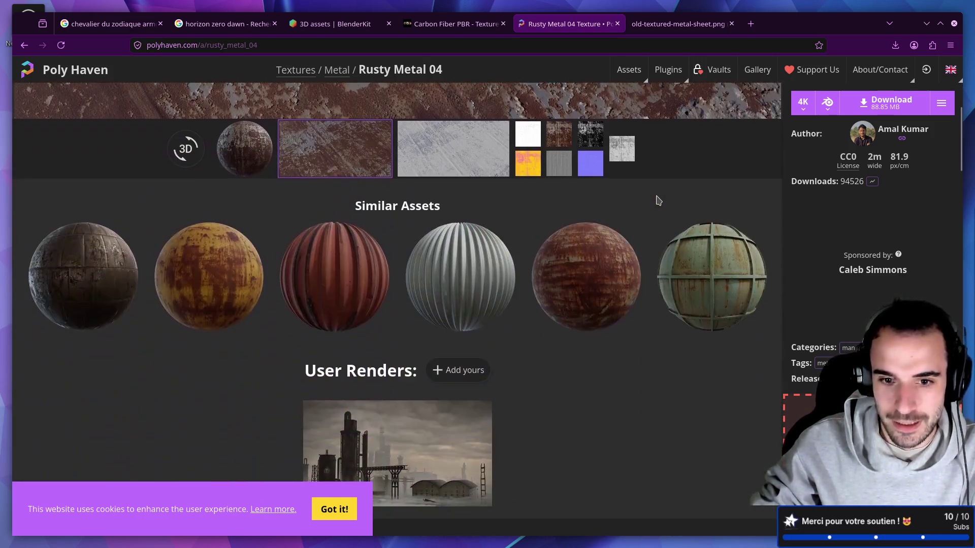
scroll(659, 199, up, 3)
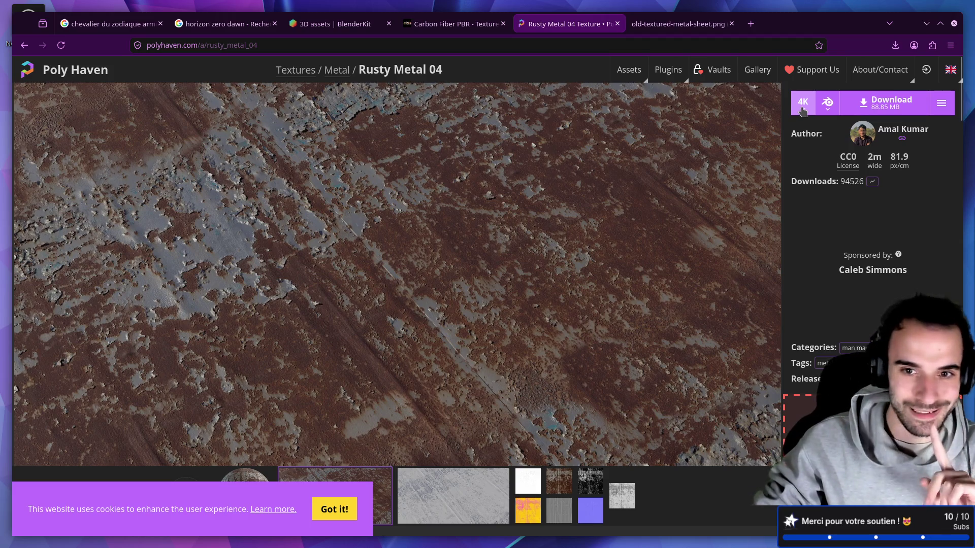
scroll(516, 206, down, 5)
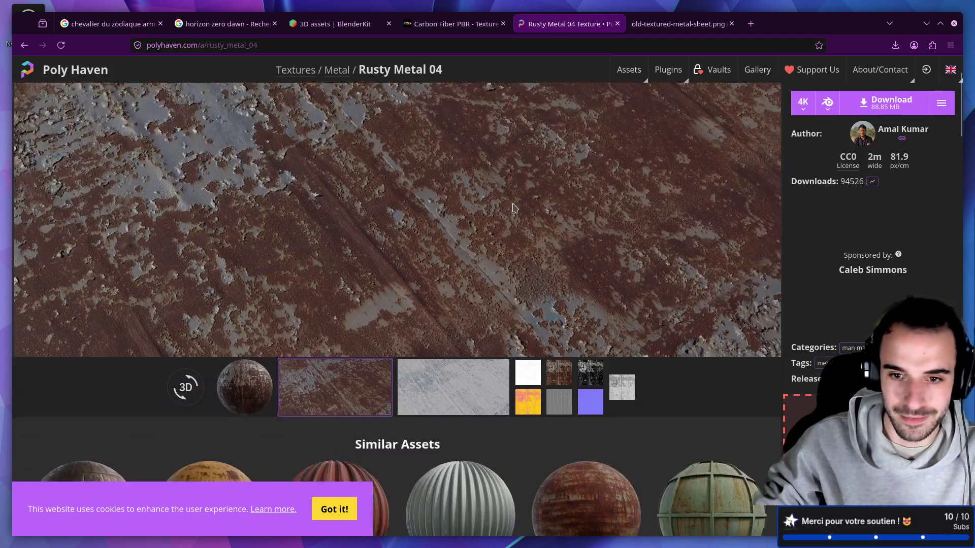
scroll(523, 207, up, 5)
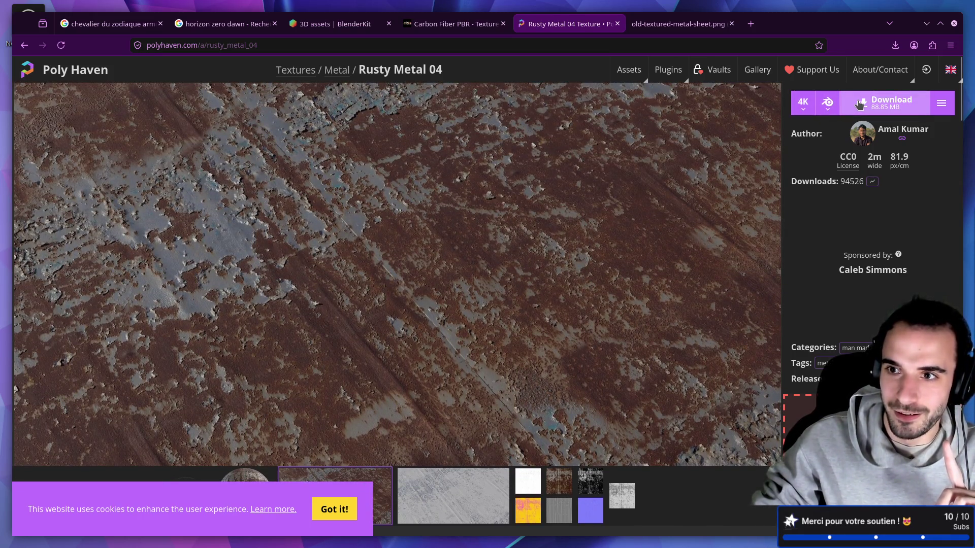
click(860, 104)
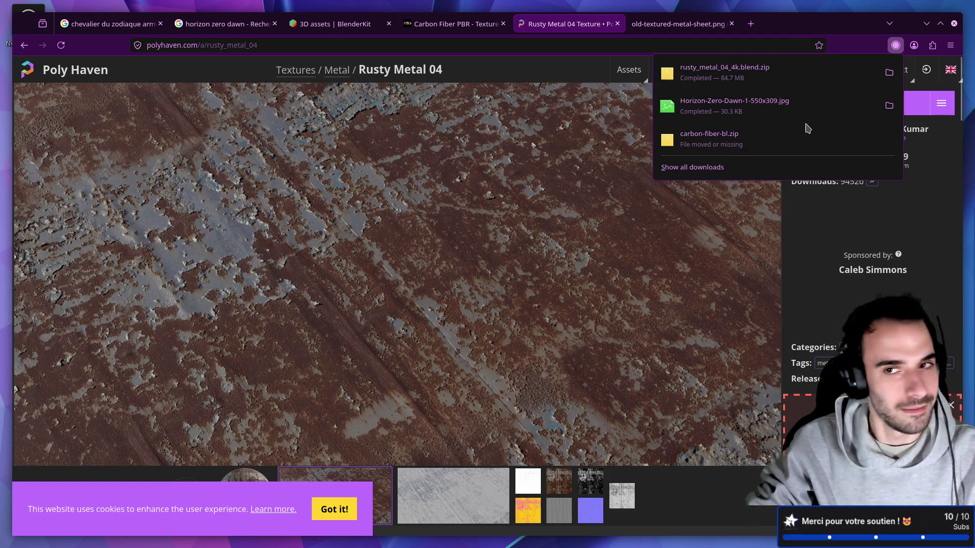
Move the downloaded rusty metal zip into the PBR folder and extract it there
click(889, 72)
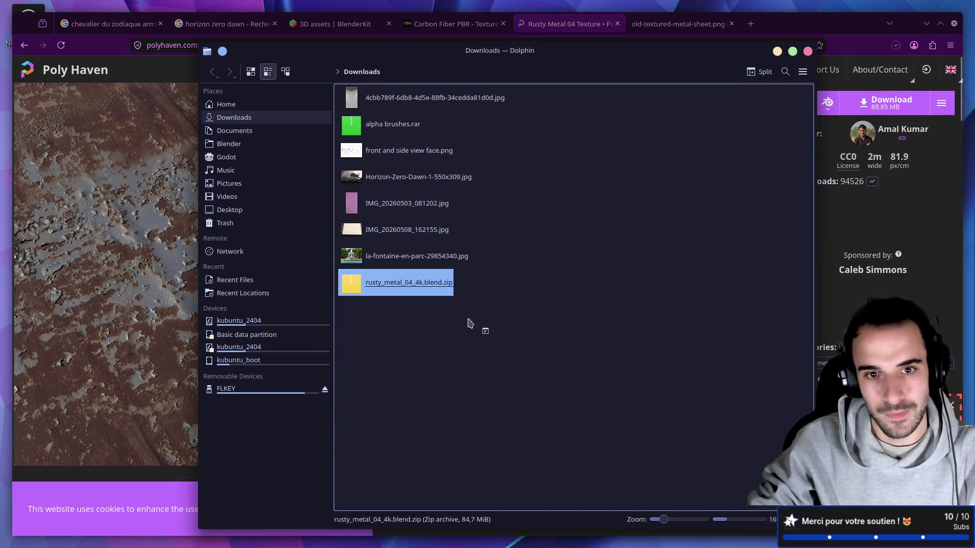
mouse_move(385, 295)
mouse_down()
mouse_move(290, 237)
mouse_move(234, 163)
mouse_move(239, 150)
mouse_move(346, 195)
mouse_move(381, 334)
mouse_move(352, 337)
mouse_move(404, 234)
mouse_move(357, 141)
mouse_move(407, 235)
mouse_move(401, 227)
mouse_up()
right_click(395, 220)
click(359, 134)
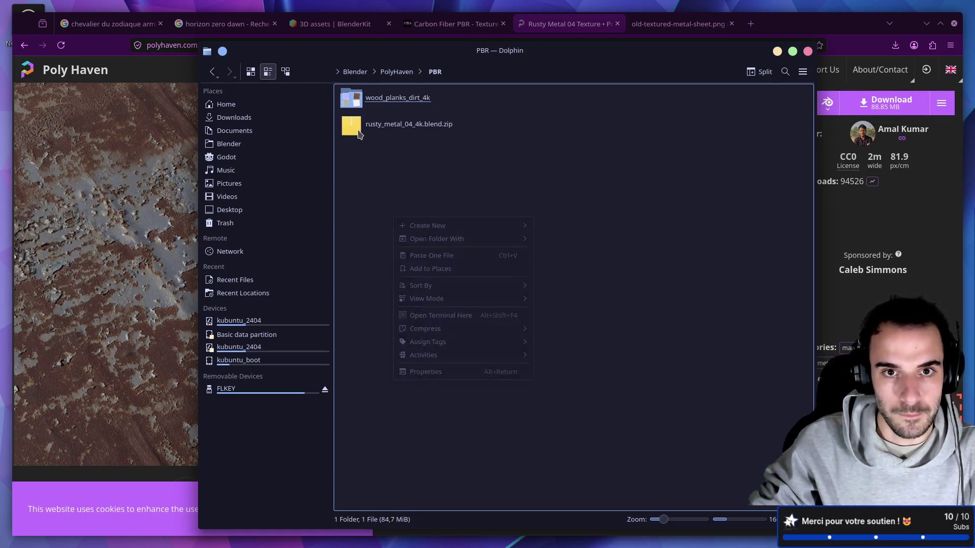
right_click(359, 135)
mouse_move(413, 267)
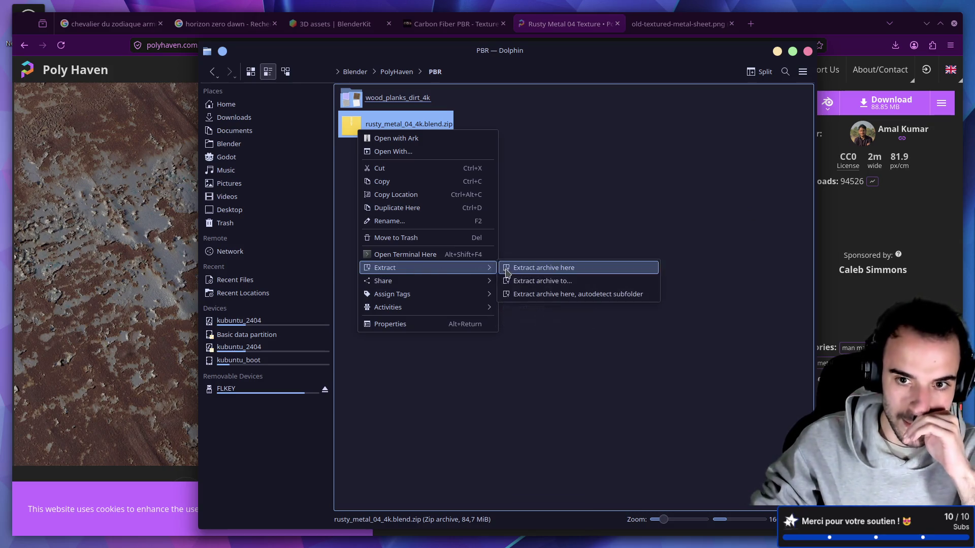
click(522, 269)
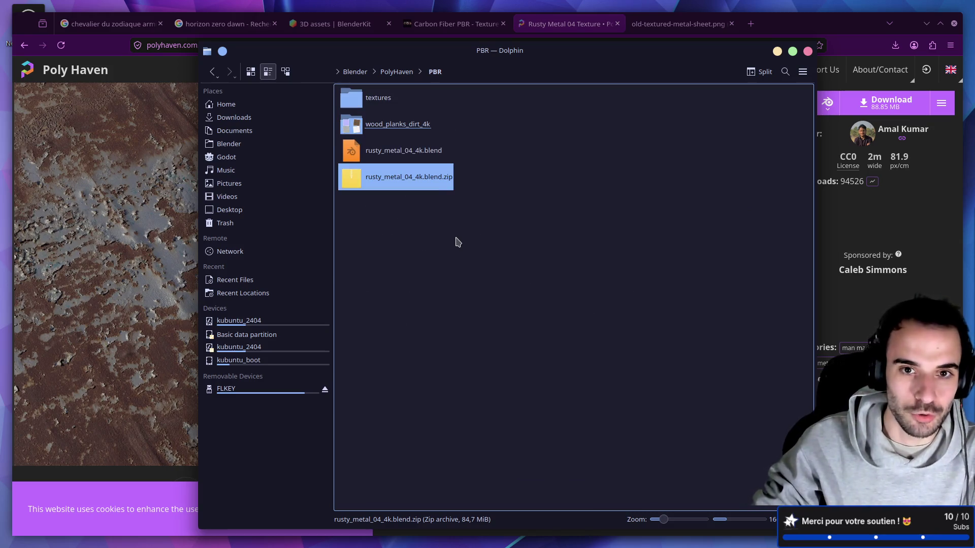
click(457, 242)
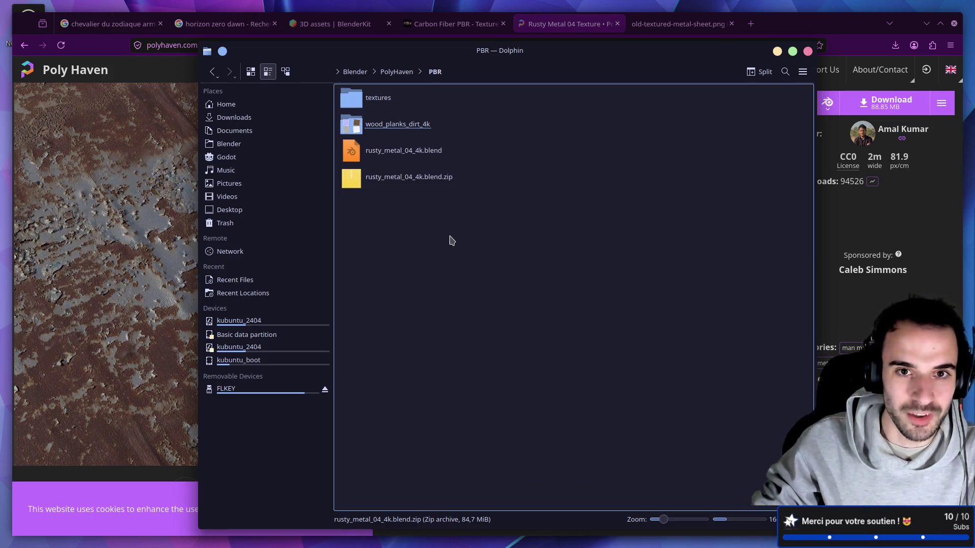
Rename the extracted textures folder to rusty_metal_04_4k, reusing the zip's name
click(372, 101)
key(alt+Left)
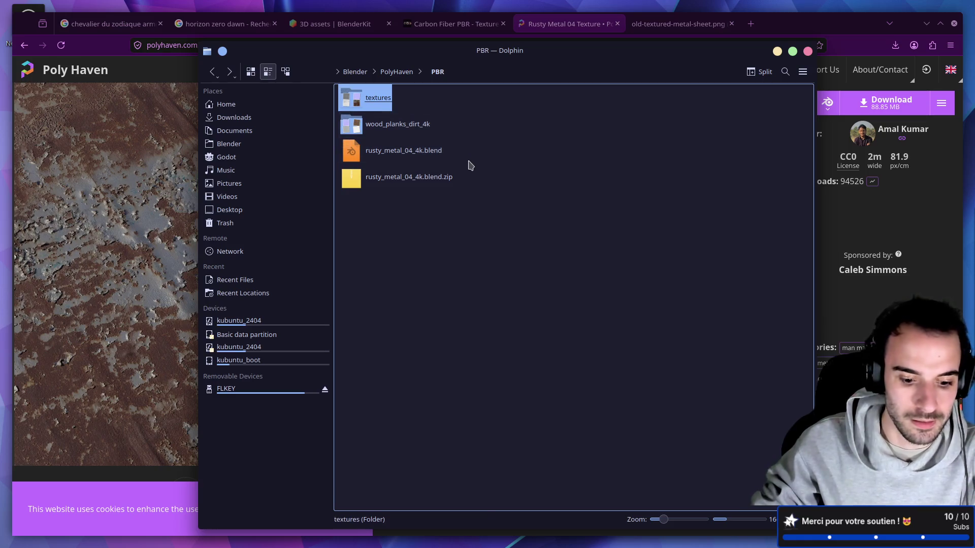
key(F2)
key(Escape)
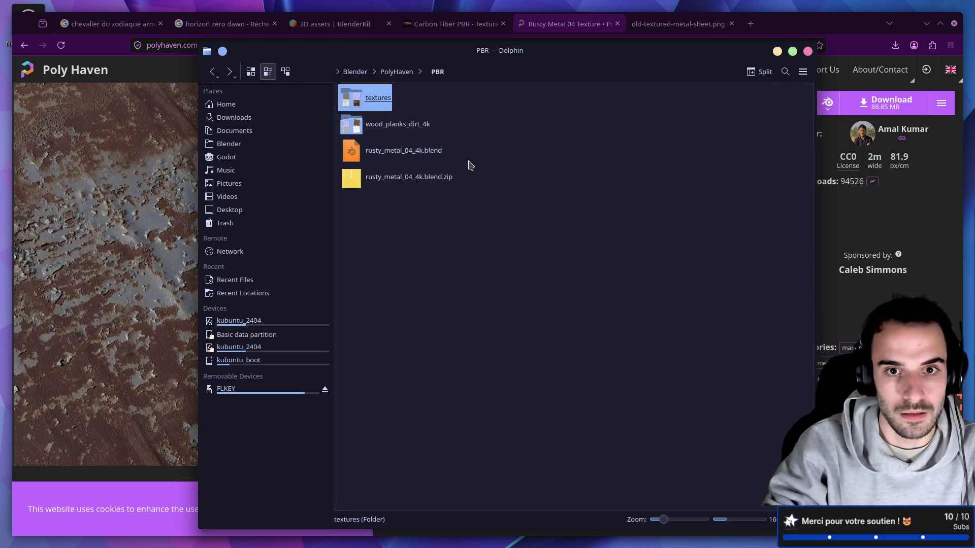
click(425, 187)
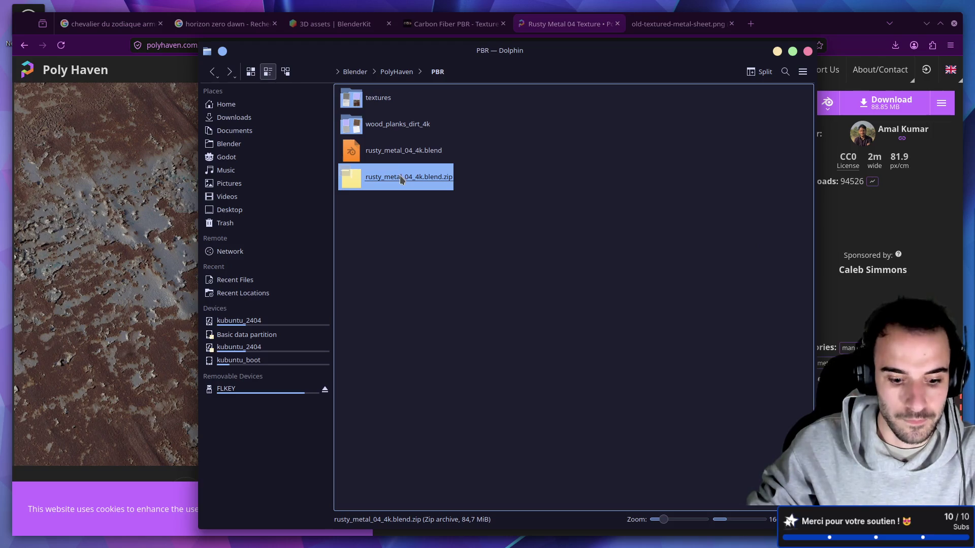
key(F2)
click(377, 100)
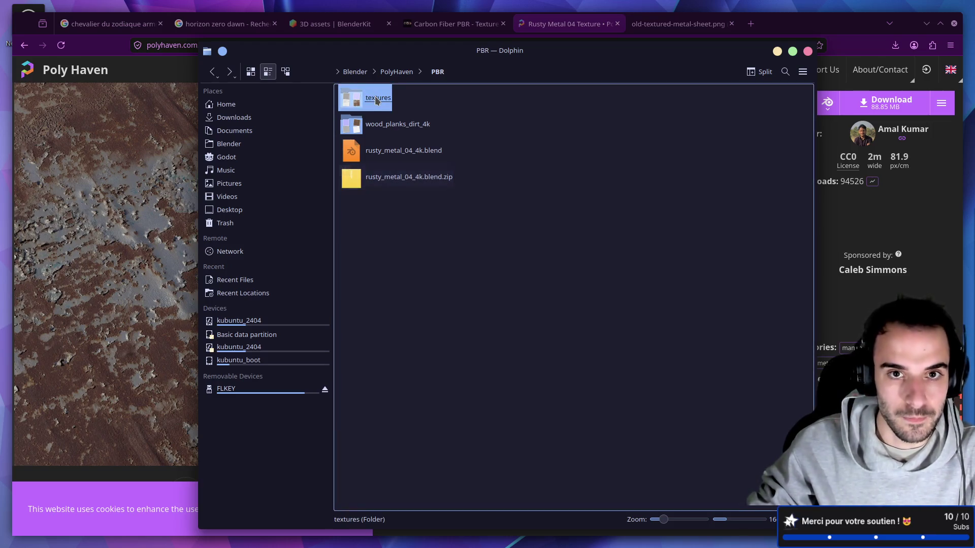
key(F2)
text(rusty_metal_04_4k.blend)
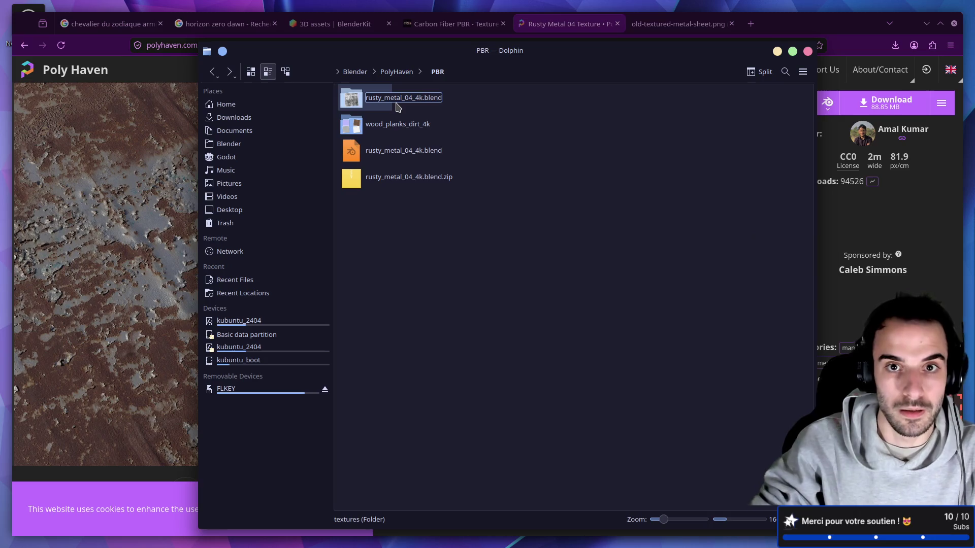
key(BackSpace)
key(BackSpace)
key(BackSpace)
key(Return)
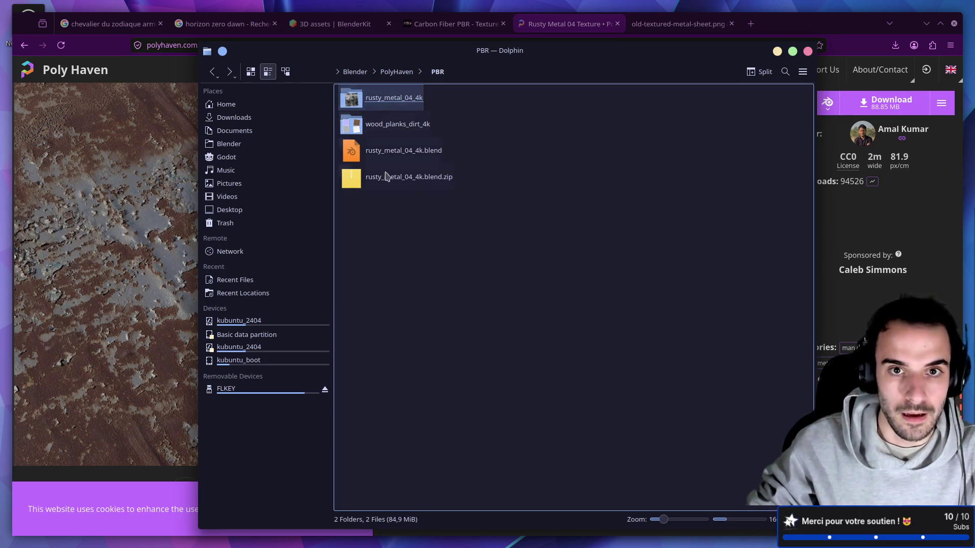
Delete the leftover .blend and .zip files and open the rusty_metal_04_4k folder
drag(430, 239, 358, 152)
mouse_move(414, 241)
mouse_down()
mouse_move(404, 202)
mouse_move(357, 155)
mouse_up()
key(Delete)
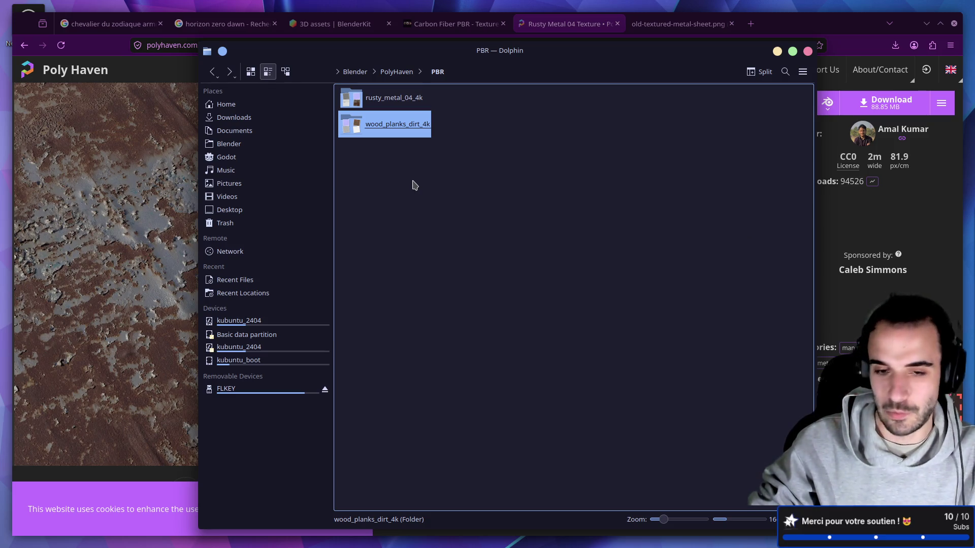
click(394, 98)
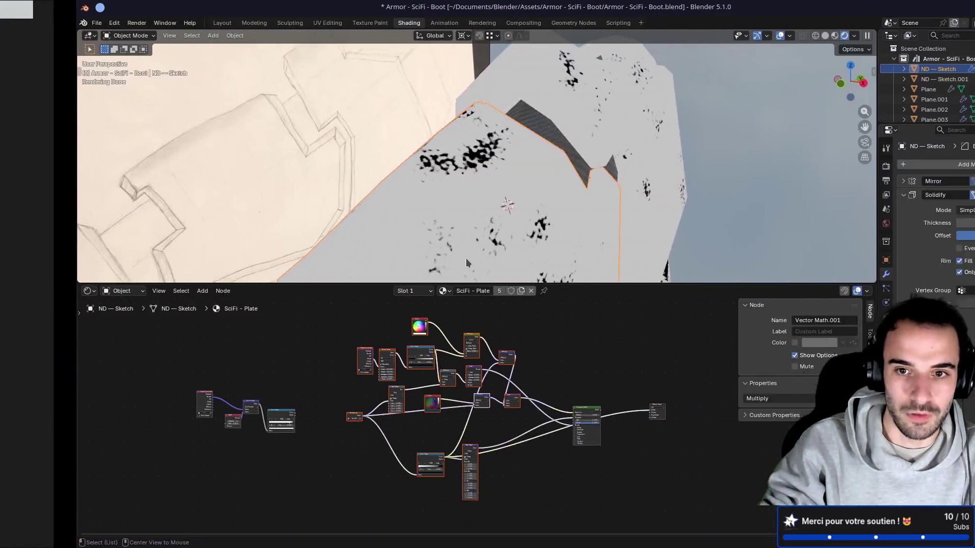
Save the boot file and find empty space in the node graph
key(ctrl+s)
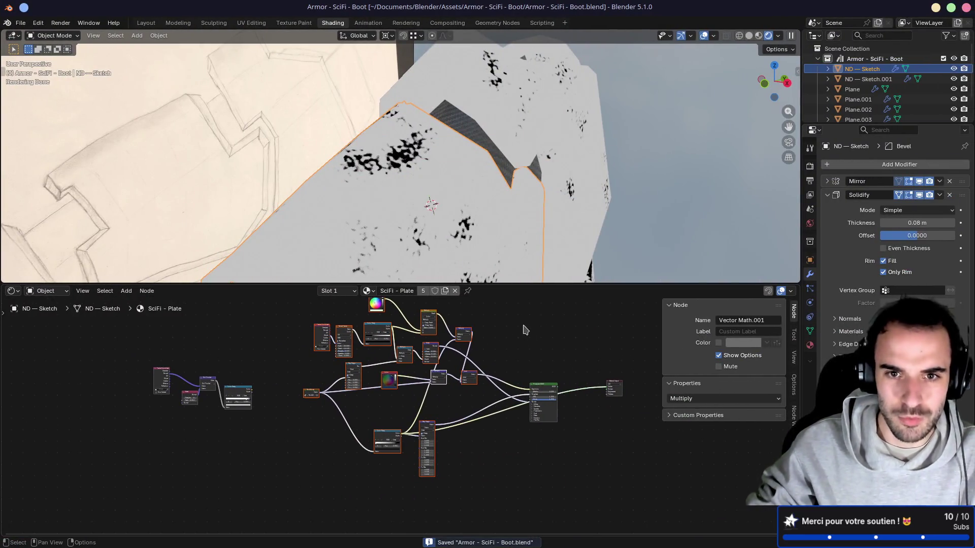
middle_drag(524, 326, 534, 328)
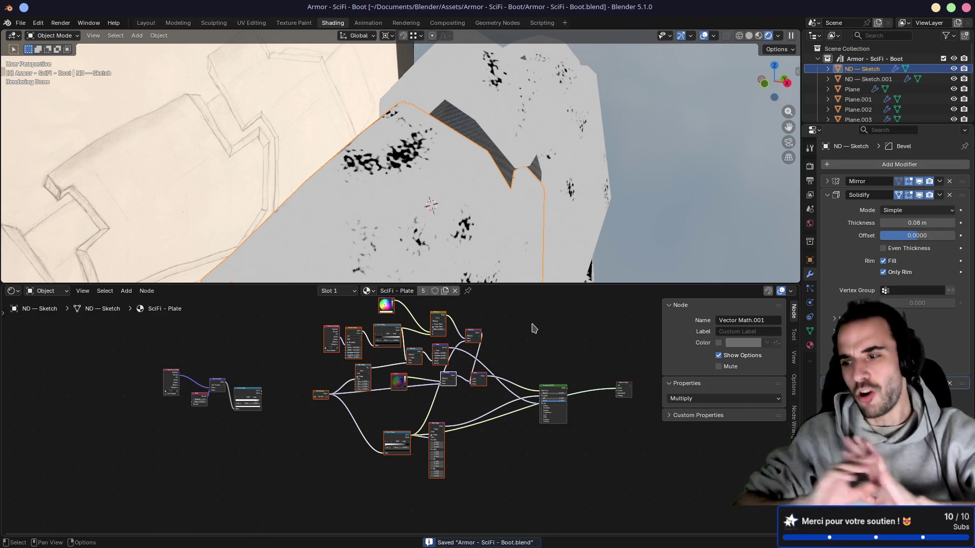
shift+scroll(508, 366, down, 5)
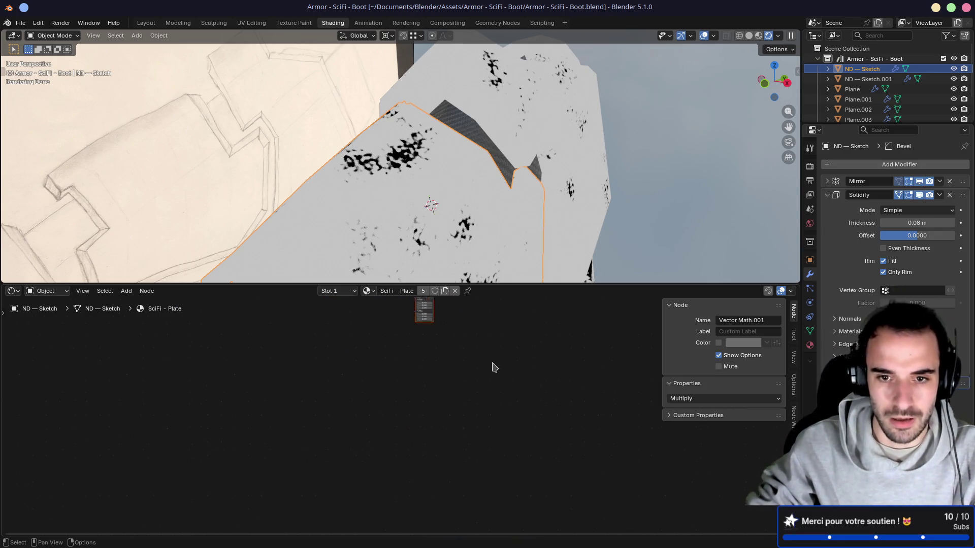
scroll(494, 370, up, 2)
middle_drag(432, 433, 413, 418)
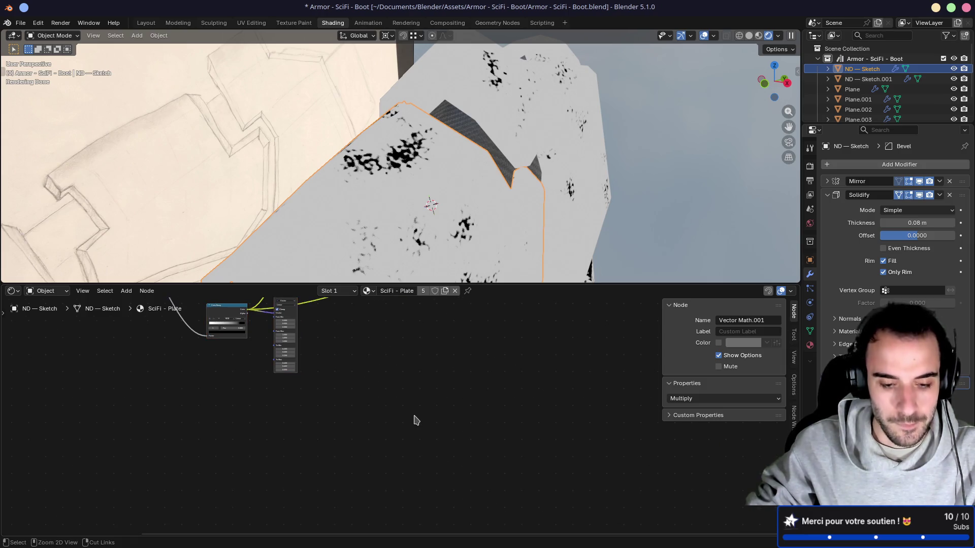
Add a new Principled BSDF node in the empty area of the SciFi - Plate tree
key(shift+a)
mouse_move(416, 417)
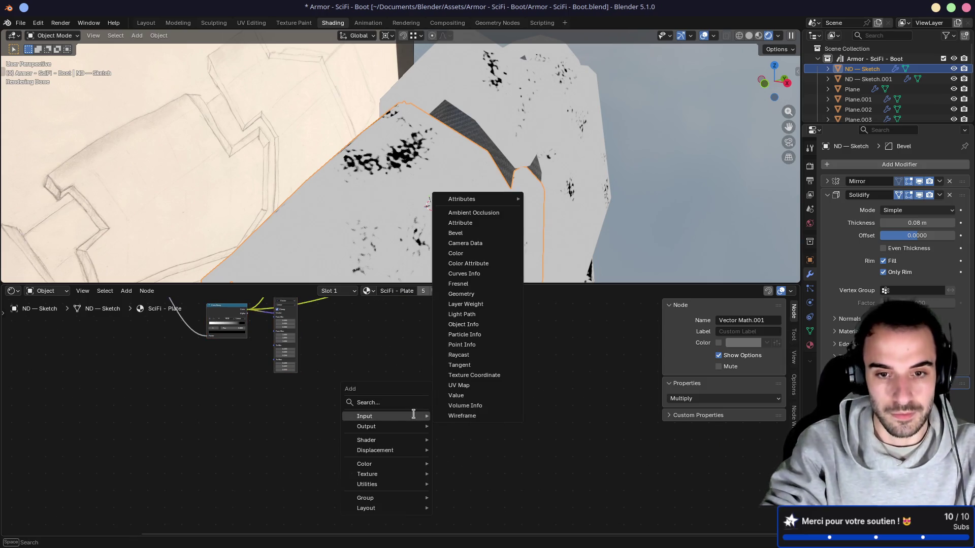
text(princ)
key(Return)
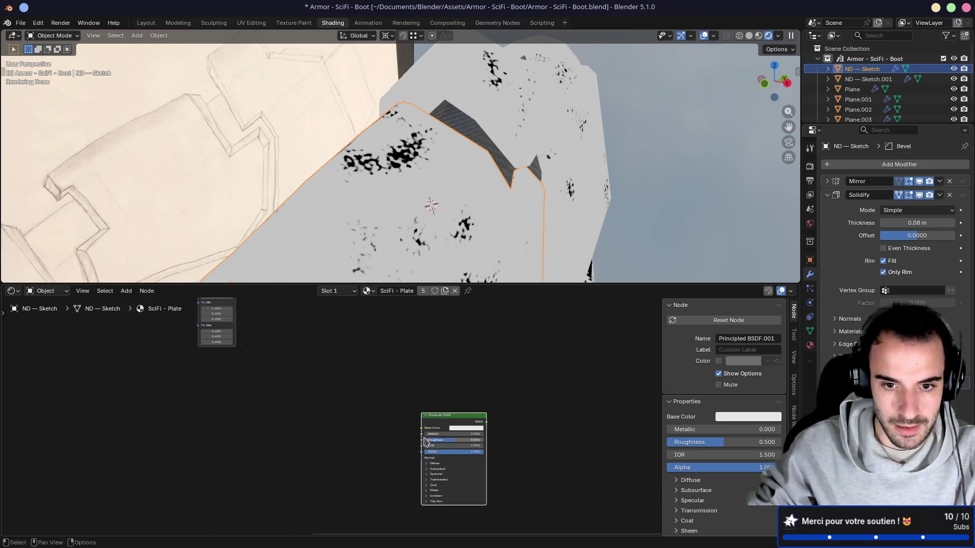
click(413, 354)
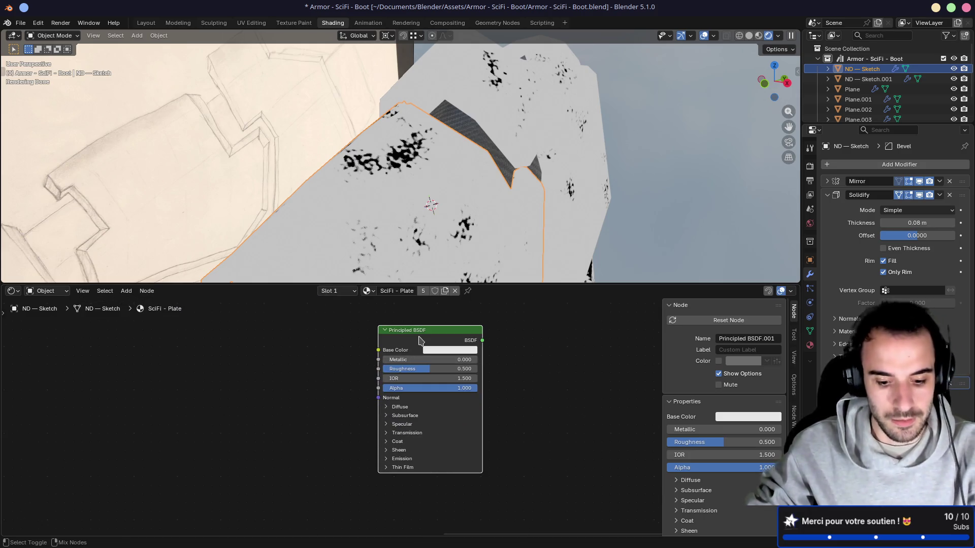
Build a Principled texture setup from all five maps in PolyHaven/PBR/rusty_metal_04_4k
key(ctrl+shift+t)
click(366, 192)
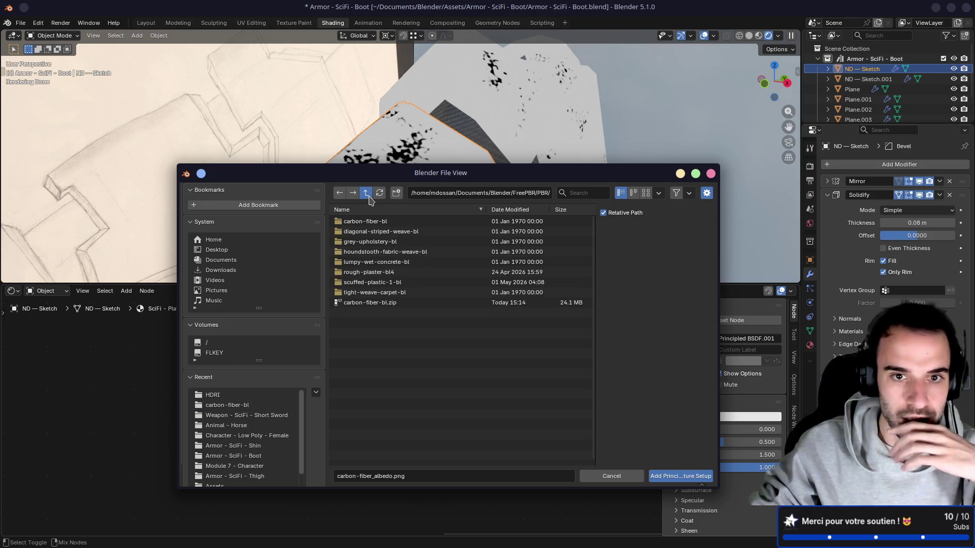
double_click(358, 222)
click(366, 193)
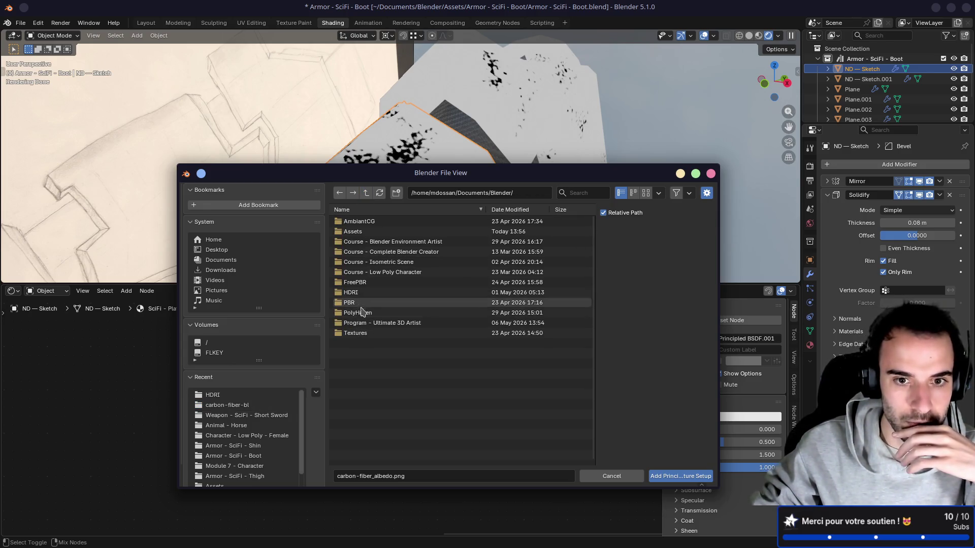
double_click(362, 305)
double_click(368, 231)
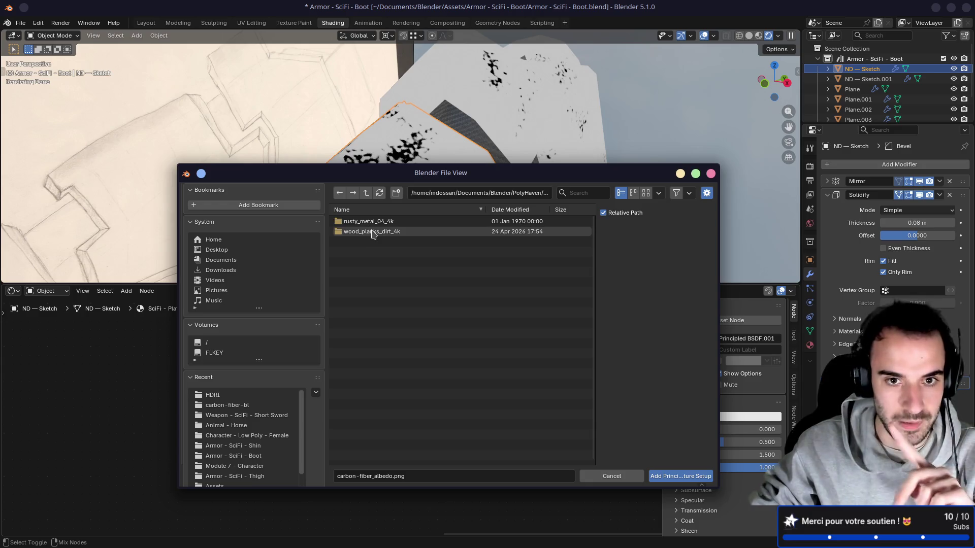
double_click(368, 221)
key(a)
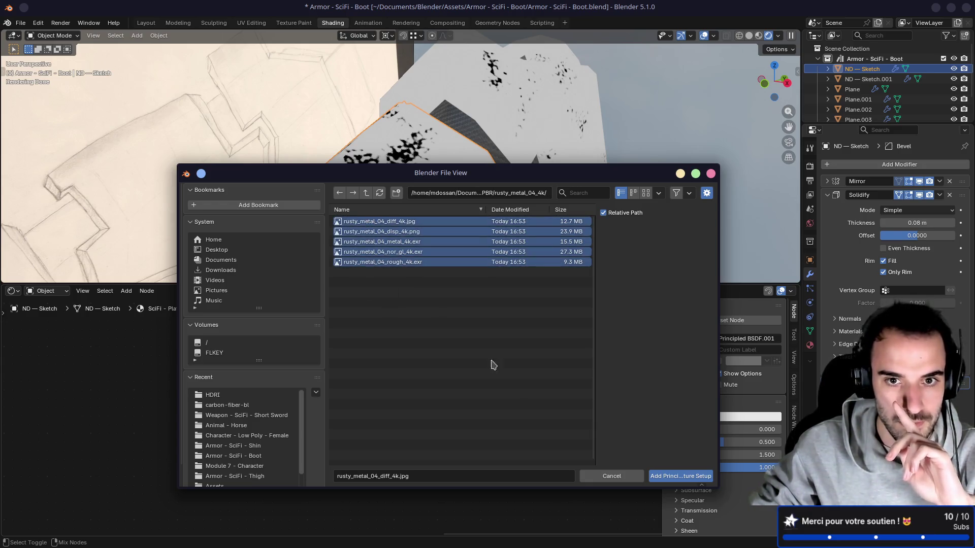
click(675, 476)
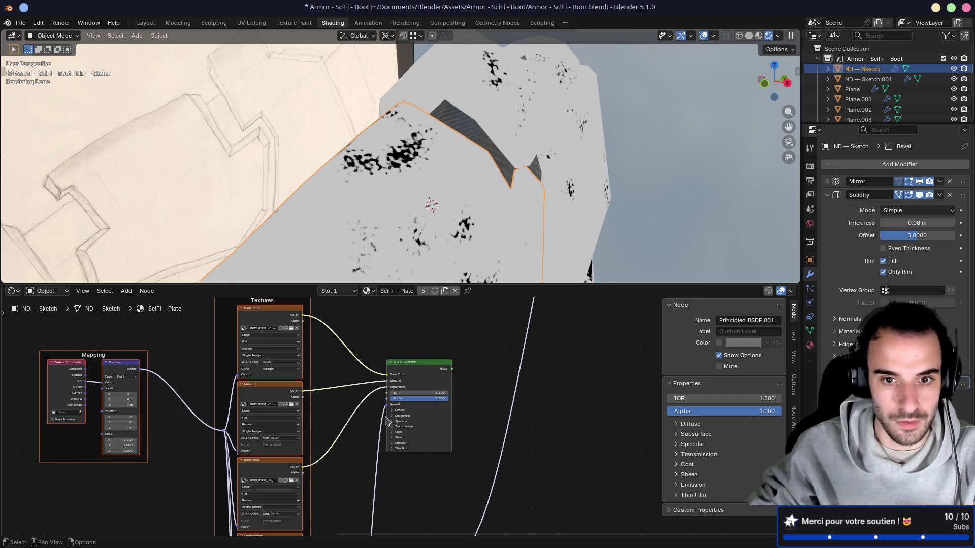
click(421, 378)
middle_drag(457, 213, 465, 232)
scroll(465, 232, down, 5)
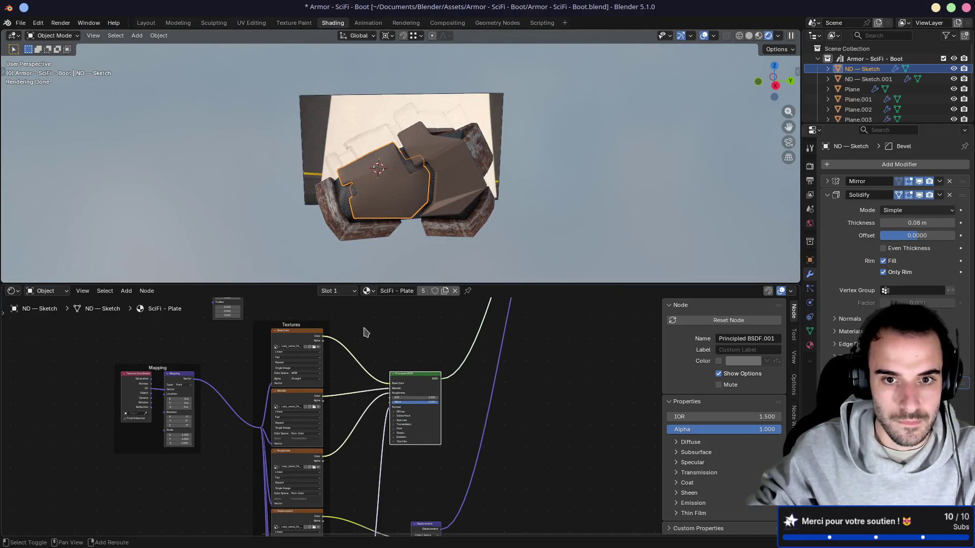
middle_drag(364, 333, 431, 290)
mouse_move(457, 234)
middle_down()
mouse_move(500, 216)
mouse_move(503, 168)
middle_up()
scroll(496, 190, up, 5)
scroll(495, 190, up, 2)
mouse_move(436, 365)
middle_down()
mouse_move(486, 367)
mouse_move(482, 436)
middle_up()
scroll(486, 367, down, 1)
scroll(470, 372, down, 1)
scroll(506, 374, down, 2)
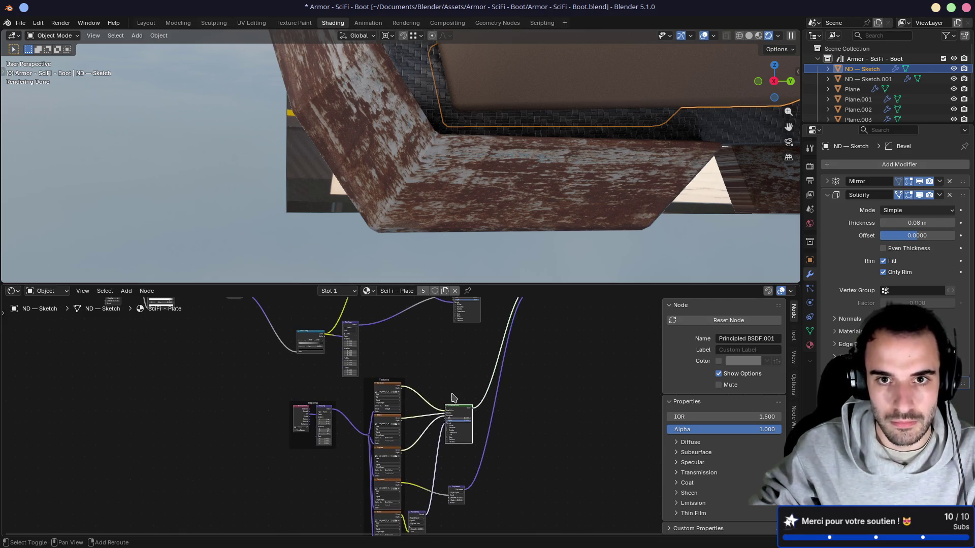
scroll(530, 176, down, 5)
click(411, 221)
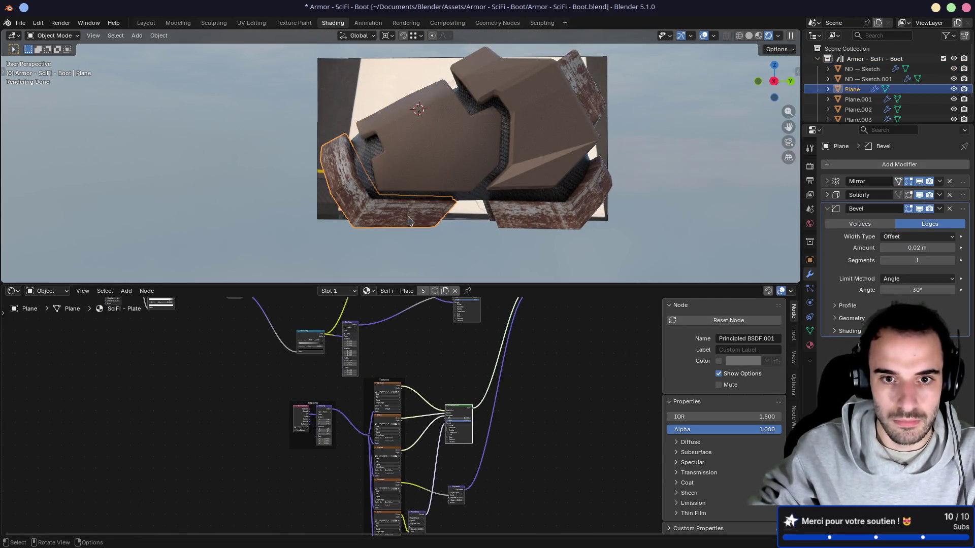
click(425, 176)
mouse_move(456, 187)
middle_down()
mouse_move(562, 210)
mouse_move(545, 203)
middle_up()
middle_drag(404, 403, 342, 333)
scroll(294, 468, up, 3)
scroll(300, 443, down, 3)
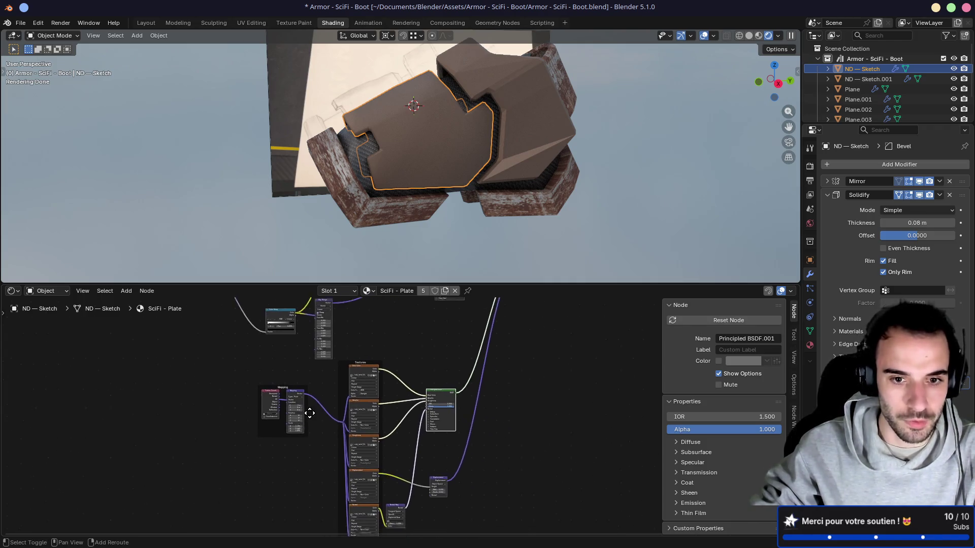
drag(331, 498, 400, 319)
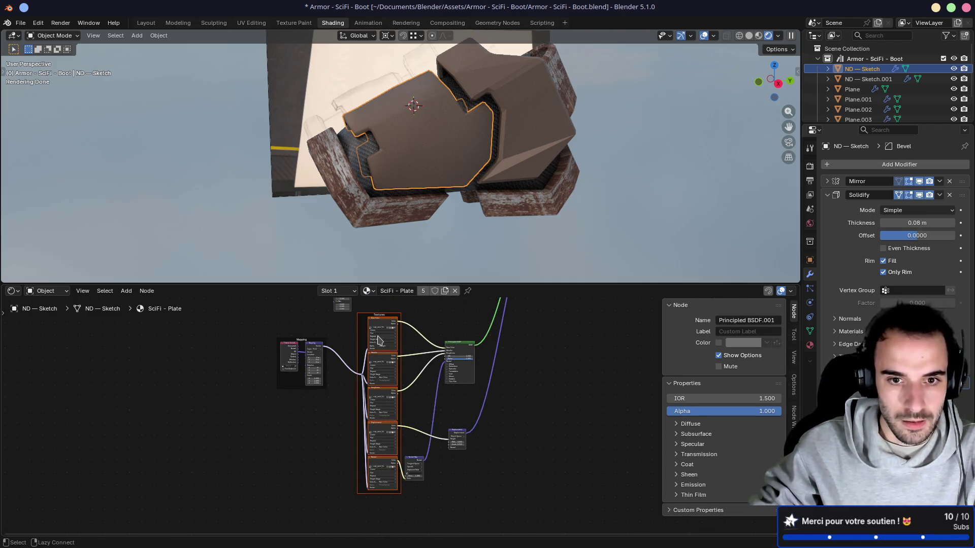
scroll(378, 341, up, 9)
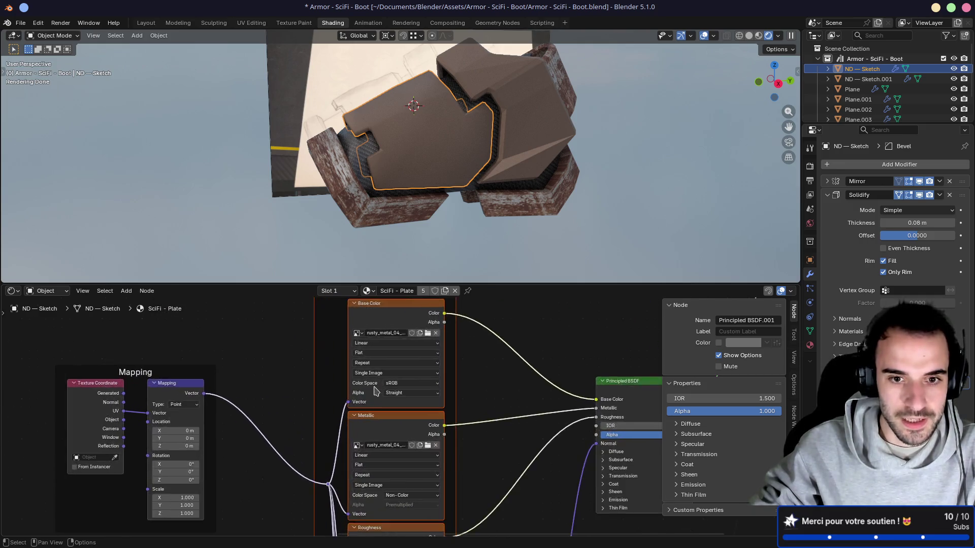
Switch the rusty metal image textures to Box projection with Blend 0.3
middle_drag(333, 362, 395, 419)
click(399, 388)
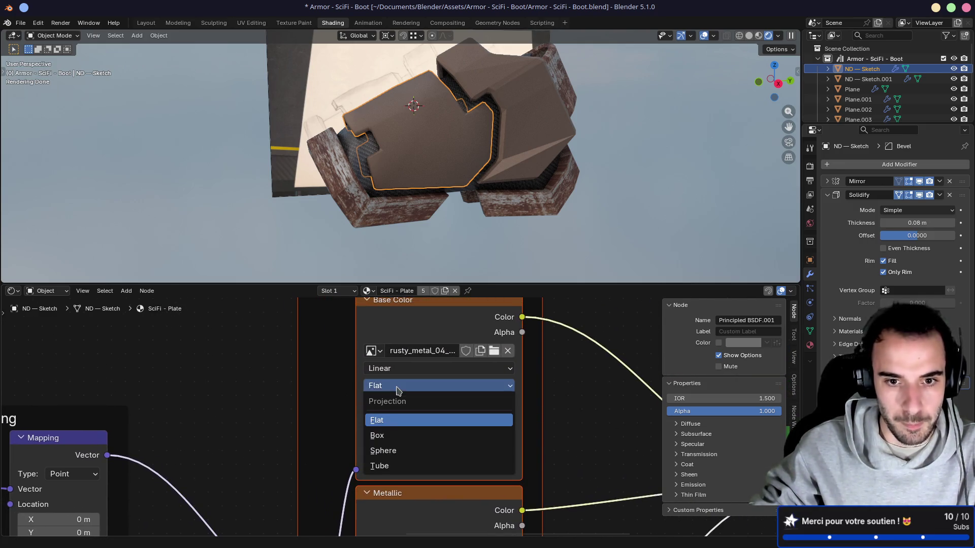
click(388, 438)
click(412, 404)
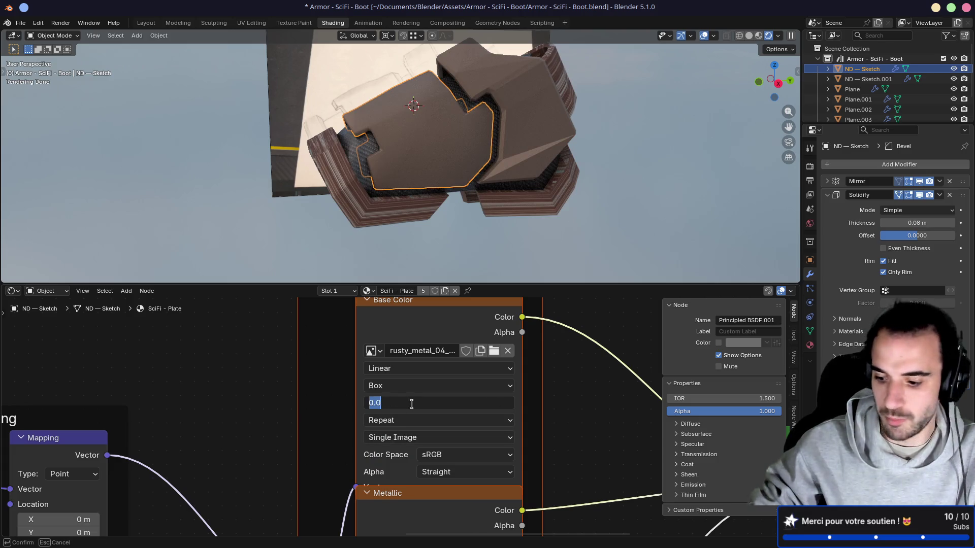
text(0.300)
key(Return)
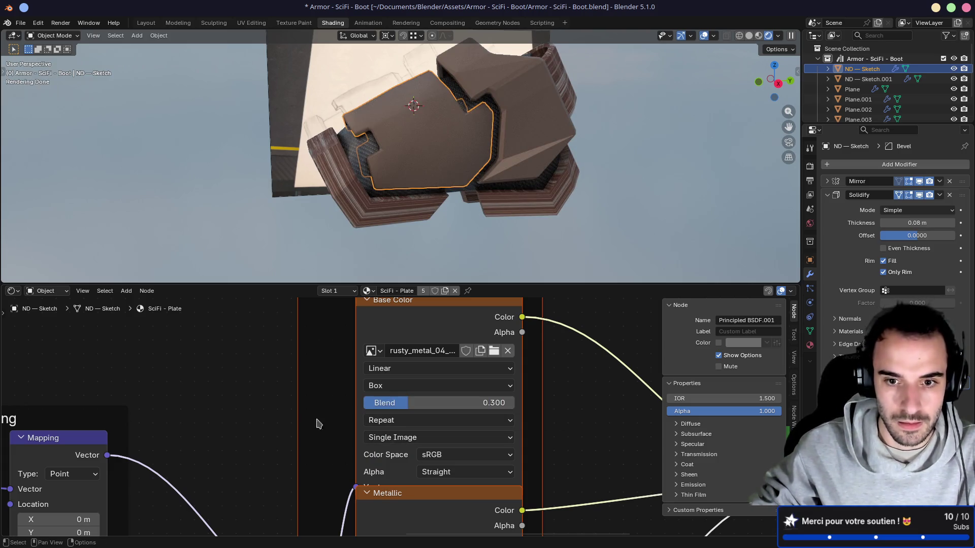
Drive the Mapping node's Vector with Texture Coordinate Object output and check the rust on the boot
scroll(268, 426, down, 2)
middle_drag(265, 435, 424, 364)
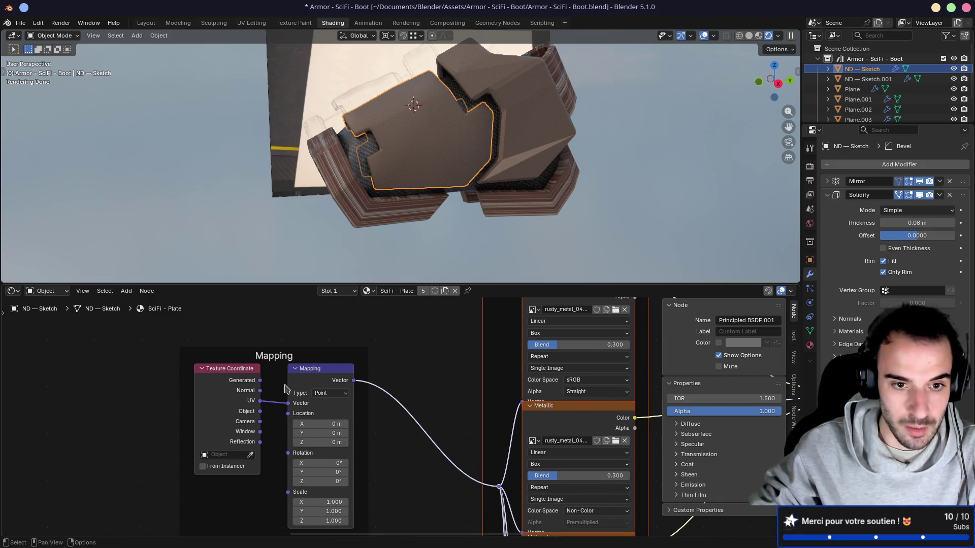
drag(260, 412, 288, 403)
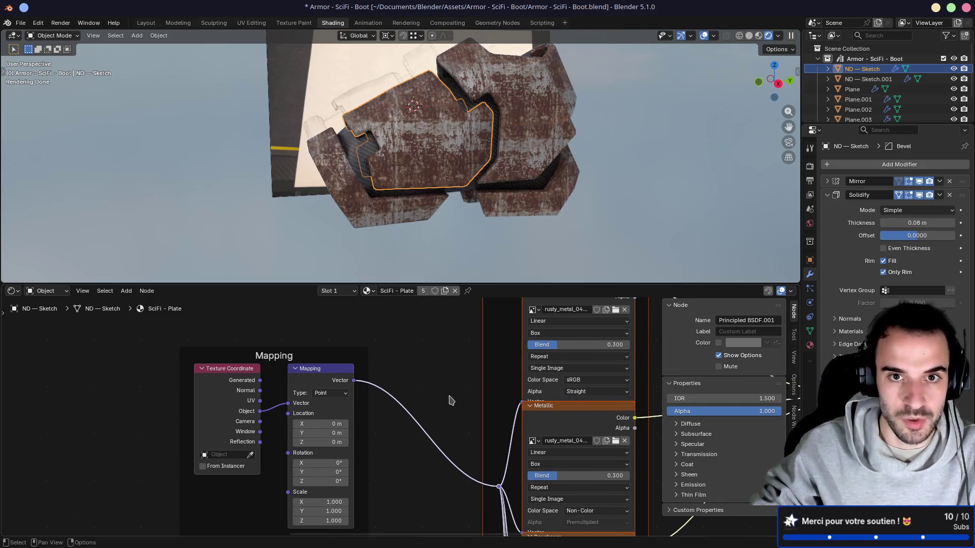
mouse_move(452, 162)
middle_down()
mouse_move(456, 139)
mouse_move(535, 146)
mouse_move(416, 143)
middle_up()
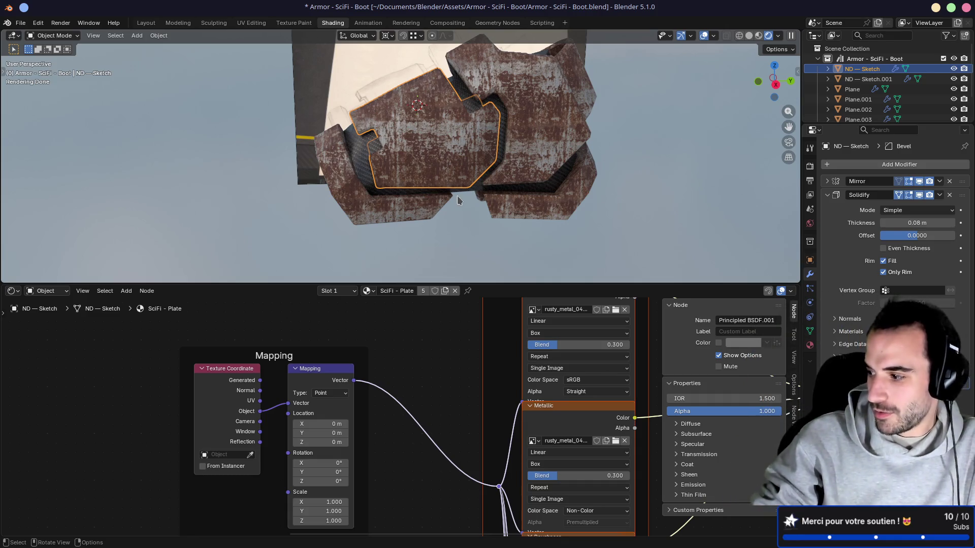
shift+middle_drag(453, 232, 426, 195)
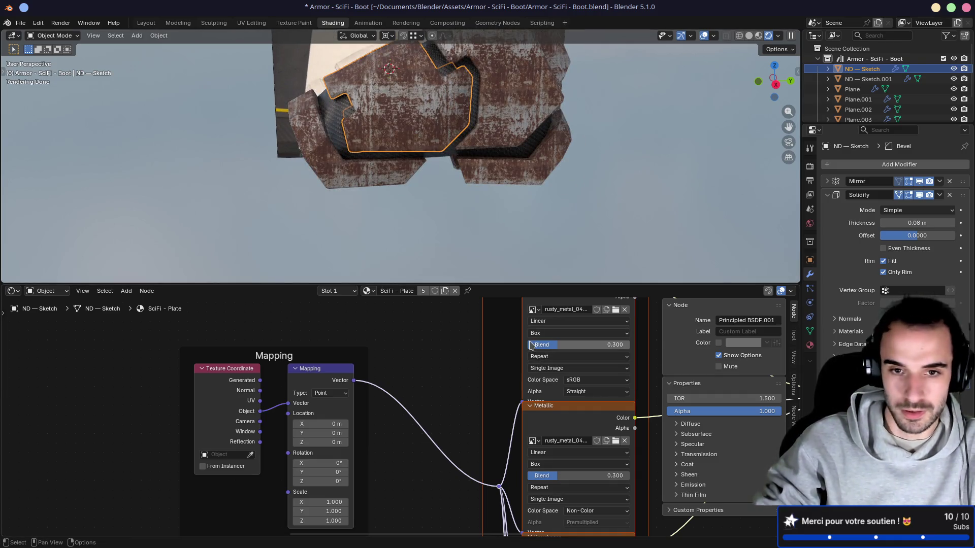
mouse_move(499, 370)
middle_down()
mouse_move(492, 365)
mouse_move(515, 487)
middle_up()
Set the Normal Map node's Strength to 1.000
scroll(379, 409, down, 5)
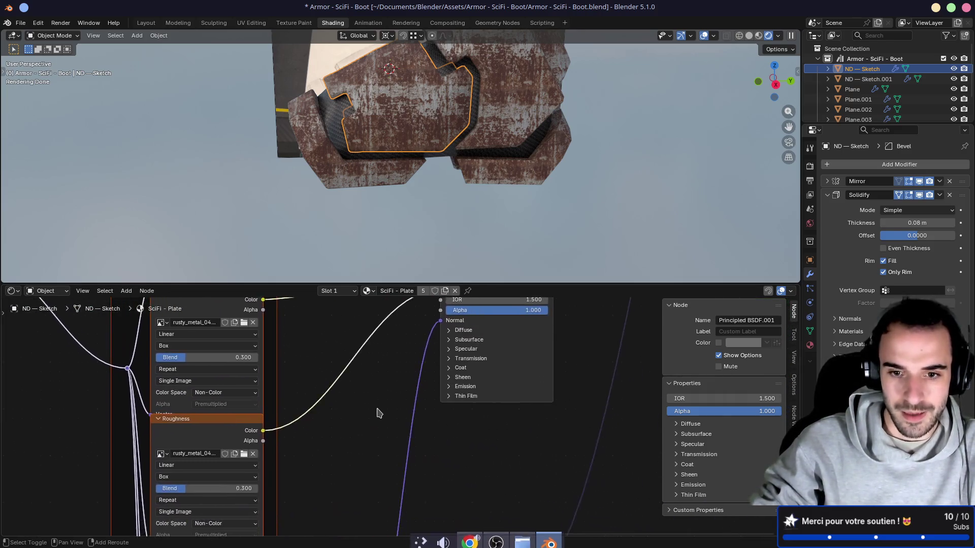
scroll(405, 396, up, 4)
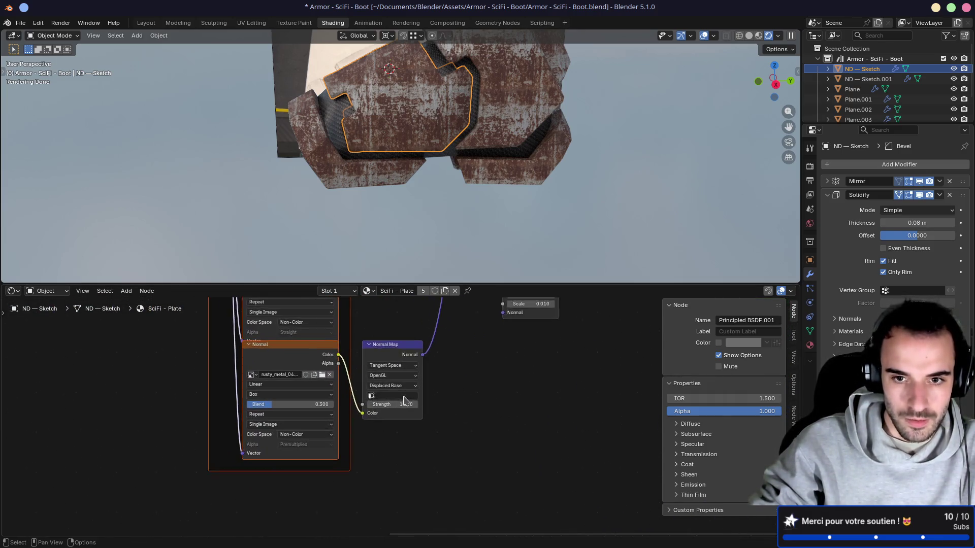
drag(406, 397, 440, 363)
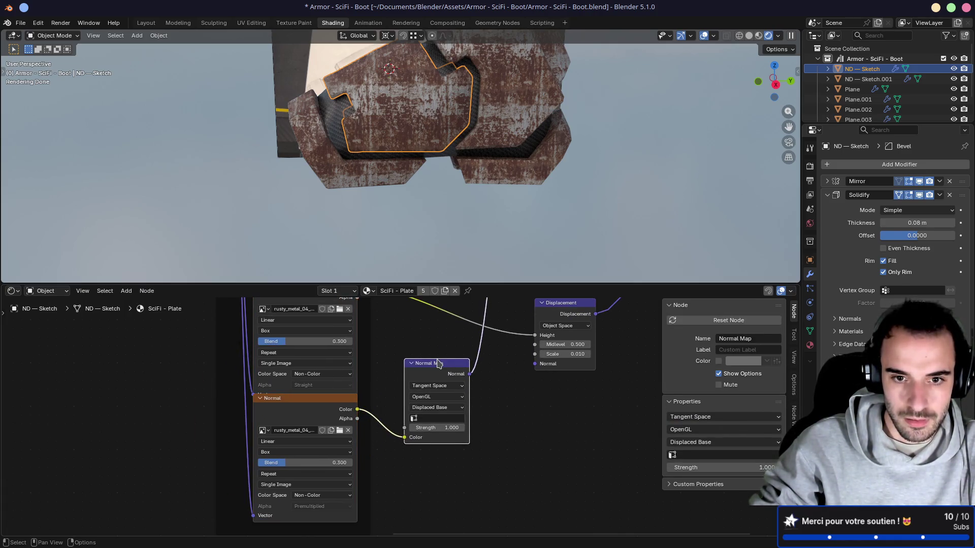
middle_drag(435, 339, 441, 393)
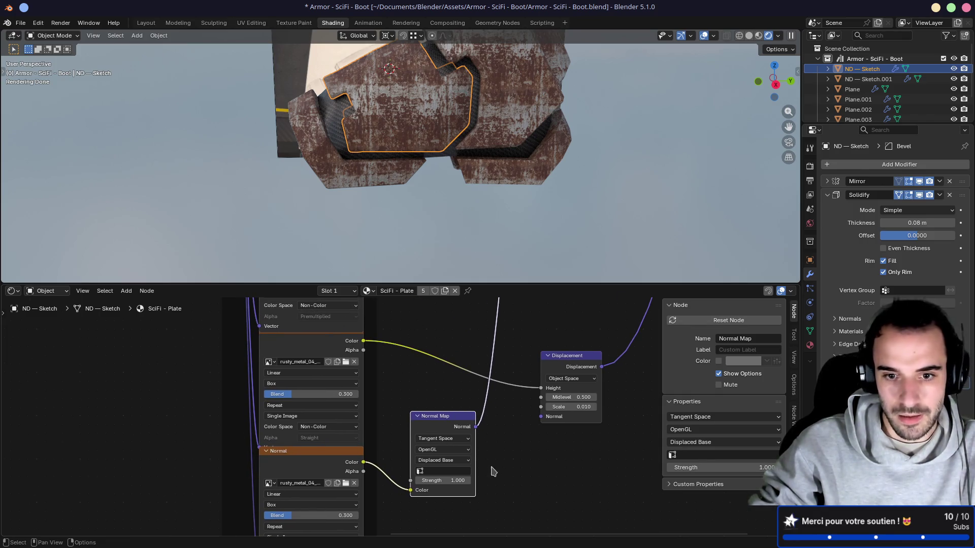
drag(454, 481, 457, 481)
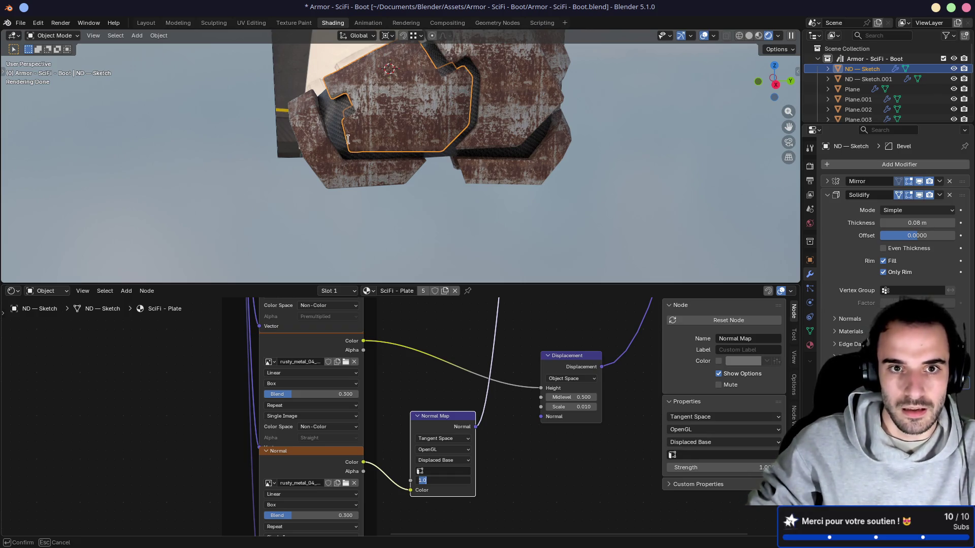
key(Return)
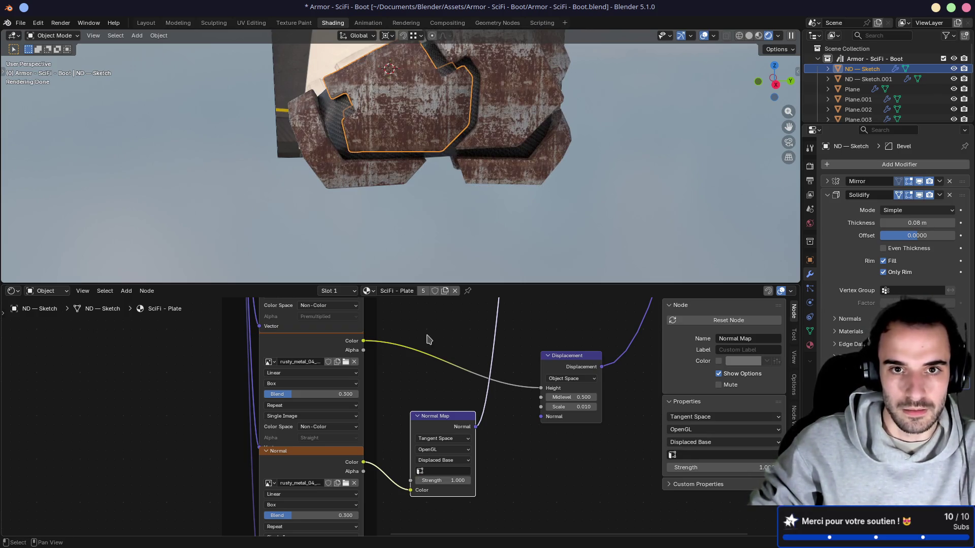
Move Principled BSDF.001 higher in the tree and drag a new link from its BSDF output
mouse_move(417, 162)
middle_down()
mouse_move(406, 167)
mouse_move(414, 171)
middle_up()
scroll(412, 170, up, 5)
scroll(446, 359, down, 2)
mouse_move(447, 359)
middle_down()
mouse_move(400, 377)
mouse_move(363, 420)
mouse_move(339, 482)
middle_up()
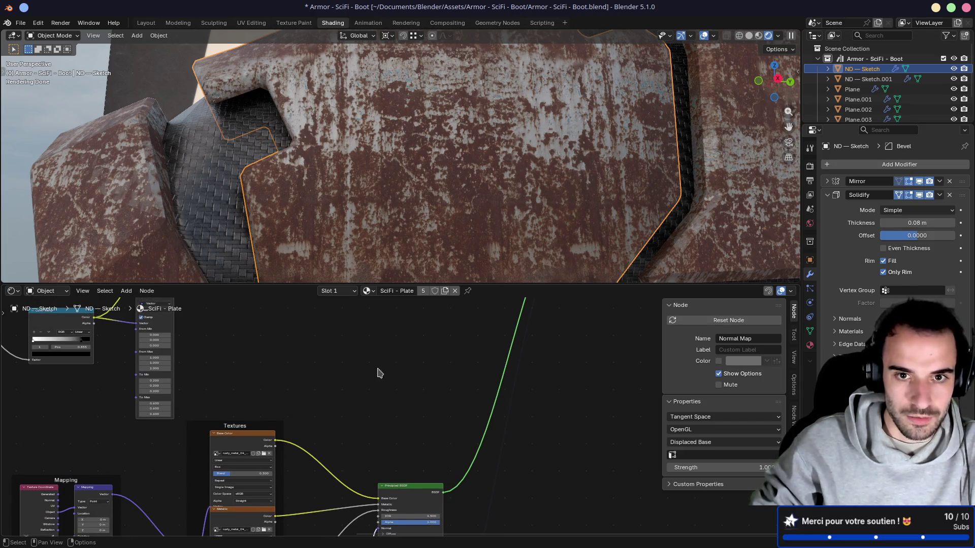
shift+scroll(377, 374, up, 5)
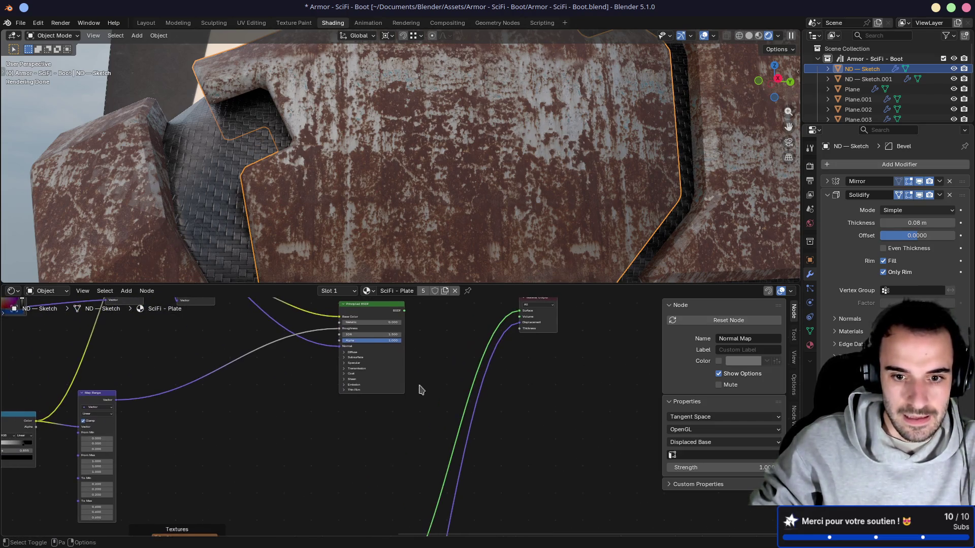
shift+scroll(419, 389, down, 5)
drag(415, 413, 414, 301)
middle_drag(320, 326, 328, 405)
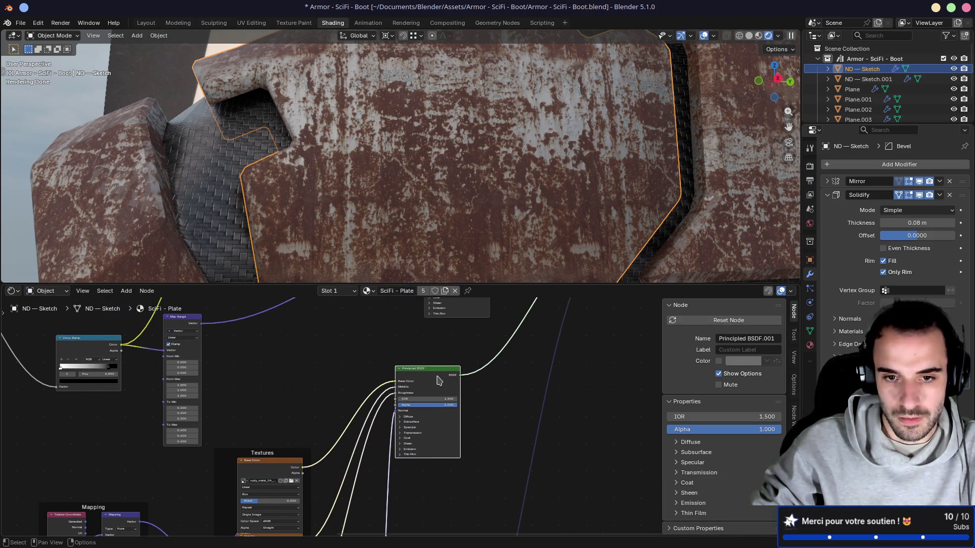
scroll(440, 381, up, 3)
shift+scroll(300, 411, up, 2)
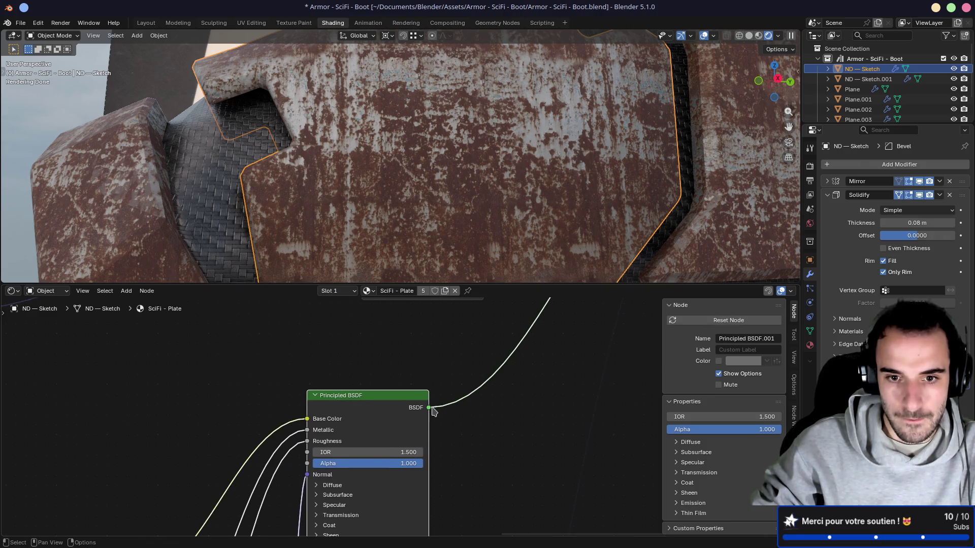
drag(430, 408, 528, 397)
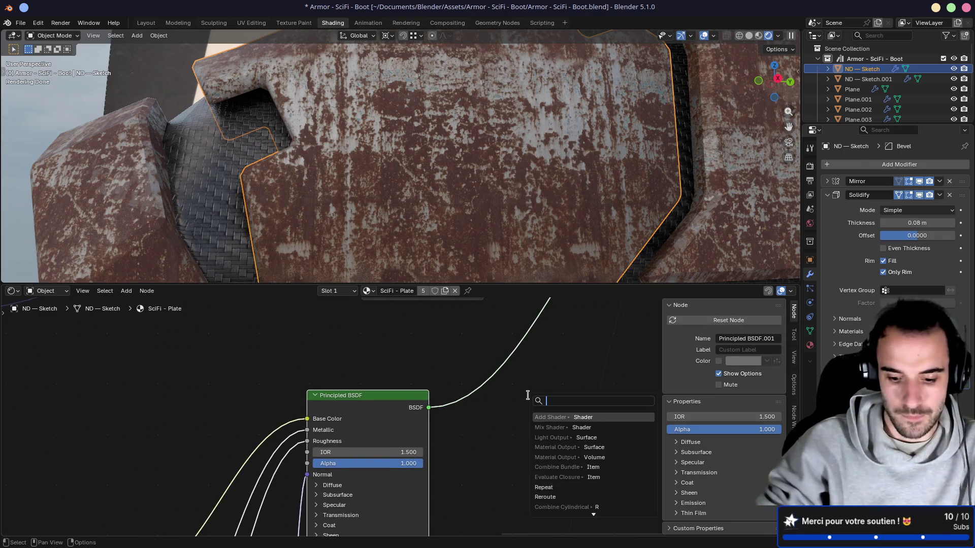
Add a Mix Shader from the second BSDF, linked into its second Shader input
text(mixs)
key(Return)
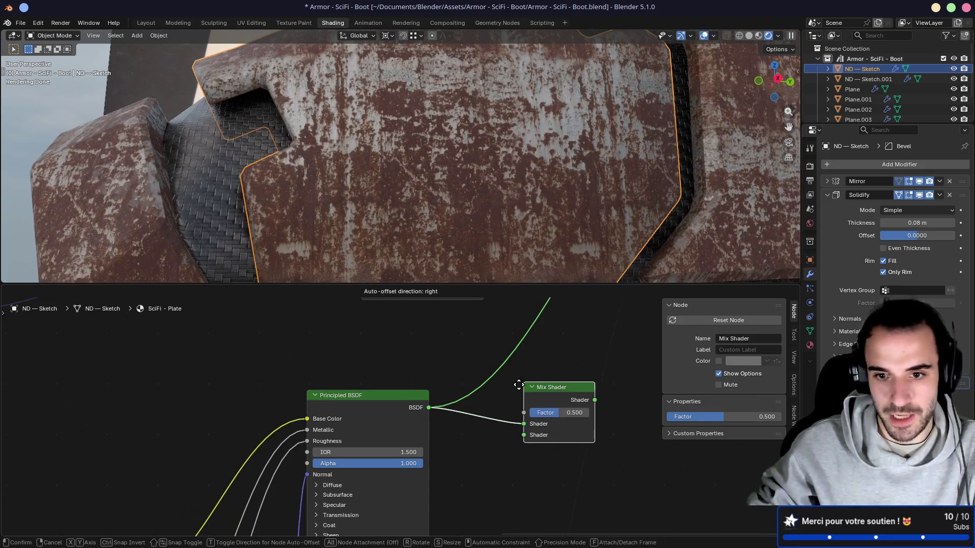
click(443, 404)
drag(472, 360, 472, 371)
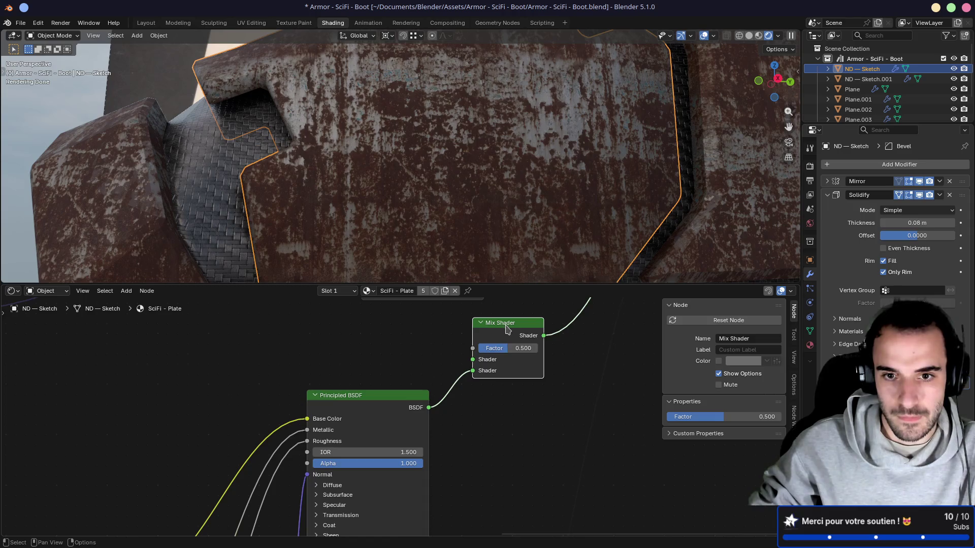
drag(507, 329, 523, 368)
scroll(497, 406, down, 4)
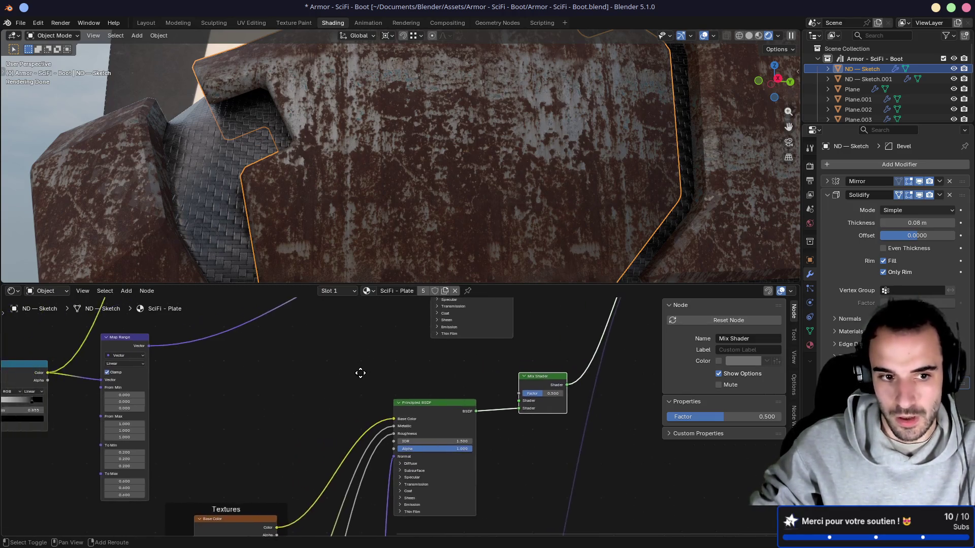
scroll(346, 386, up, 2)
Collapse the Map Range node and preview the Color Ramp and NodeGroup masks on the armor
click(256, 352)
key(h)
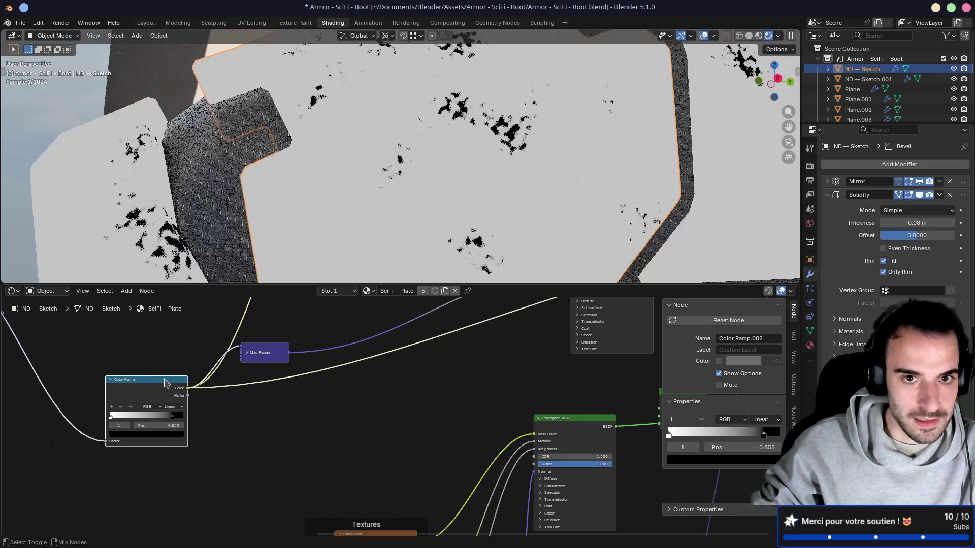
ctrl+shift+click(147, 401)
scroll(334, 396, down, 2)
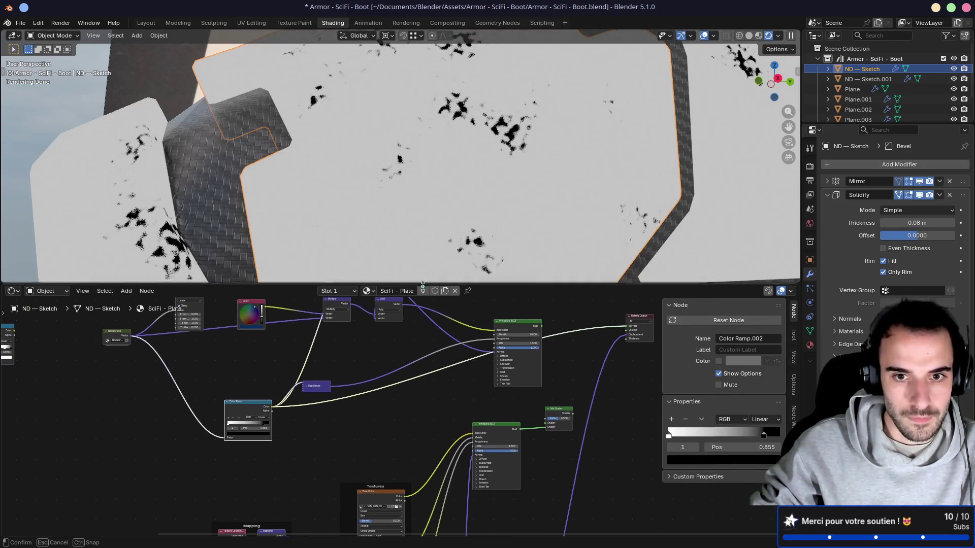
drag(454, 284, 454, 369)
mouse_move(457, 346)
middle_down()
mouse_move(455, 298)
mouse_move(311, 412)
middle_up()
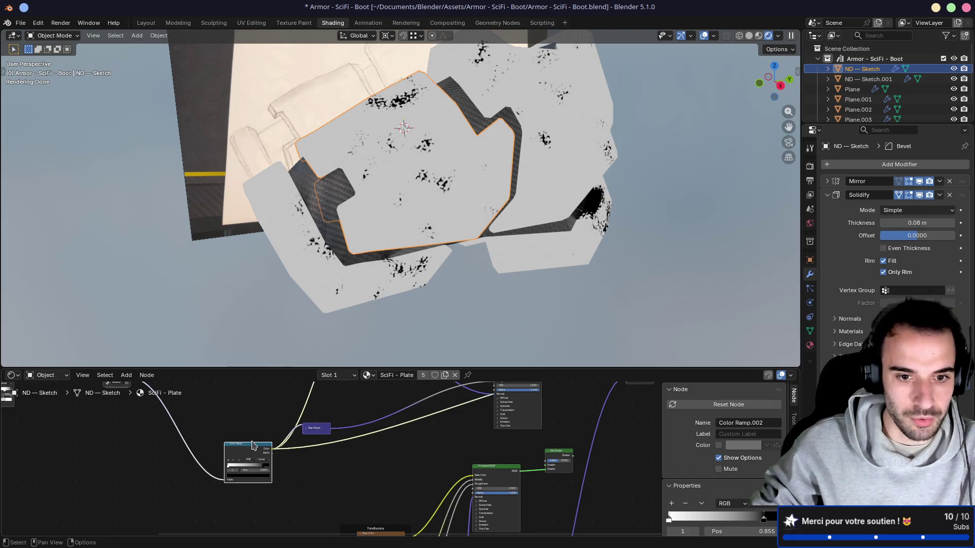
mouse_move(252, 445)
middle_down()
mouse_move(389, 431)
mouse_move(425, 476)
middle_up()
ctrl+shift+click(315, 432)
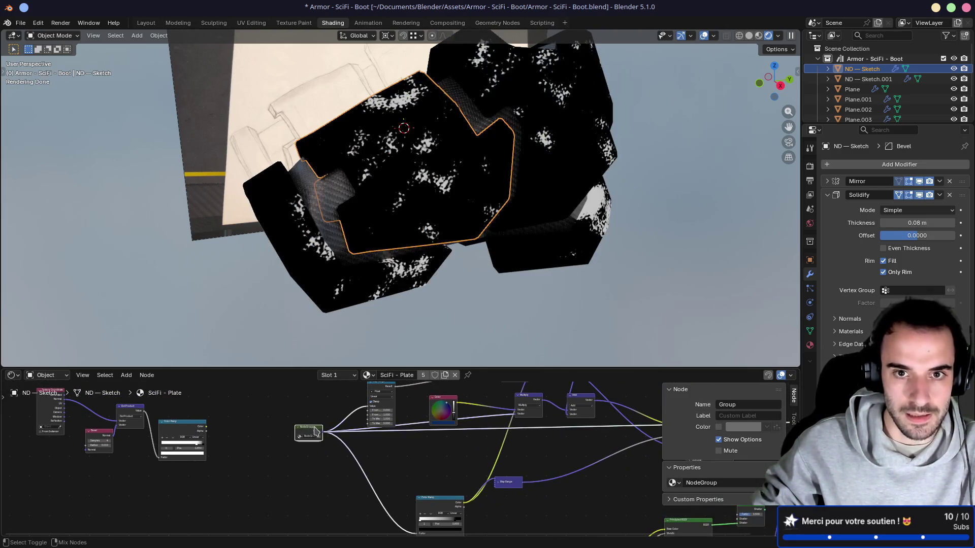
drag(312, 430, 300, 440)
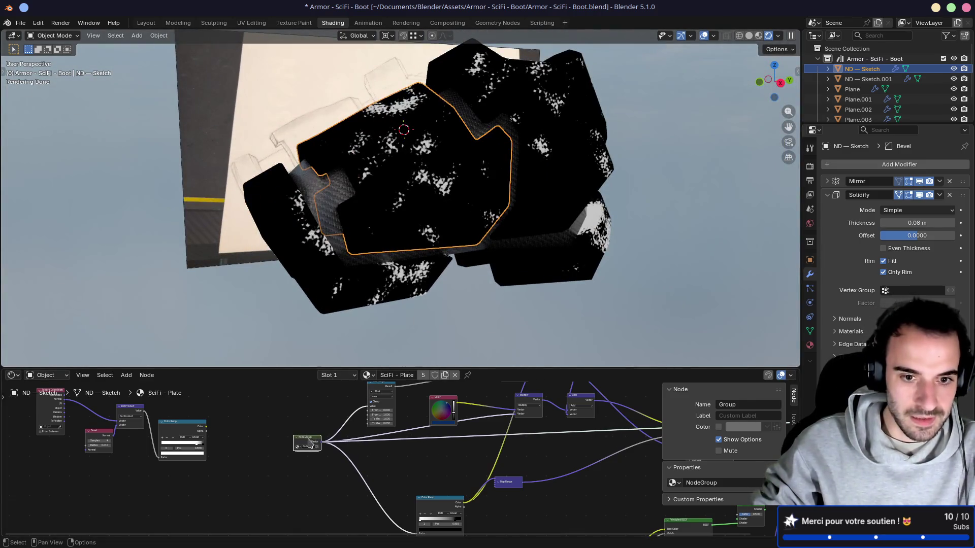
Raise the NodeGroup's noise Scale to 0.900 and save the file
key(Tab)
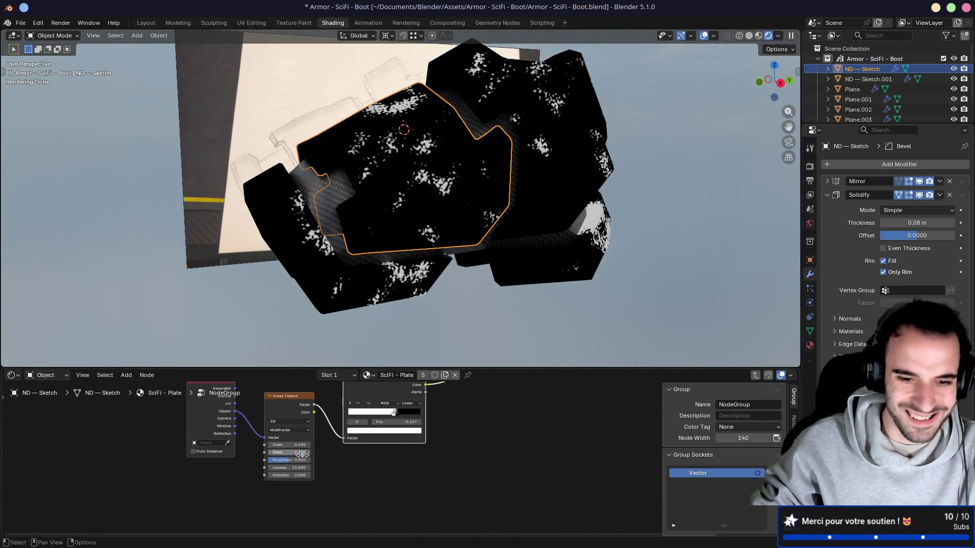
scroll(302, 455, up, 2)
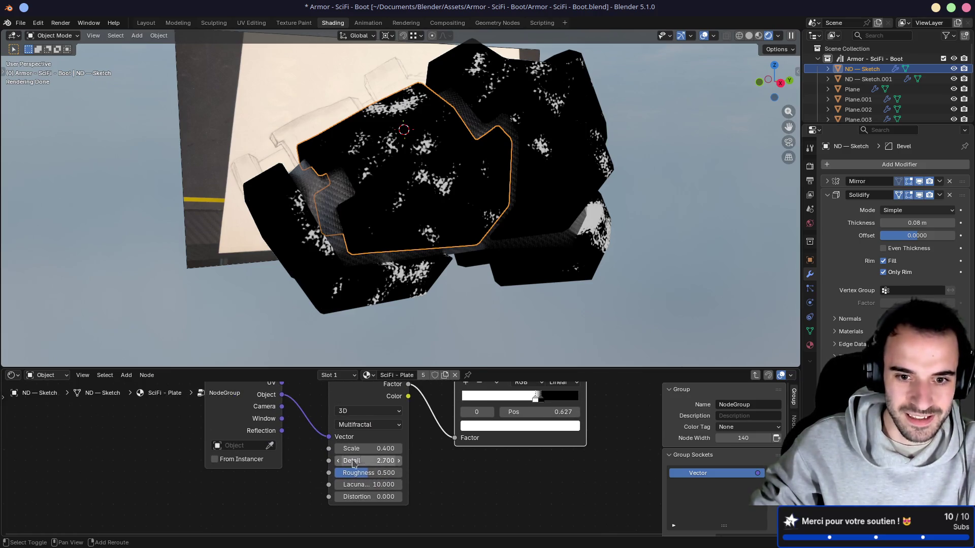
drag(354, 449, 398, 444)
key(ctrl+s)
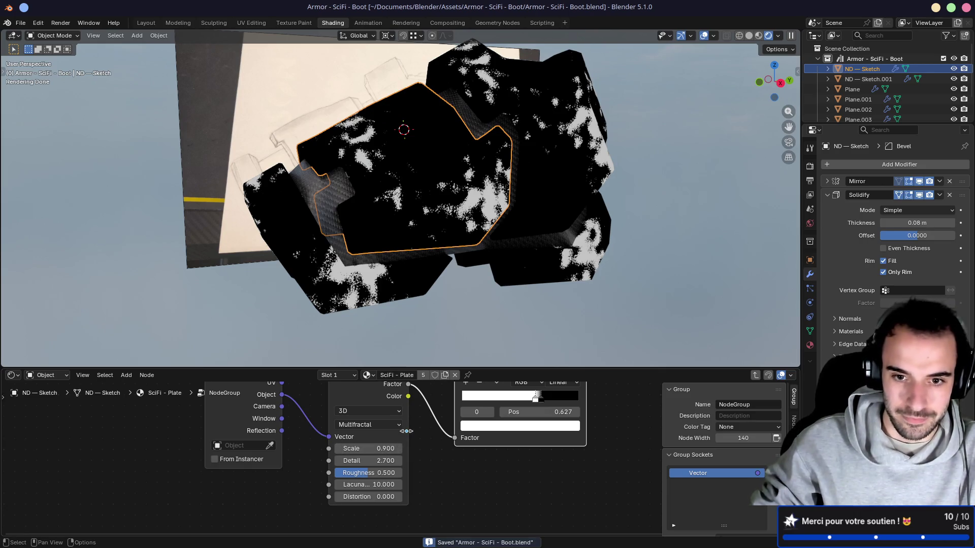
key(Tab)
Connect the NodeGroup noise mask output to the Mix Shader Factor
scroll(383, 442, down, 5)
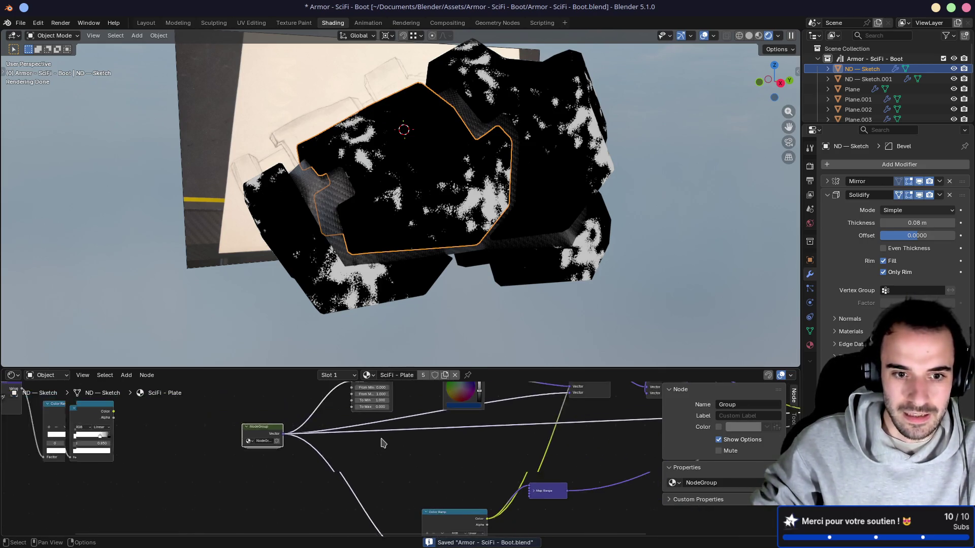
scroll(256, 403, up, 2)
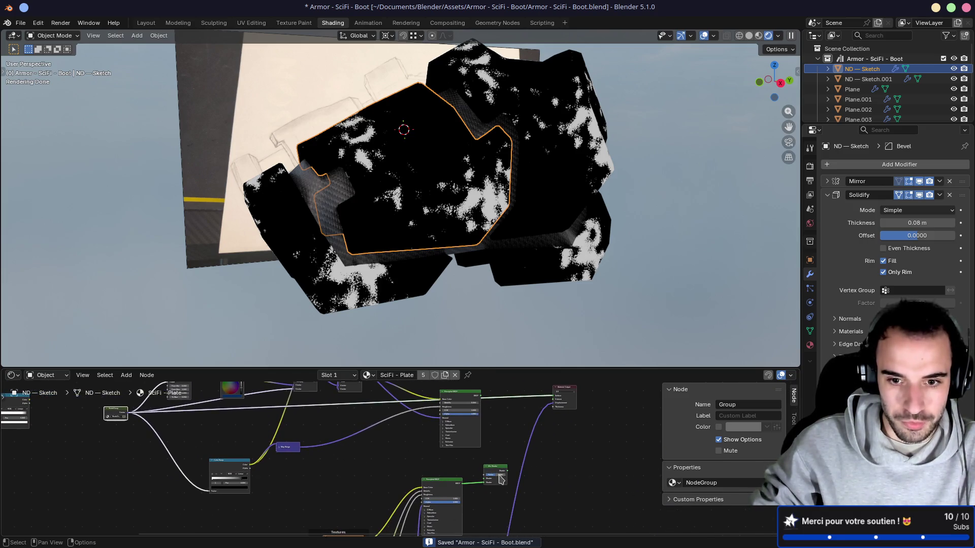
scroll(501, 479, up, 2)
mouse_move(434, 461)
middle_down()
mouse_move(483, 450)
mouse_move(532, 473)
middle_up()
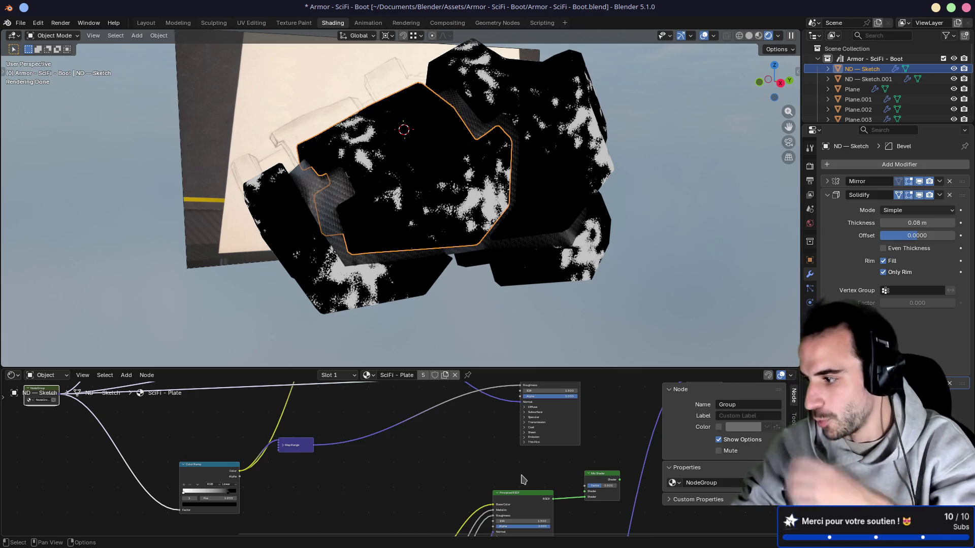
scroll(218, 422, left, 3)
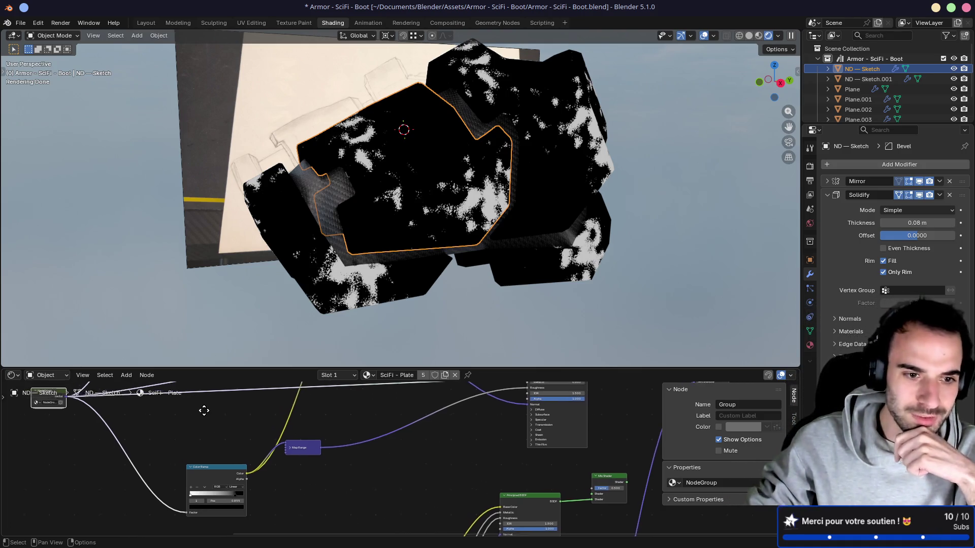
drag(131, 413, 212, 443)
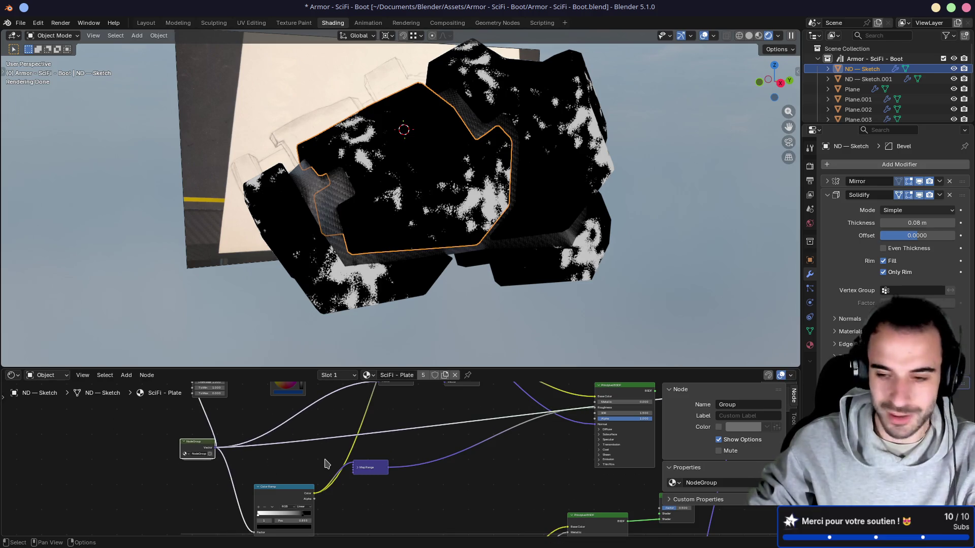
drag(485, 369, 483, 336)
mouse_move(480, 414)
middle_down()
mouse_move(338, 358)
mouse_move(322, 362)
middle_up()
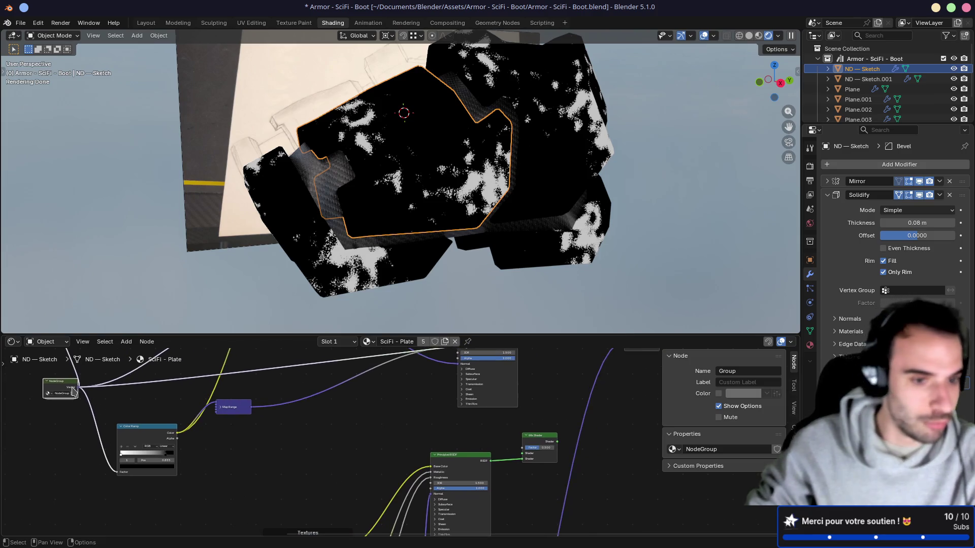
drag(77, 388, 524, 451)
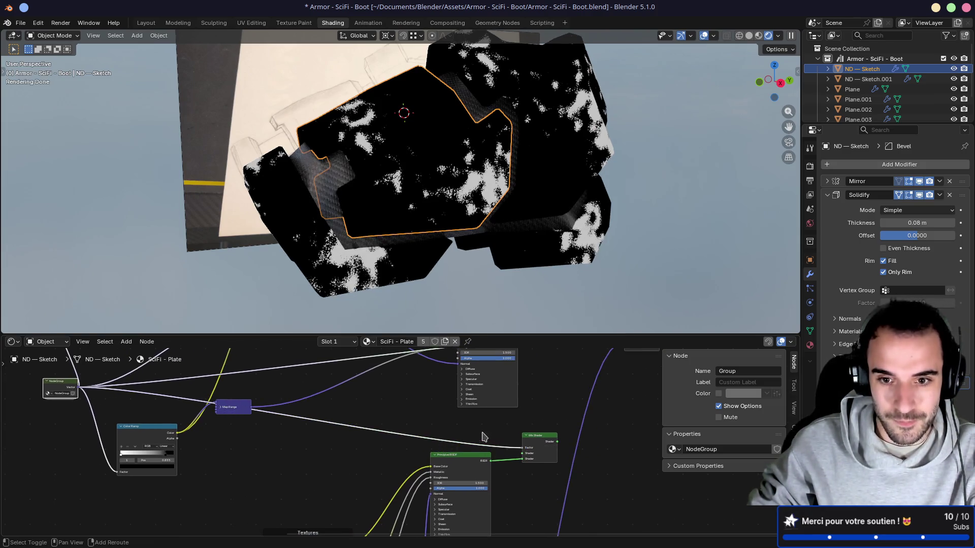
Link the white-paint Principled BSDF into the Mix Shader's other Shader input
middle_drag(526, 464, 496, 442)
scroll(498, 437, up, 3)
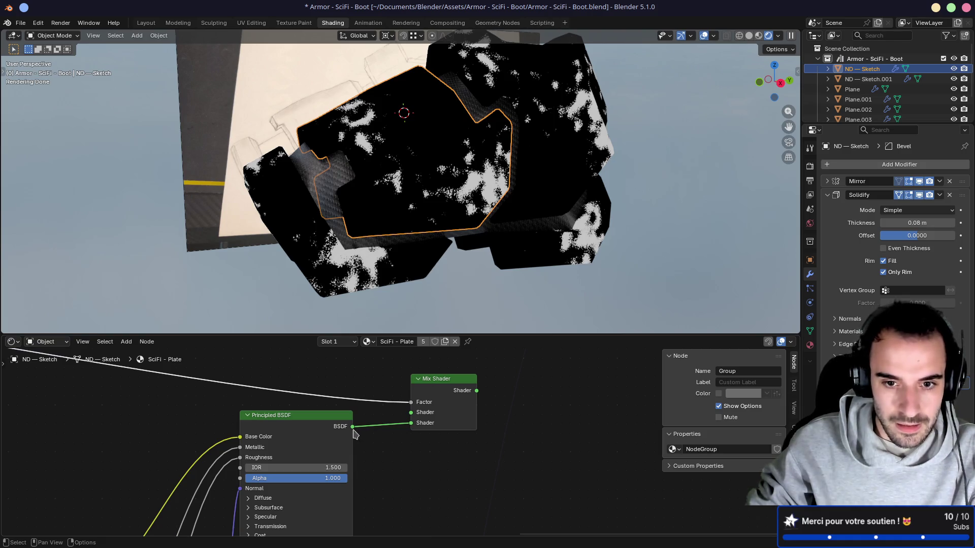
drag(354, 432, 406, 418)
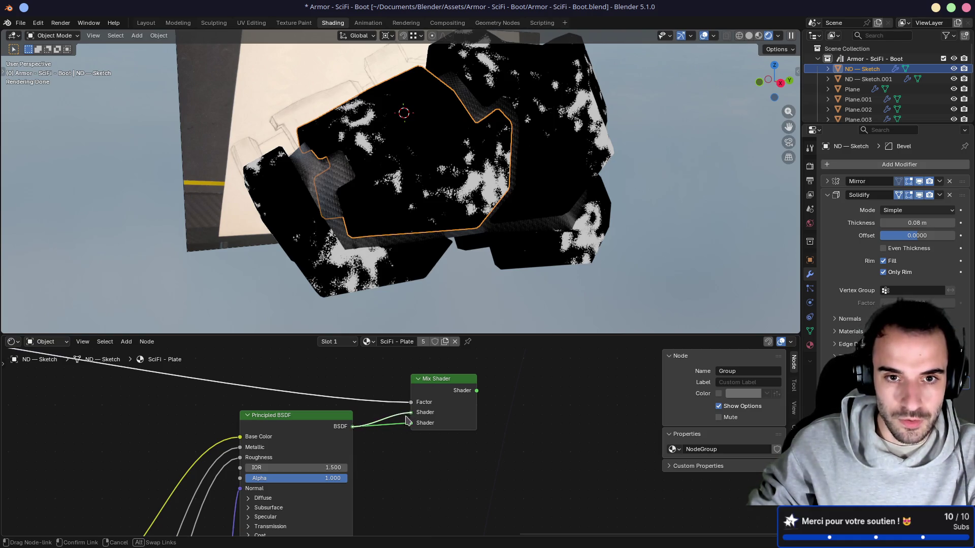
drag(390, 449, 391, 426)
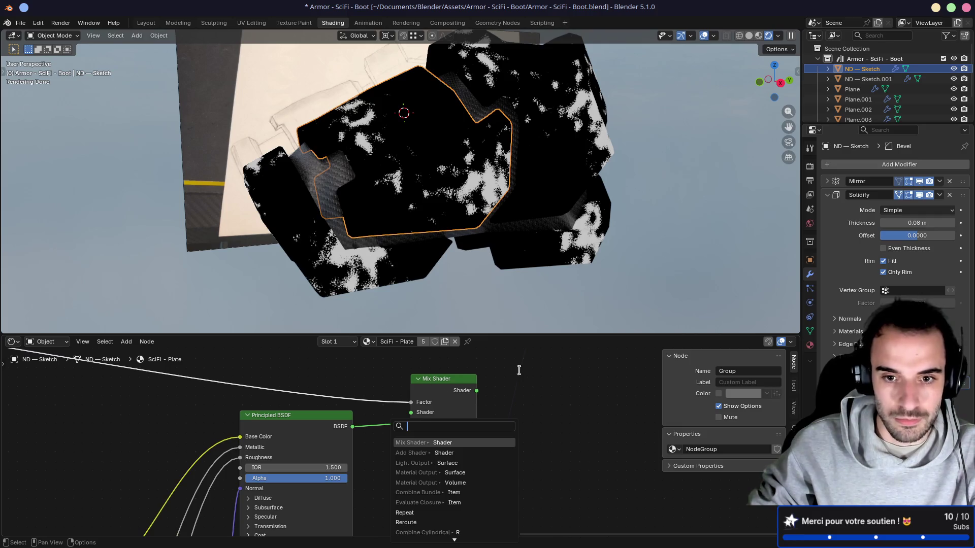
key(Return)
Reposition the Principled BSDF node and inspect the white plates with rust showing through
mouse_move(499, 214)
middle_down()
mouse_move(462, 193)
mouse_move(525, 188)
mouse_move(470, 151)
middle_up()
scroll(470, 150, down, 1)
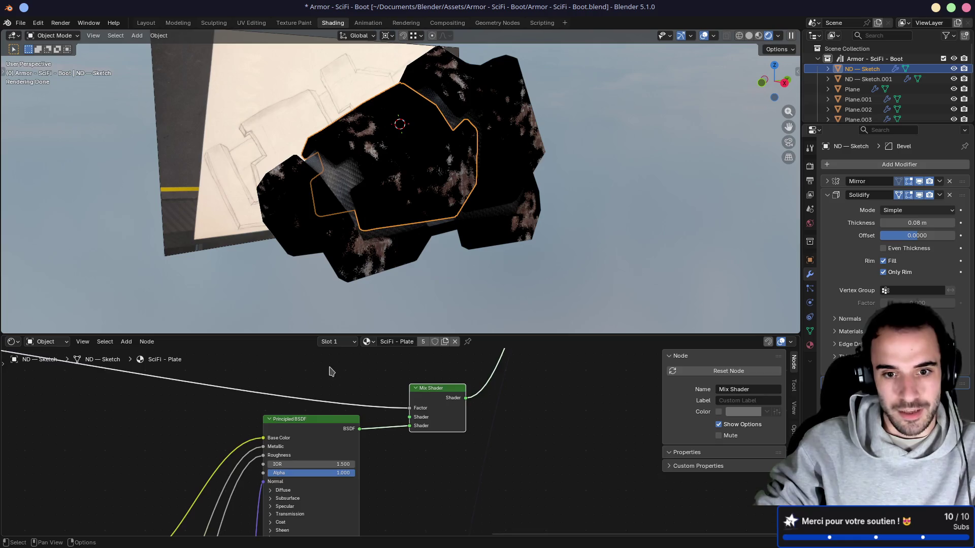
mouse_move(304, 415)
mouse_down()
mouse_move(386, 341)
mouse_move(340, 391)
mouse_move(401, 500)
mouse_up()
scroll(363, 436, down, 2)
middle_drag(510, 216, 440, 210)
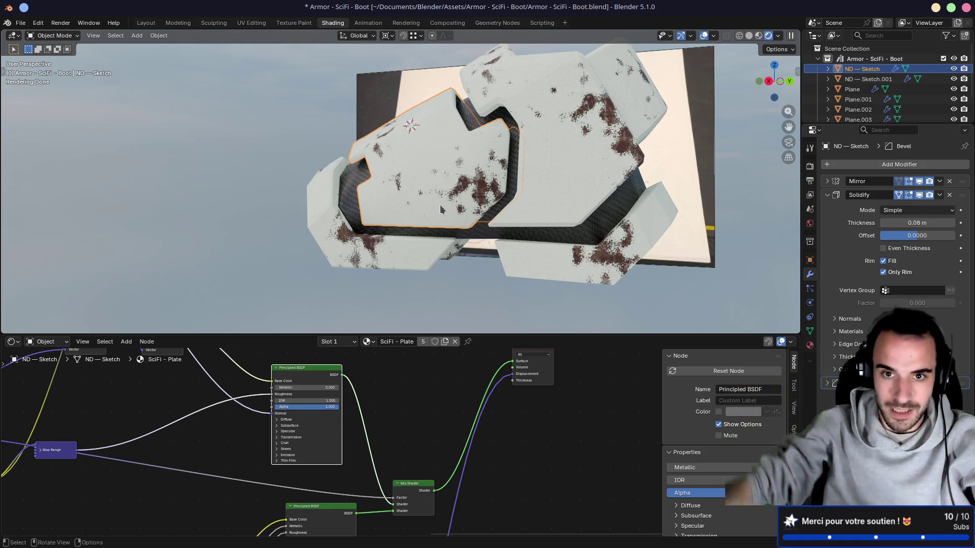
Orbit and zoom in close to the boot's white-painted plates
middle_drag(401, 261, 350, 258)
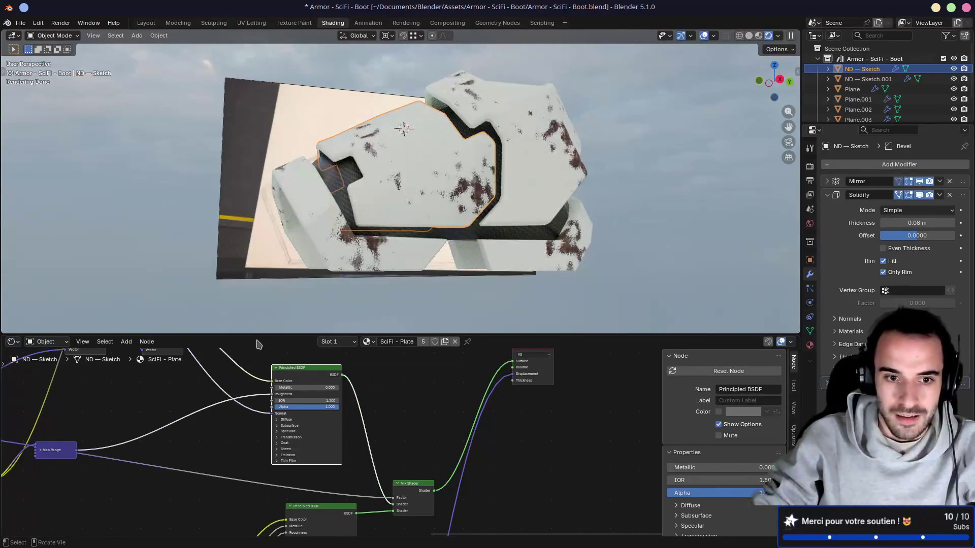
middle_drag(185, 400, 354, 406)
scroll(386, 409, up, 2)
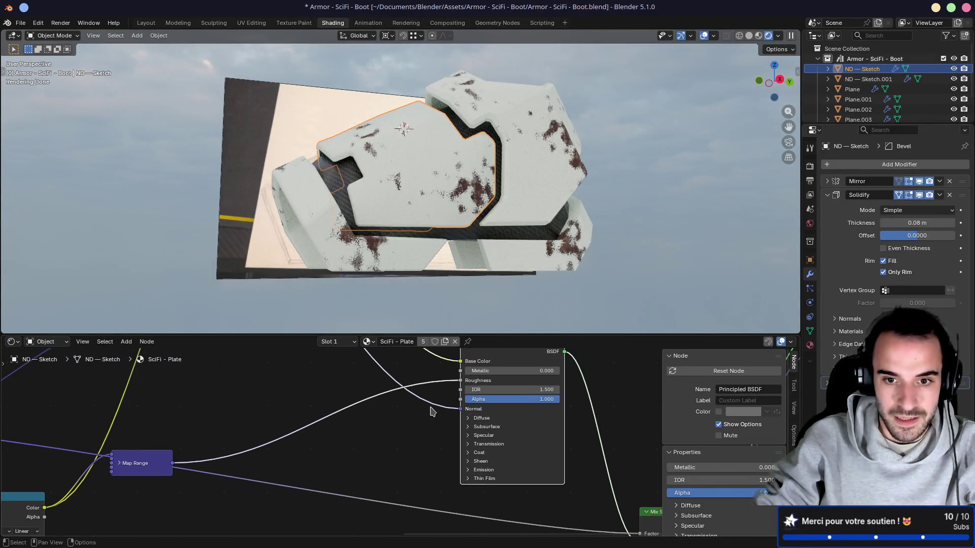
mouse_move(444, 406)
shift+middle_down()
mouse_move(417, 418)
mouse_move(433, 435)
shift+middle_up()
scroll(417, 401, down, 2)
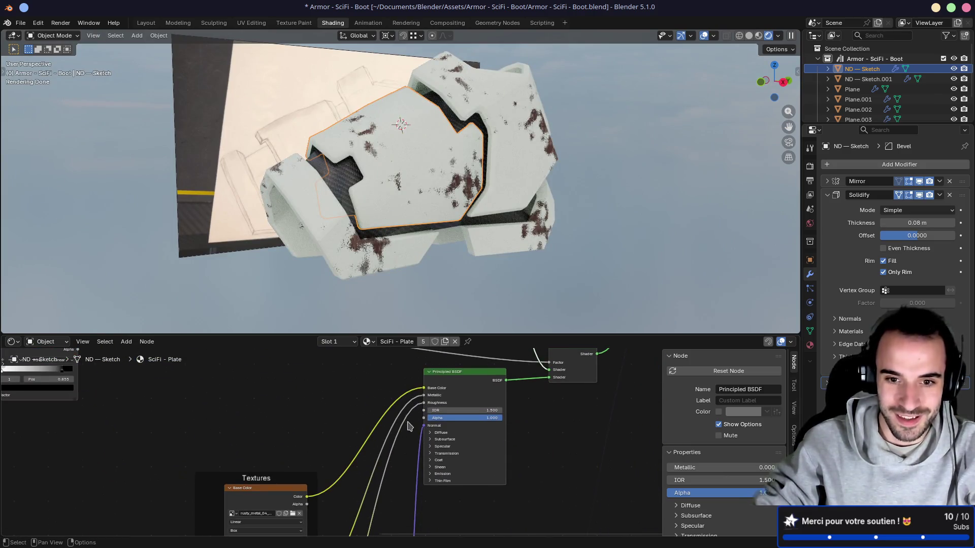
scroll(409, 425, up, 2)
scroll(409, 426, down, 2)
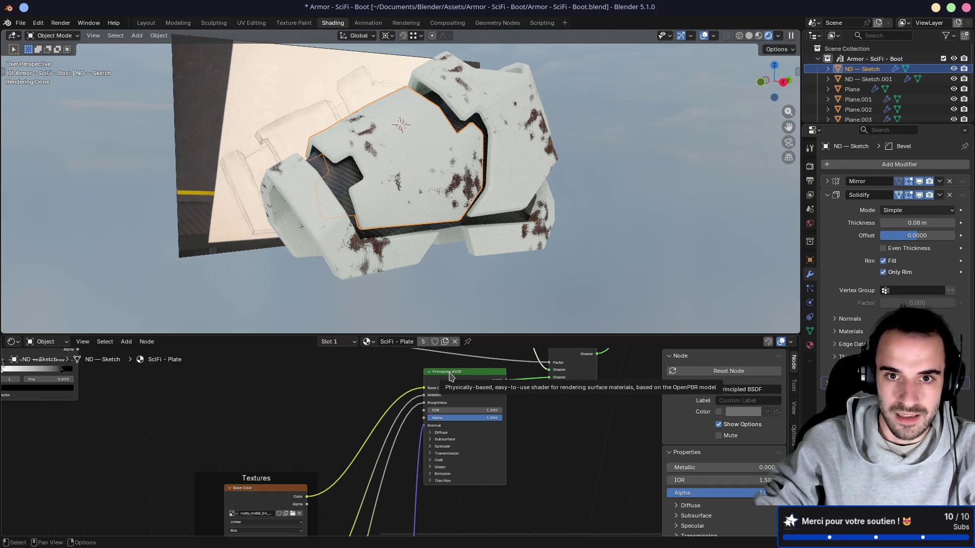
shift+scroll(348, 425, up, 3)
mouse_move(403, 242)
middle_down()
mouse_move(441, 259)
mouse_move(332, 260)
middle_up()
middle_drag(579, 211, 526, 172)
mouse_move(414, 193)
middle_down()
mouse_move(401, 203)
mouse_move(434, 227)
mouse_move(487, 228)
middle_up()
scroll(398, 204, up, 5)
scroll(398, 205, up, 3)
scroll(425, 226, down, 5)
scroll(488, 227, up, 5)
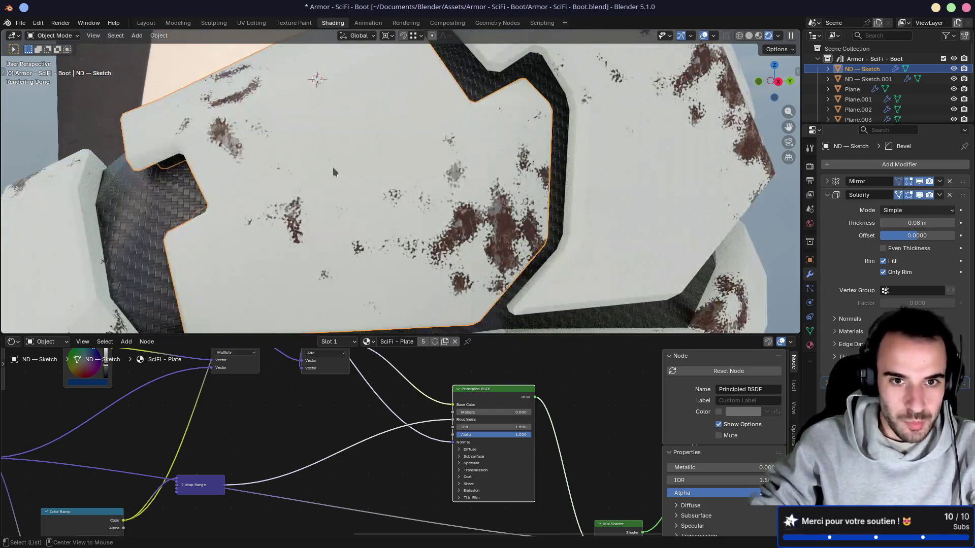
mouse_move(333, 172)
middle_down()
mouse_move(438, 169)
mouse_move(344, 219)
mouse_move(451, 232)
middle_up()
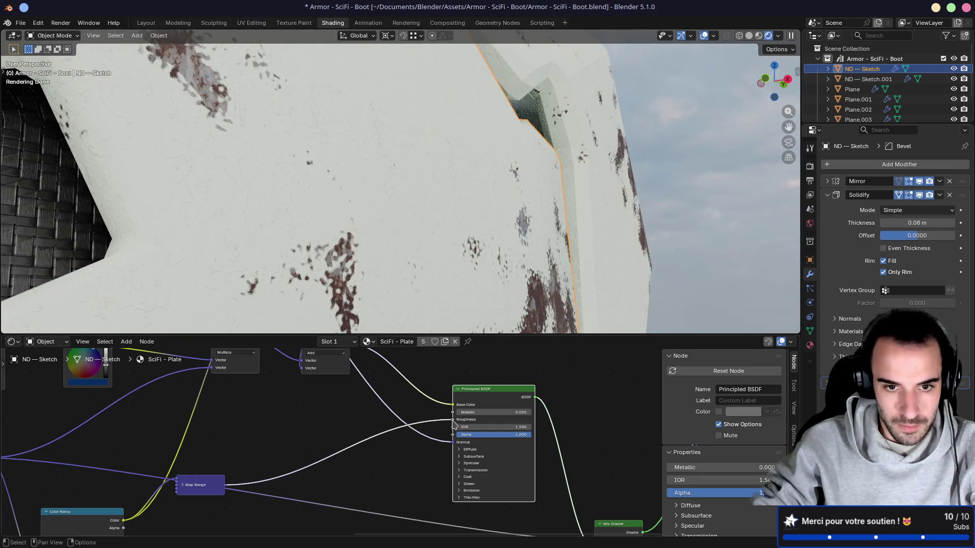
scroll(502, 434, down, 3)
Preview the Color Ramp paint-wear mask alone on the boot with Node Wrangler
click(574, 386)
mouse_move(416, 284)
middle_down()
mouse_move(431, 279)
mouse_move(437, 299)
middle_up()
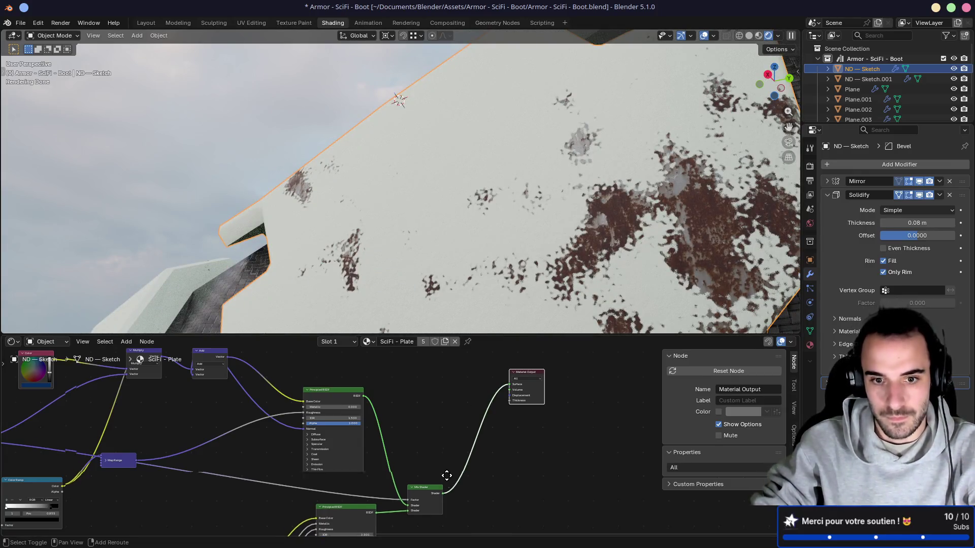
shift+middle_drag(446, 475, 497, 381)
scroll(405, 444, down, 3)
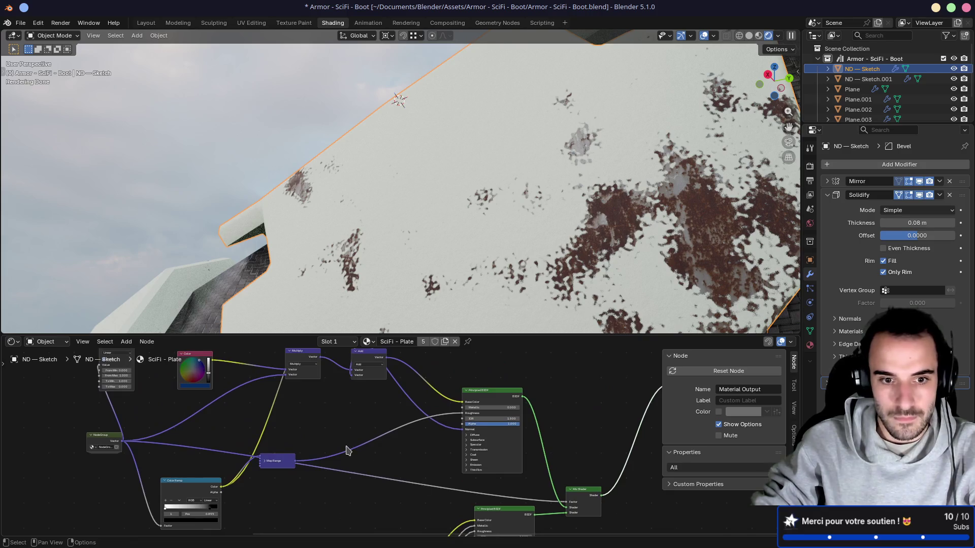
ctrl+scroll(349, 451, up, 4)
scroll(202, 445, up, 3)
ctrl+shift+click(202, 445)
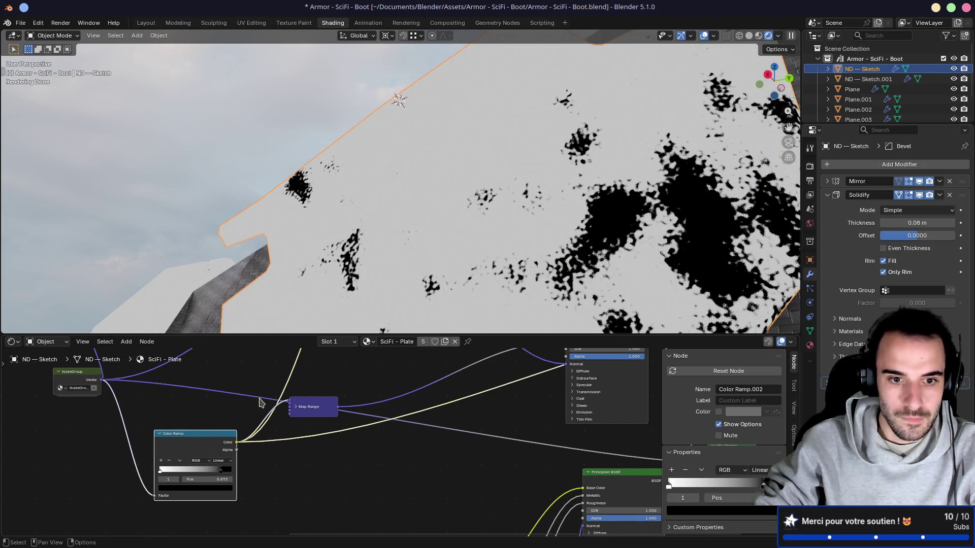
Preview the Color Ramp.004 noise and the Bump output on the boot, viewing the whole object
middle_drag(261, 403, 287, 454)
scroll(287, 454, down, 1)
scroll(305, 457, down, 2)
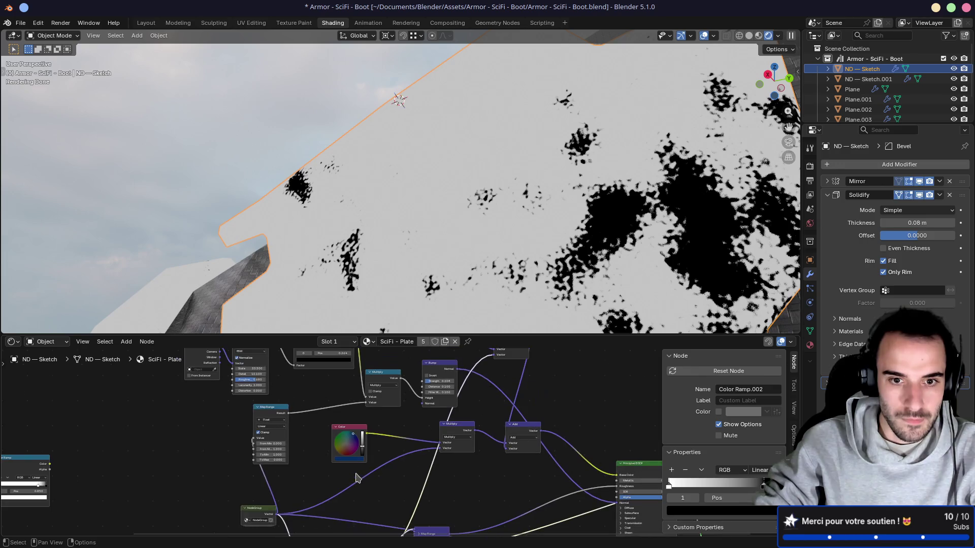
middle_drag(324, 401, 314, 477)
ctrl+shift+click(315, 406)
mouse_move(440, 481)
middle_down()
mouse_move(404, 431)
mouse_move(306, 383)
mouse_move(329, 405)
middle_up()
ctrl+shift+click(319, 372)
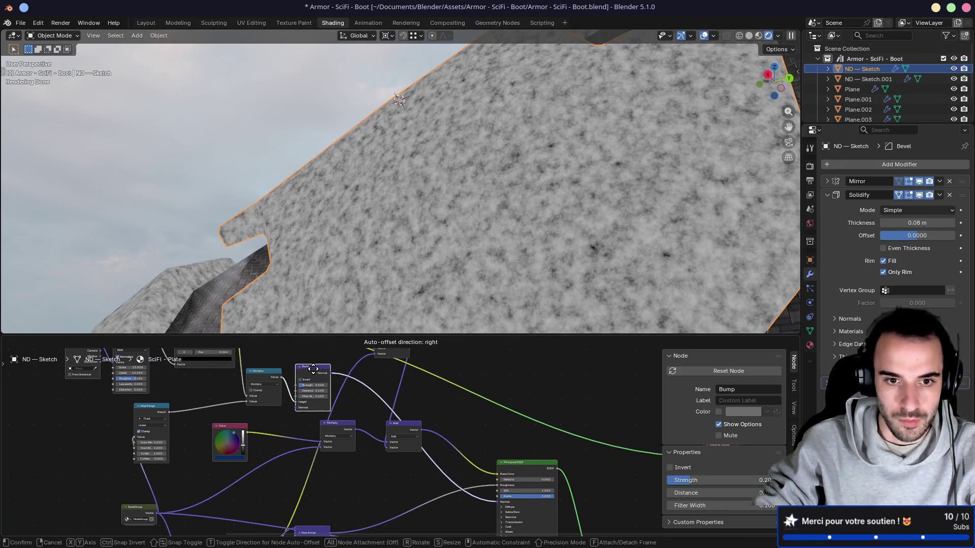
scroll(435, 229, down, 5)
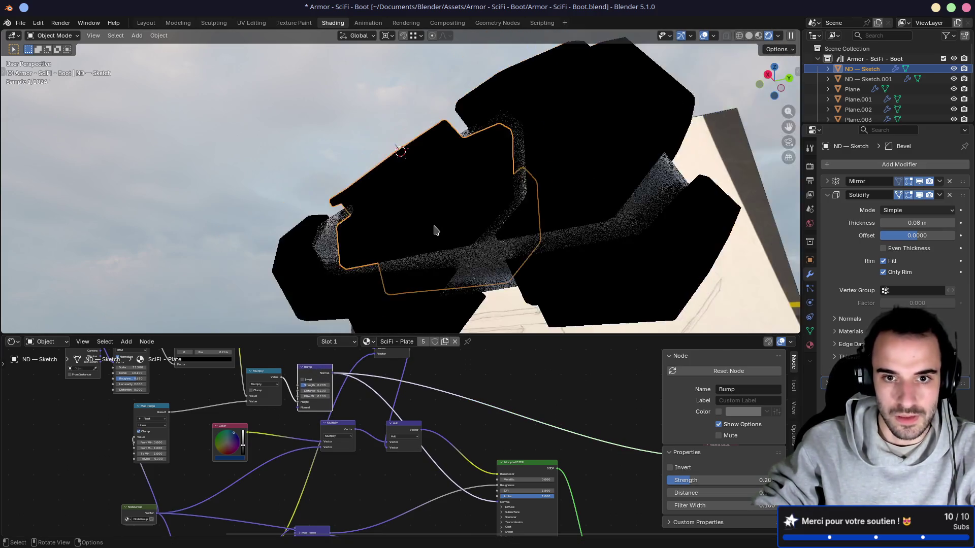
middle_drag(435, 229, 507, 283)
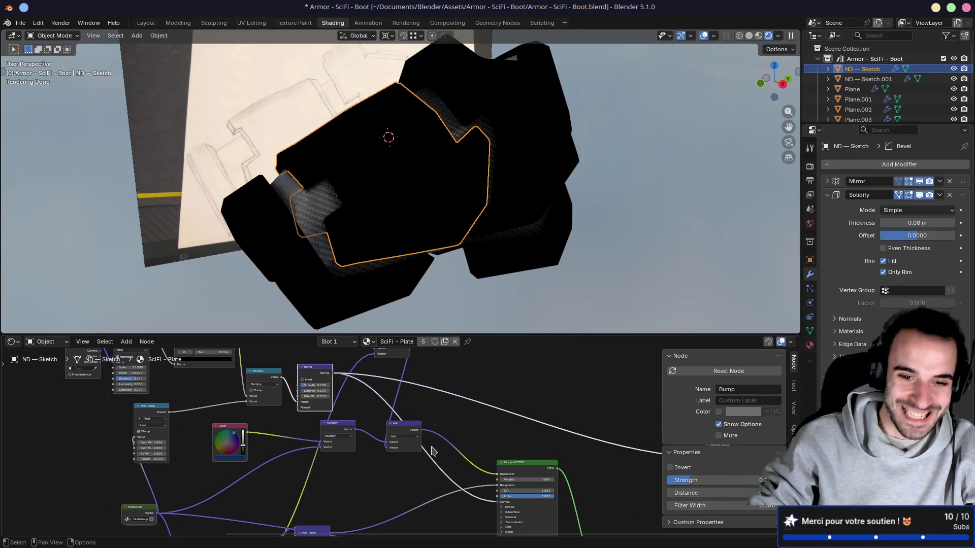
scroll(374, 411, up, 2)
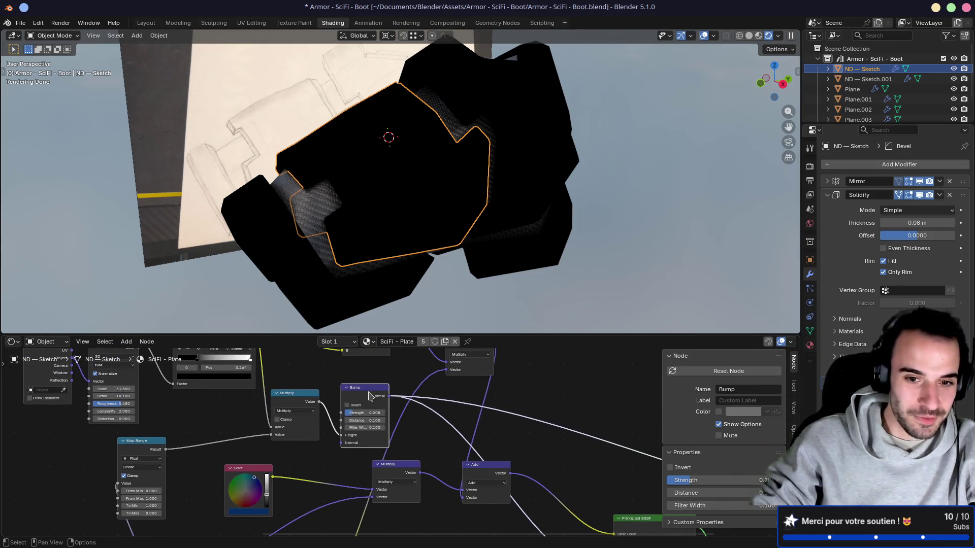
mouse_move(428, 425)
middle_down()
mouse_move(459, 446)
mouse_move(349, 398)
mouse_move(396, 409)
middle_up()
scroll(348, 398, down, 3)
Inspect the second Principled BSDF, Bump, Multiply and Color Ramp.004 nodes
click(416, 485)
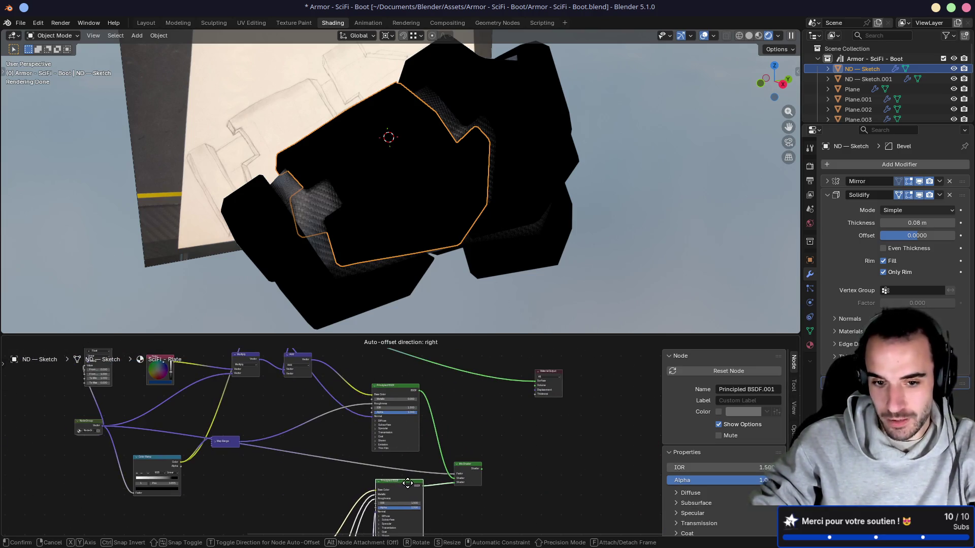
middle_drag(417, 485, 384, 458)
scroll(401, 472, up, 2)
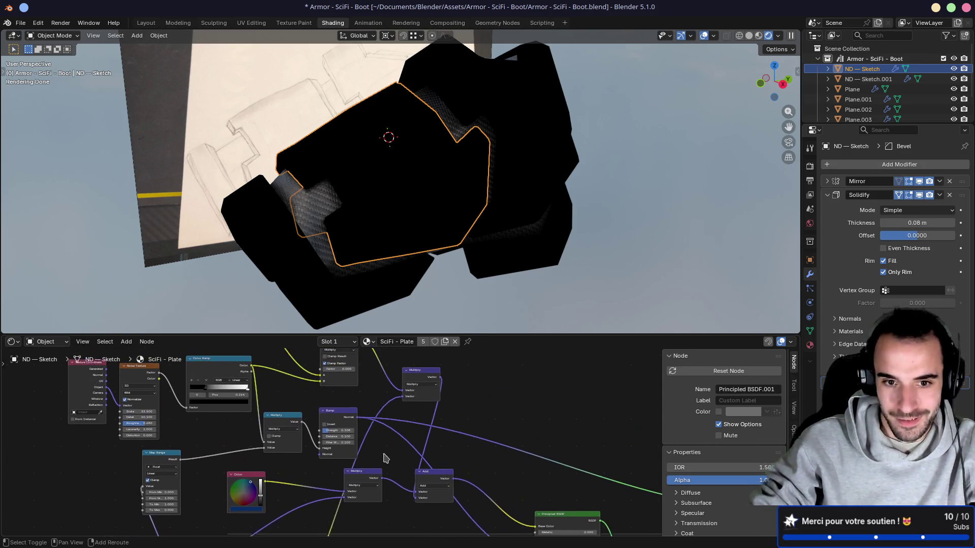
click(339, 418)
mouse_move(339, 417)
middle_down()
mouse_move(369, 405)
mouse_move(376, 414)
mouse_move(355, 437)
mouse_move(385, 463)
middle_up()
scroll(370, 405, up, 2)
click(325, 419)
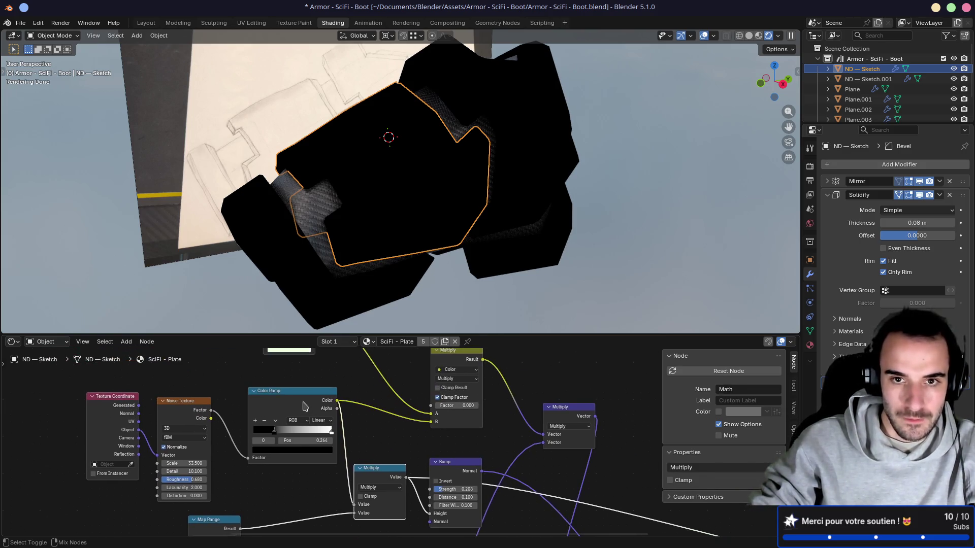
click(304, 406)
scroll(324, 414, down, 2)
mouse_move(323, 414)
middle_down()
mouse_move(269, 355)
mouse_move(228, 384)
middle_up()
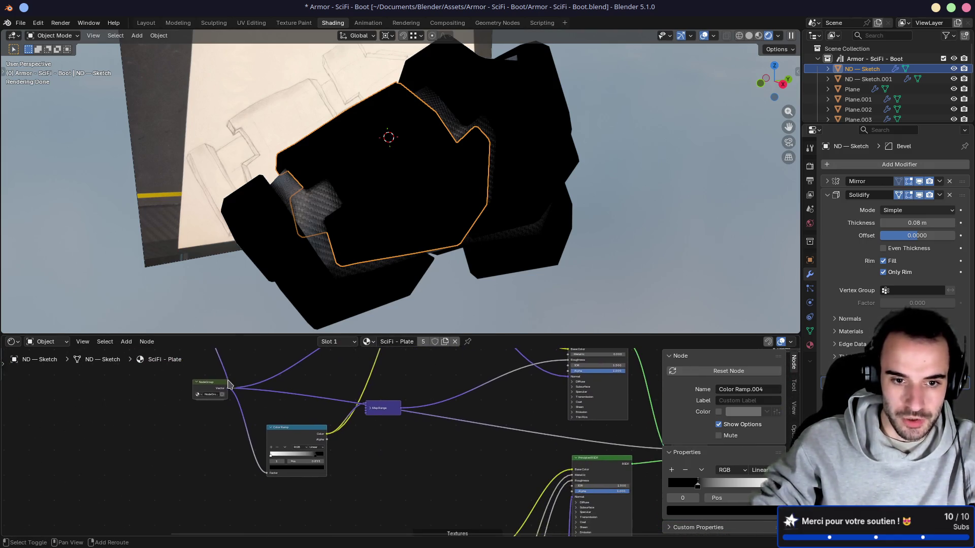
Rearrange the NodeGroup and Color Ramp.002 nodes to tidy the graph
drag(194, 394, 161, 481)
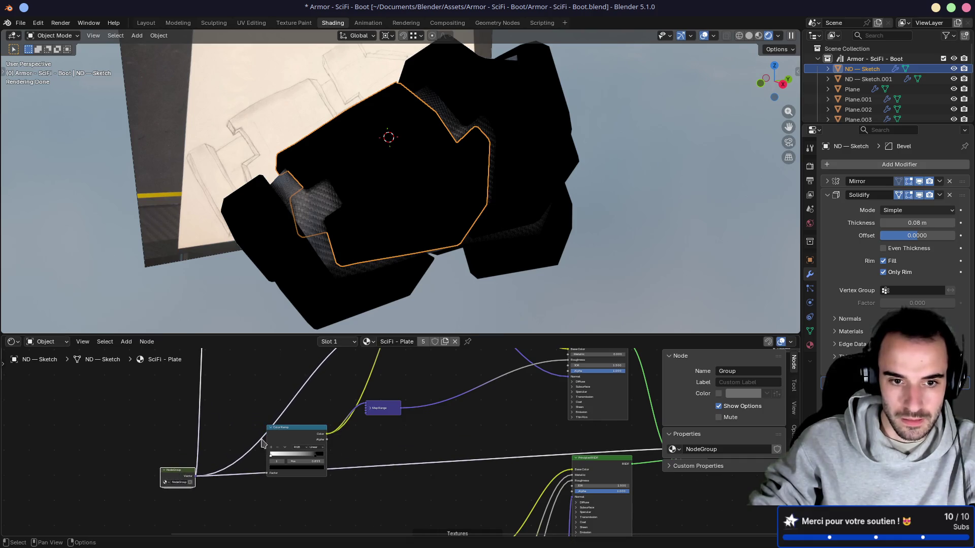
mouse_move(292, 439)
mouse_down()
mouse_move(288, 406)
mouse_move(254, 377)
mouse_up()
middle_drag(283, 393, 258, 436)
shift+scroll(244, 457, up, 6)
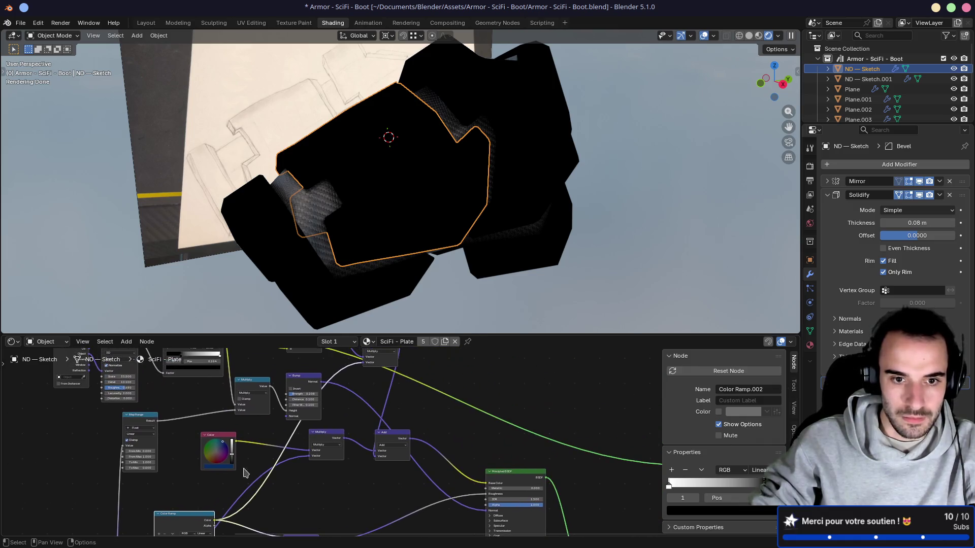
Preview the vector Multiply and Mix nodes, then link the Mix output to the Principled BSDF
ctrl+shift+click(431, 400)
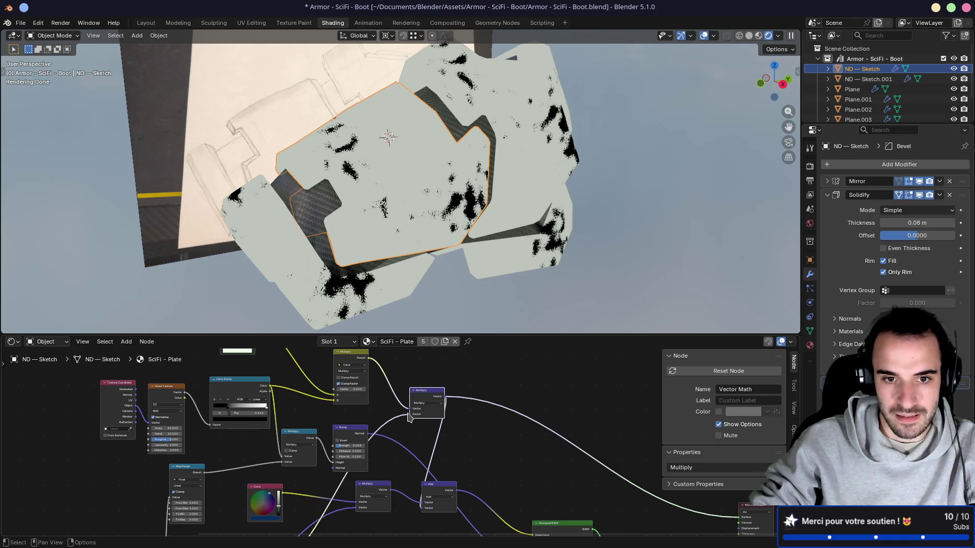
ctrl+shift+click(362, 358)
scroll(356, 400, down, 3)
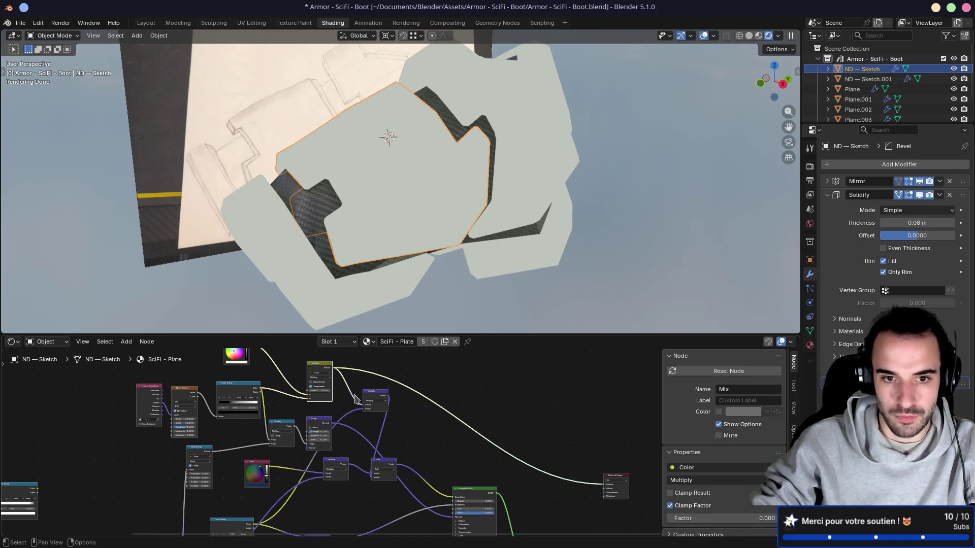
mouse_move(333, 387)
mouse_down()
mouse_move(407, 447)
mouse_move(430, 494)
mouse_move(336, 428)
mouse_up()
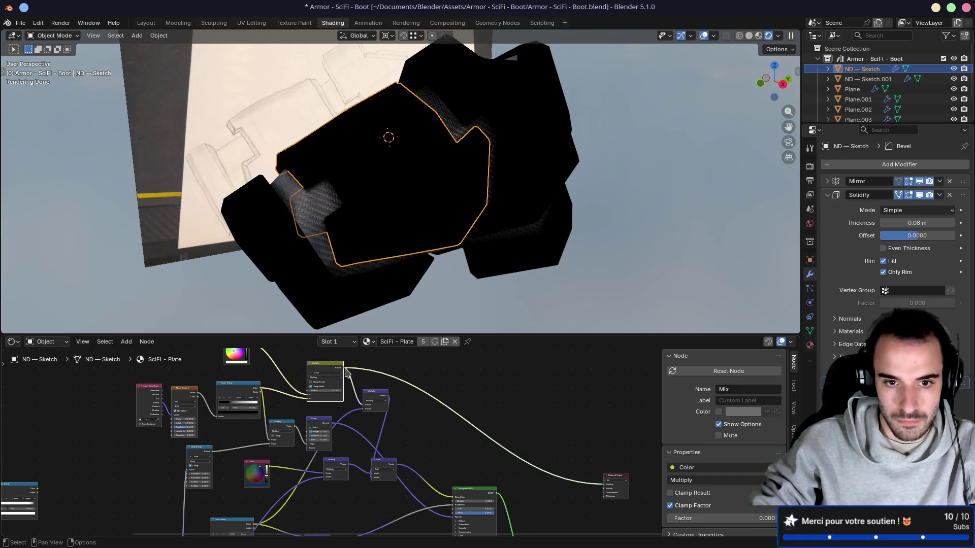
drag(346, 373, 452, 497)
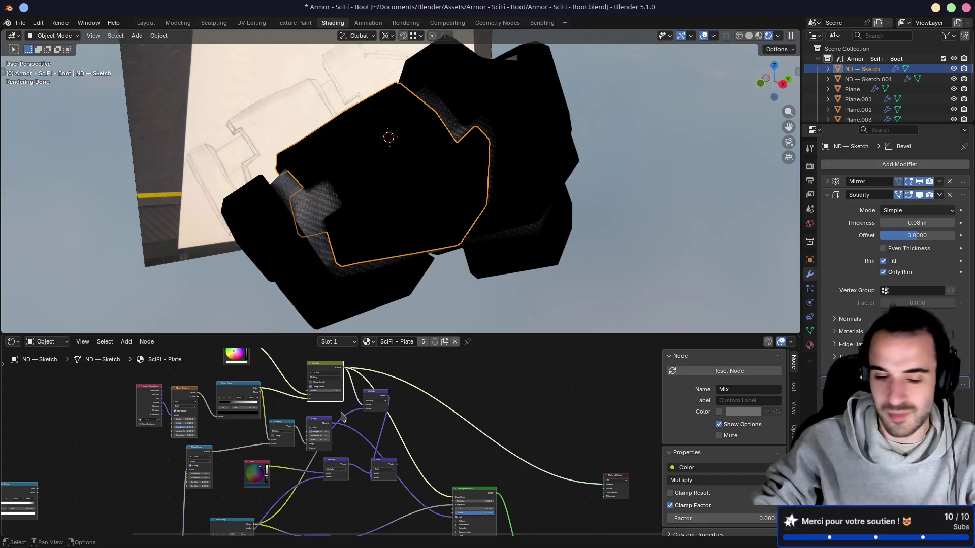
scroll(337, 406, up, 3)
Delete the vector Multiply node
click(430, 438)
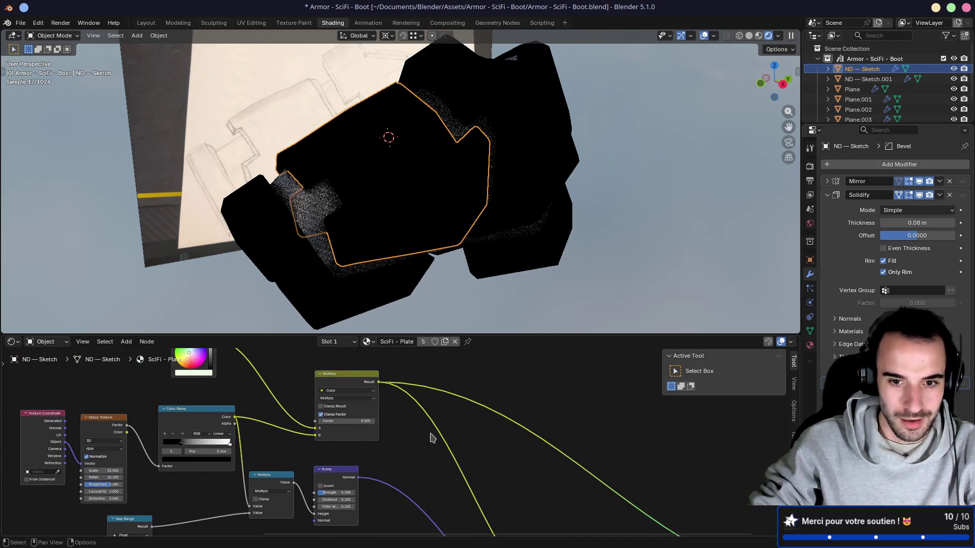
middle_drag(431, 438, 404, 333)
click(342, 443)
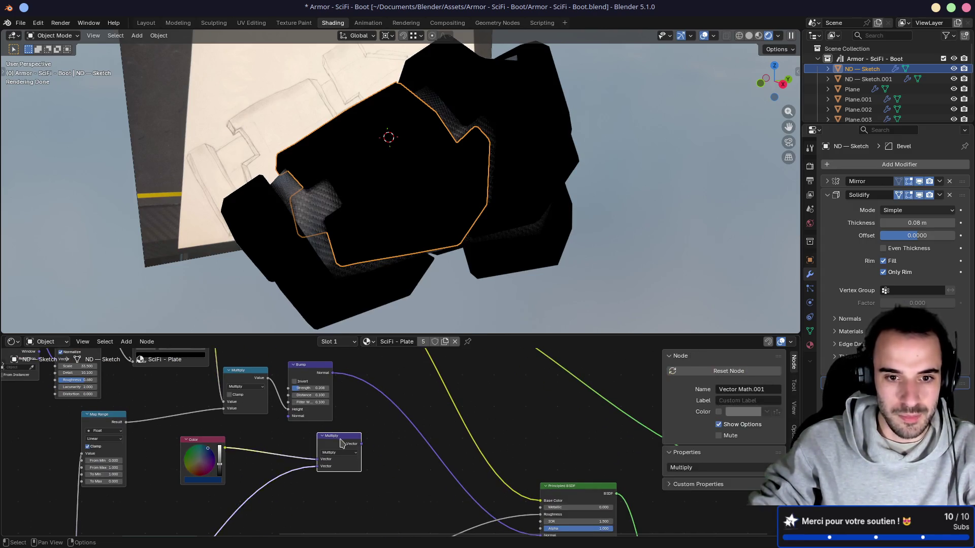
key(x)
middle_drag(342, 443, 452, 358)
drag(474, 336, 473, 245)
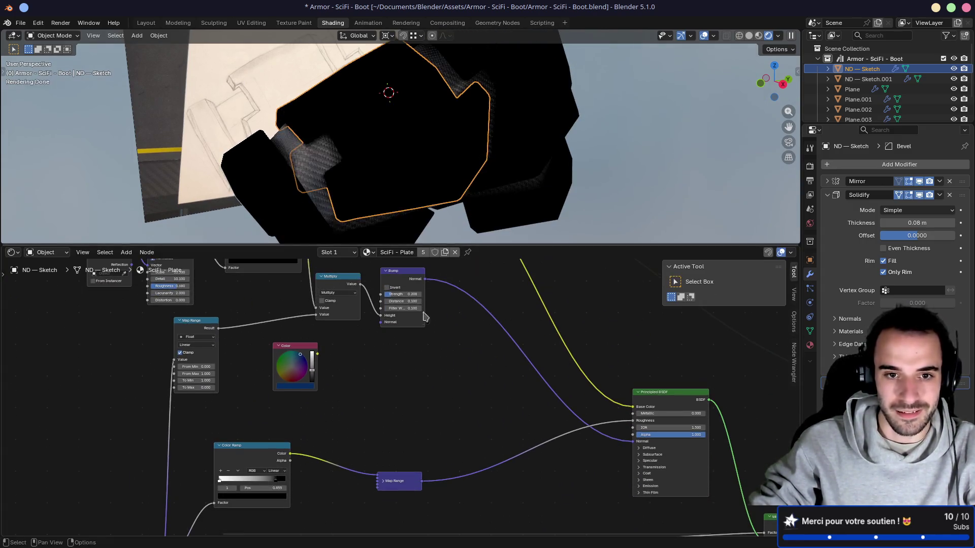
Preview the Principled BSDF shading and then the Multiply node on the boot
middle_drag(414, 345, 355, 503)
click(358, 328)
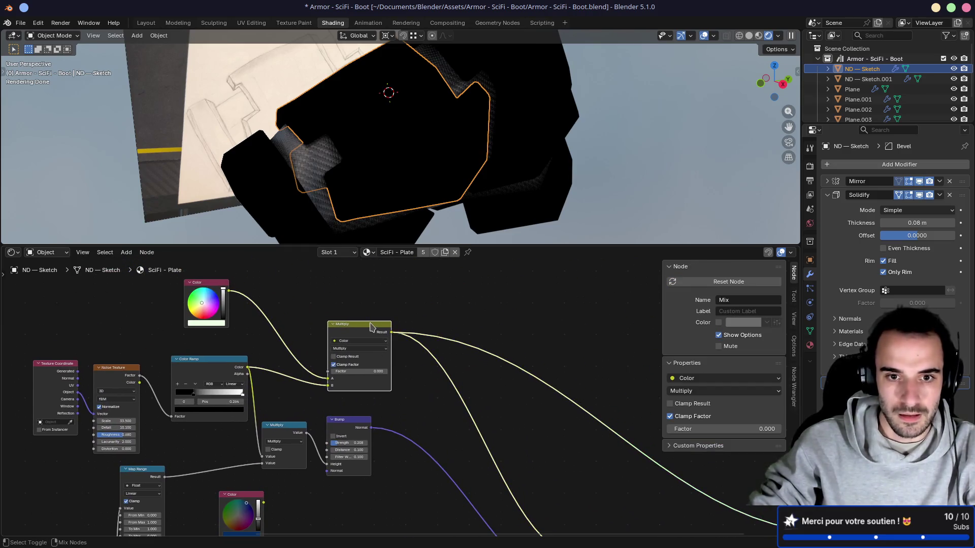
middle_drag(406, 386, 331, 269)
ctrl+shift+click(543, 427)
mouse_move(357, 353)
middle_down()
mouse_move(385, 416)
mouse_move(354, 430)
mouse_move(219, 372)
mouse_move(266, 430)
mouse_move(266, 421)
middle_up()
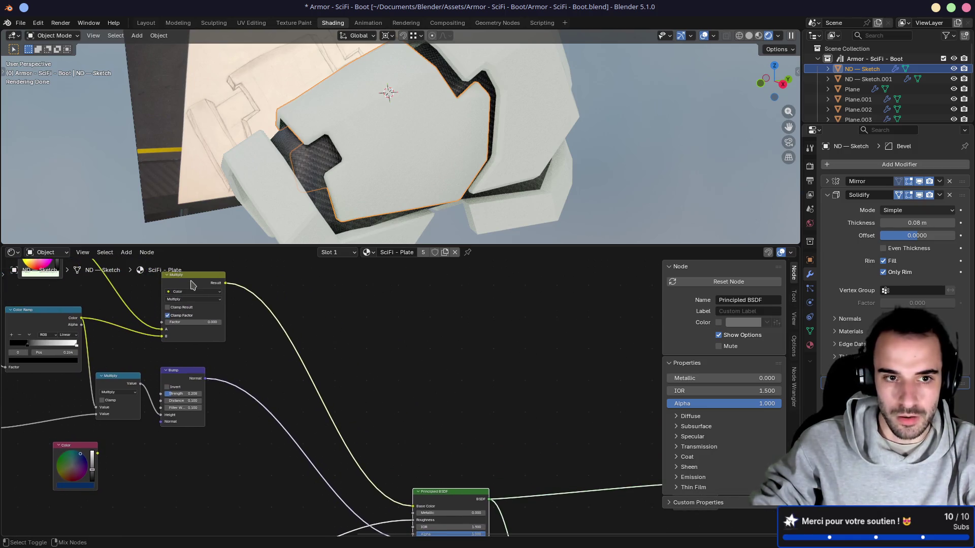
ctrl+shift+click(192, 285)
middle_drag(193, 284, 330, 366)
Preview the Noise Texture Color and Factor, the contrasted Color Ramp, and the Multiply mix
click(208, 403)
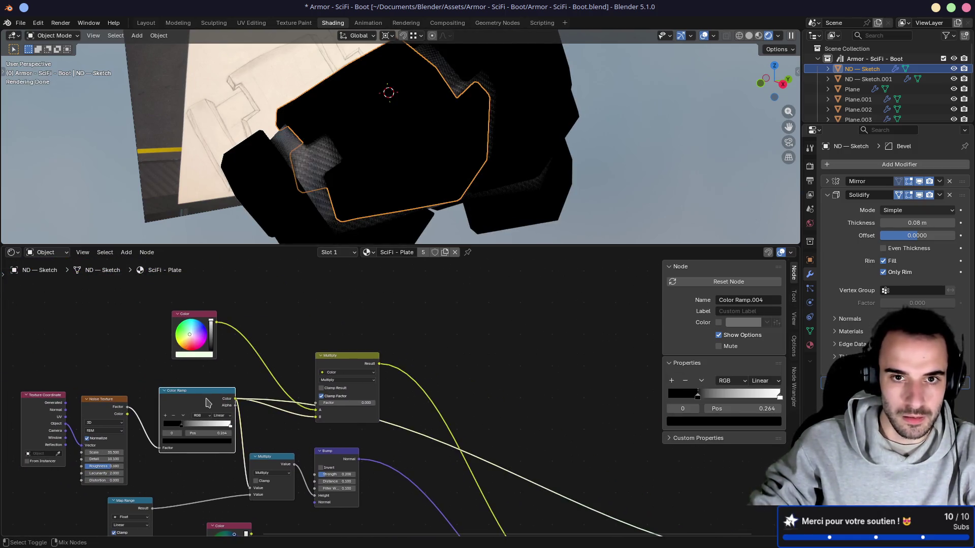
mouse_move(160, 401)
middle_down()
mouse_move(275, 400)
mouse_move(282, 377)
mouse_move(312, 374)
middle_up()
click(229, 402)
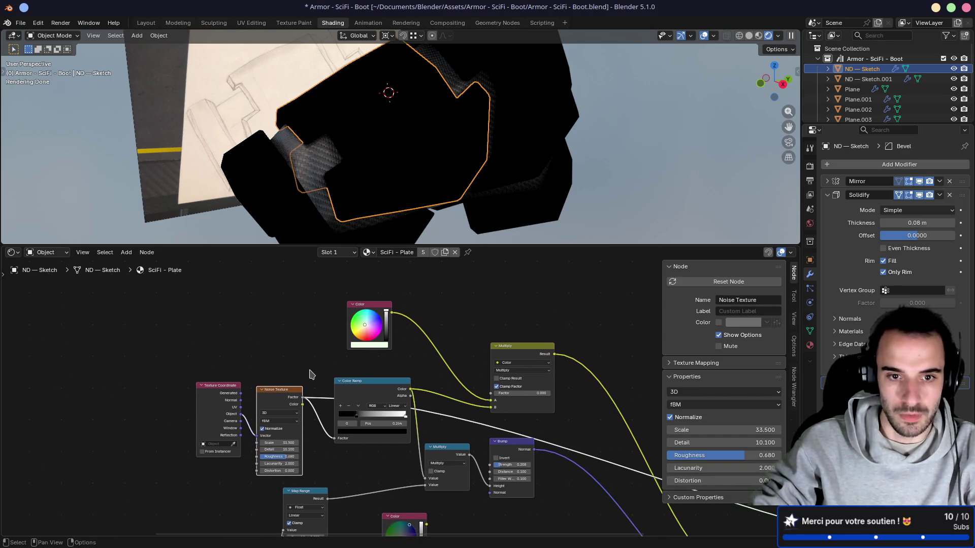
ctrl+shift+click(281, 396)
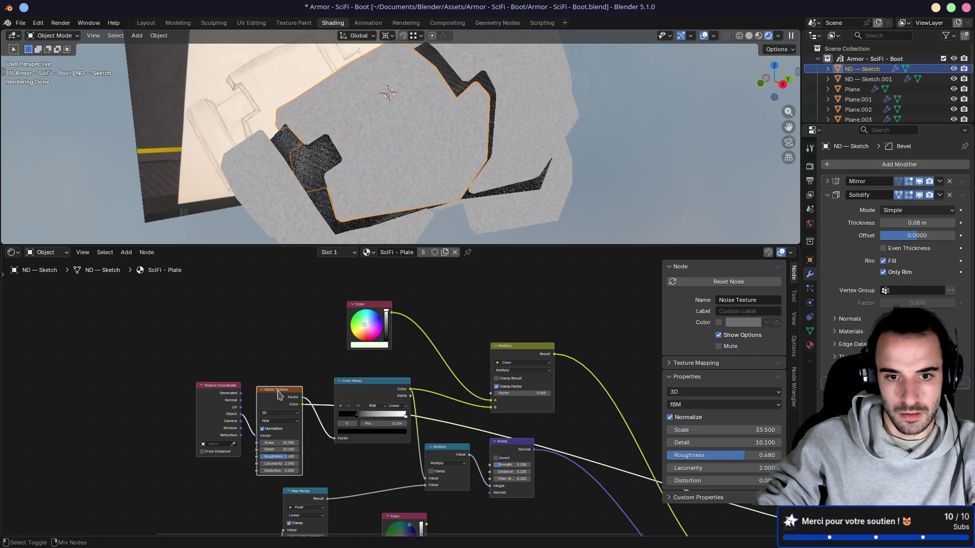
ctrl+shift+click(287, 396)
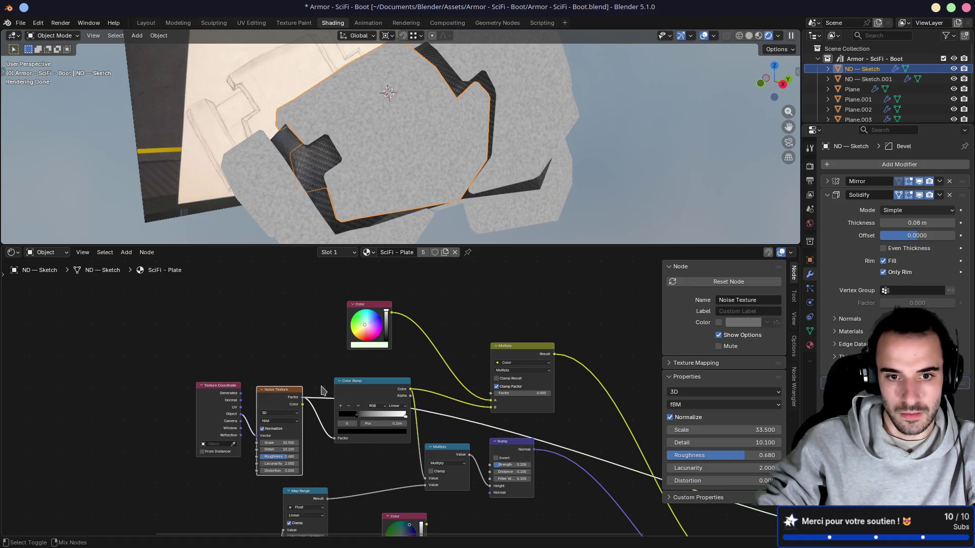
ctrl+shift+click(367, 389)
middle_drag(430, 376, 395, 371)
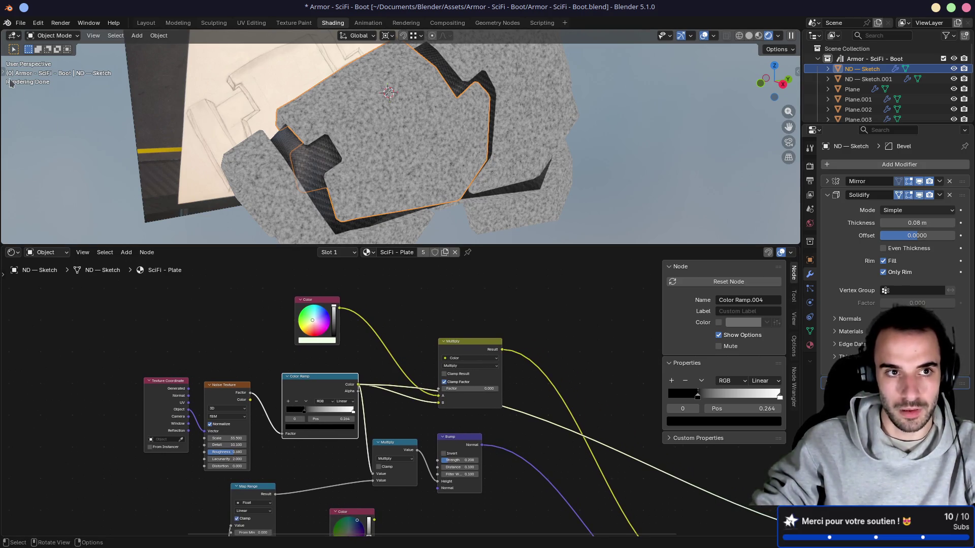
ctrl+shift+click(466, 356)
middle_drag(470, 350, 305, 326)
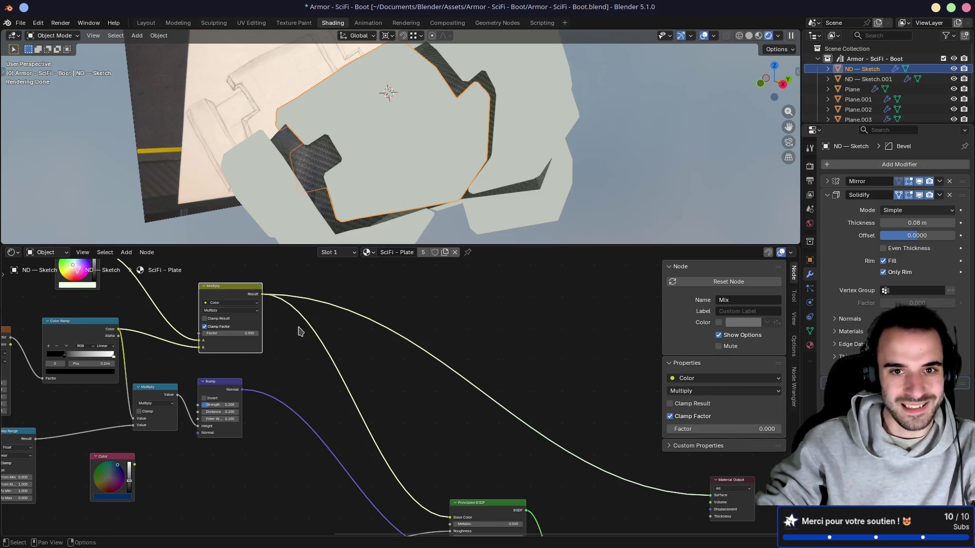
Reposition the Bump node and preview the full Principled BSDF material
middle_drag(333, 409, 407, 338)
ctrl+shift+click(346, 331)
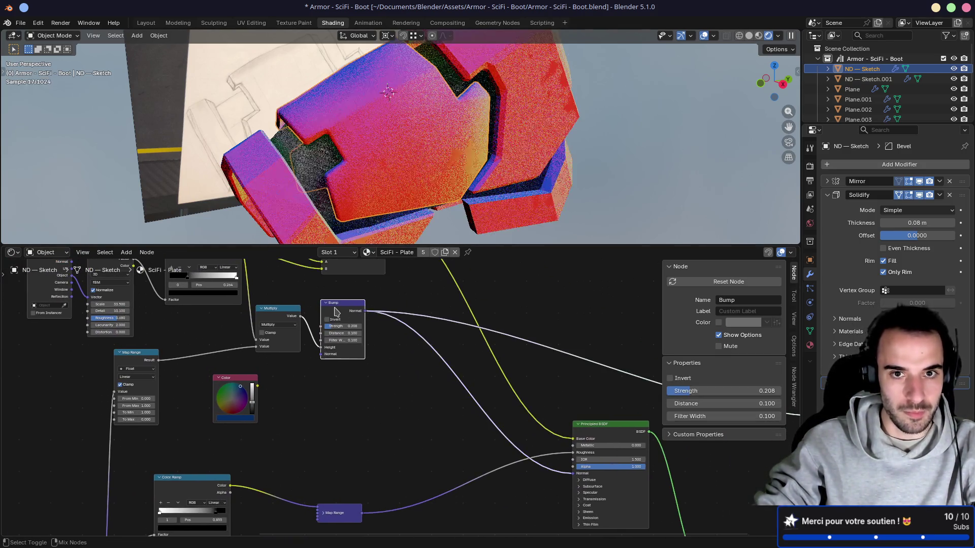
drag(355, 307, 399, 334)
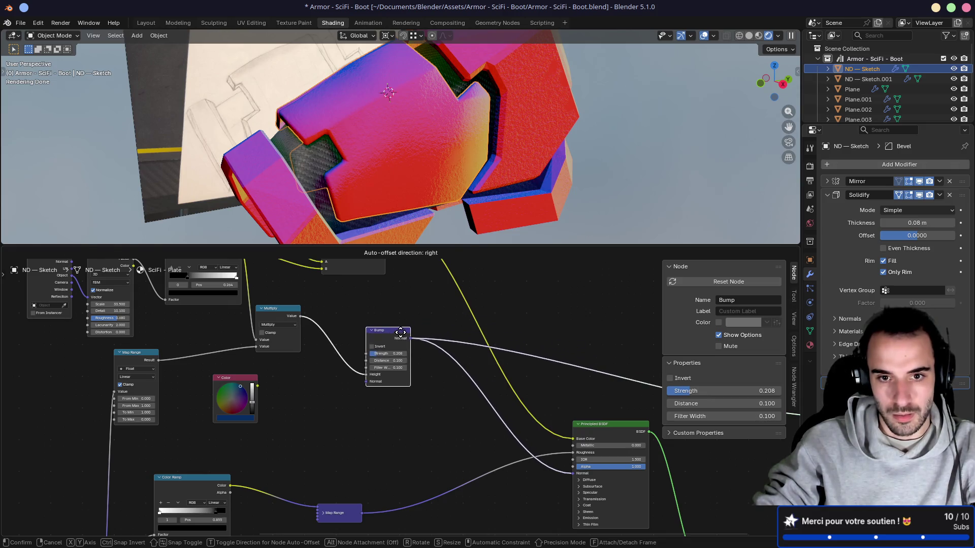
mouse_move(399, 334)
middle_down()
mouse_move(444, 326)
mouse_move(392, 310)
mouse_move(483, 342)
mouse_move(502, 367)
middle_up()
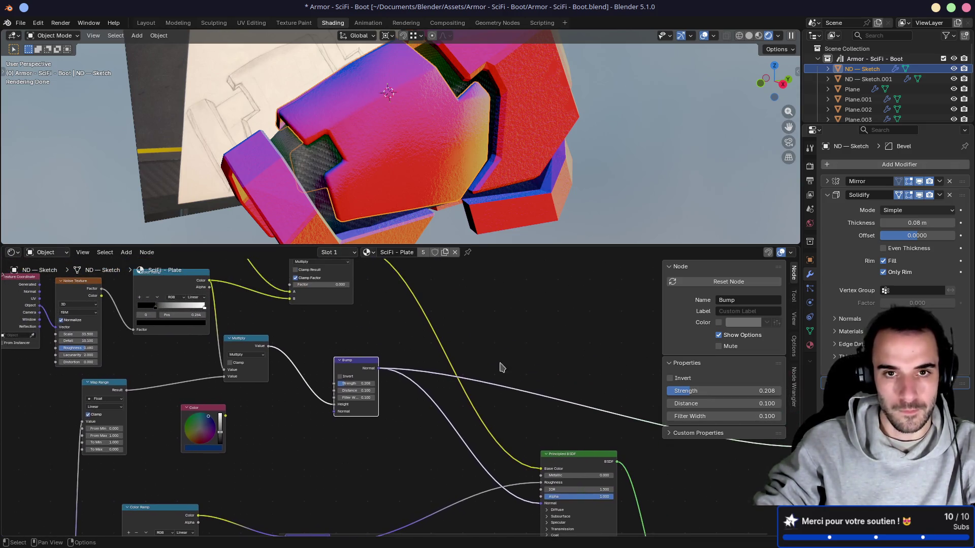
ctrl+shift+click(565, 471)
scroll(346, 163, up, 5)
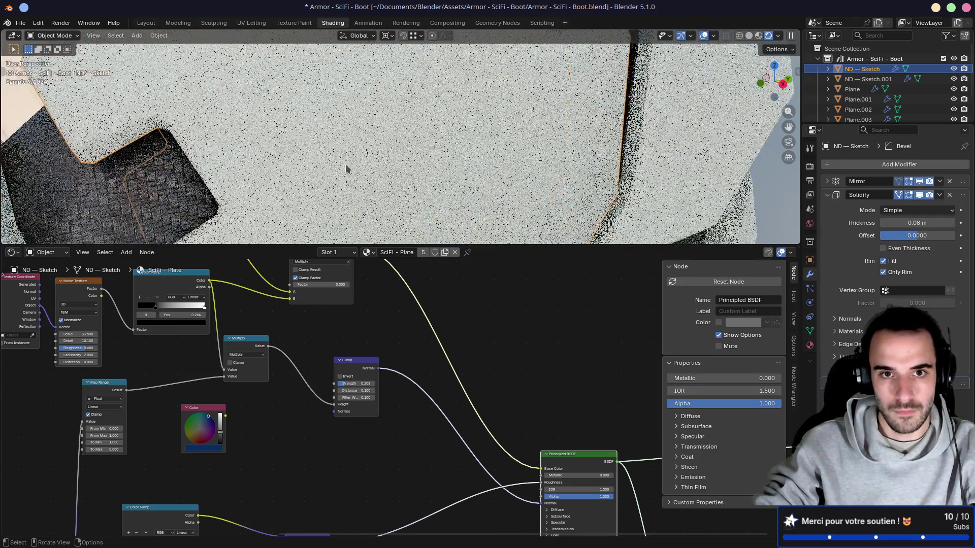
drag(528, 252, 528, 306)
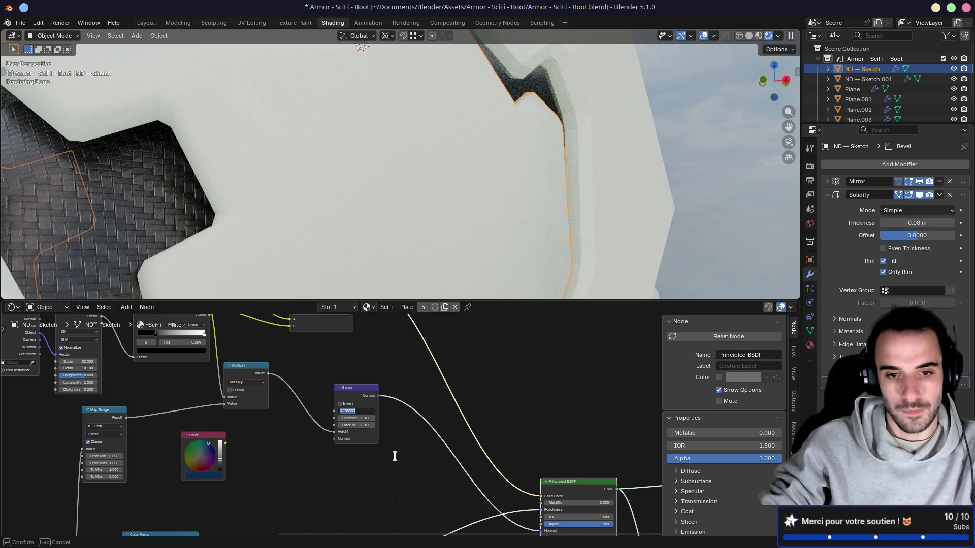
Raise the bump strength from 0.208 to 0.450 and inspect the plate relief
key(Return)
scroll(390, 440, up, 5)
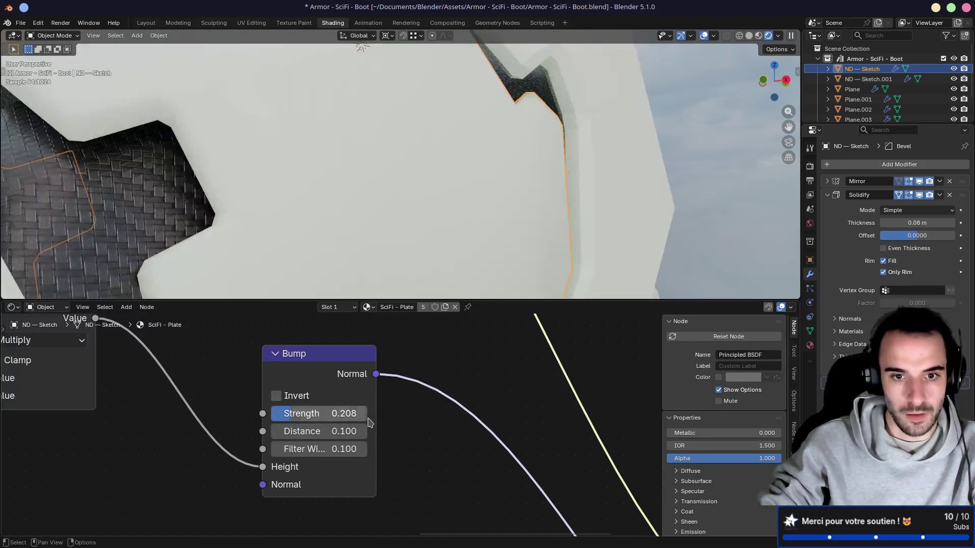
click(362, 415)
key(Escape)
drag(297, 414, 315, 417)
mouse_move(437, 213)
middle_down()
mouse_move(447, 203)
mouse_move(412, 216)
mouse_move(416, 229)
middle_up()
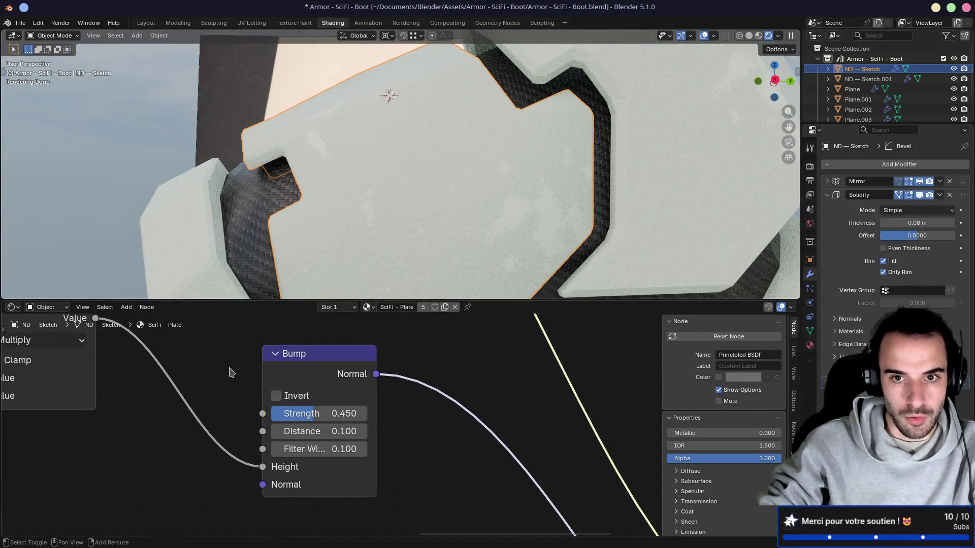
Delete the Multiply node and connect the Color Ramp directly to Bump Height
mouse_move(231, 374)
middle_down()
mouse_move(368, 374)
mouse_move(401, 395)
middle_up()
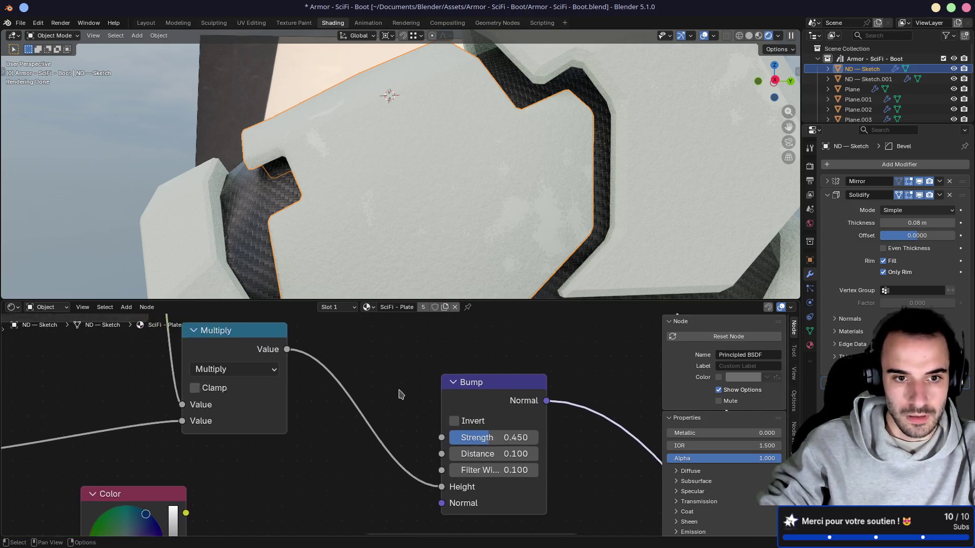
scroll(402, 394, down, 3)
ctrl+shift+click(389, 363)
scroll(389, 378, down, 1)
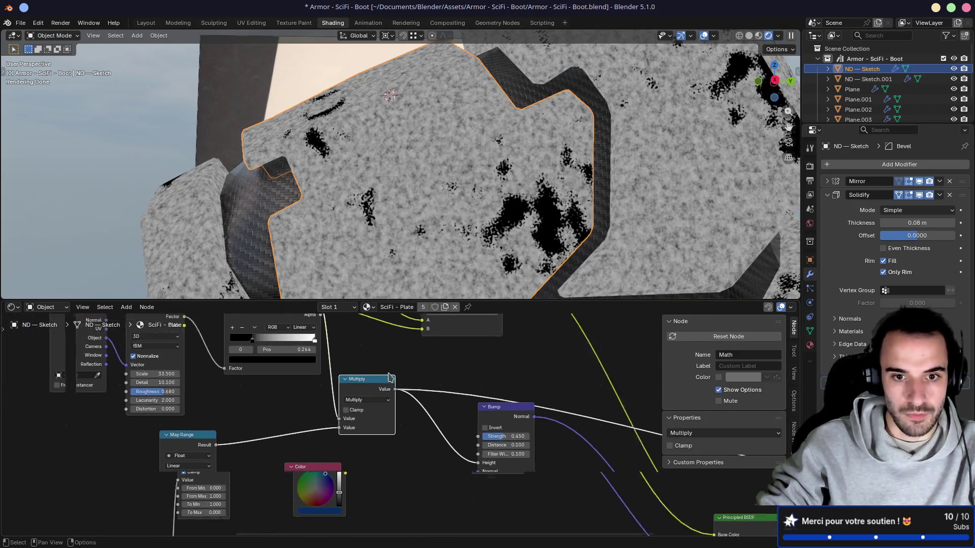
scroll(389, 377, down, 1)
key(x)
mouse_move(333, 324)
mouse_down()
mouse_move(446, 457)
mouse_move(466, 458)
mouse_up()
ctrl+shift+click(479, 405)
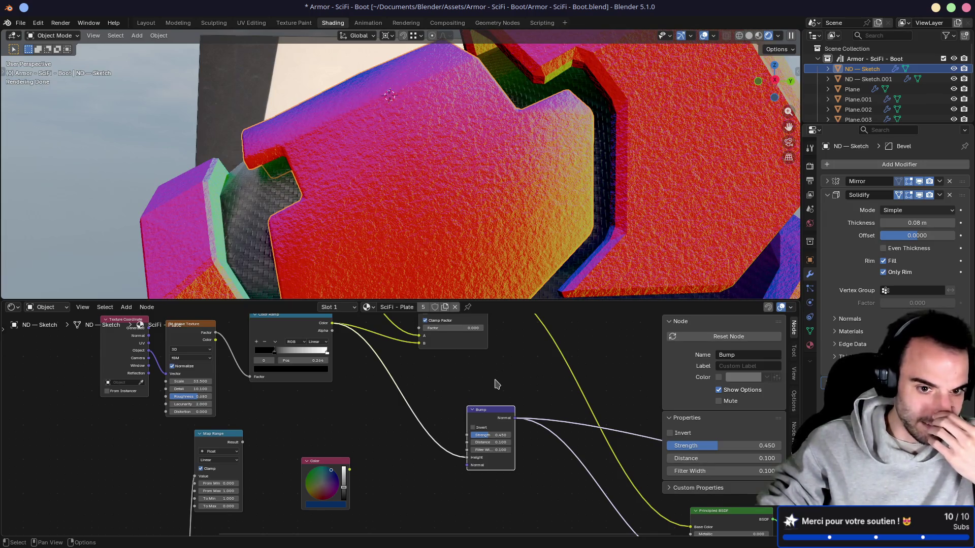
Preview the Principled BSDF and raise the bump strength to about 0.558
mouse_move(498, 385)
middle_down()
mouse_move(285, 360)
mouse_move(266, 371)
middle_up()
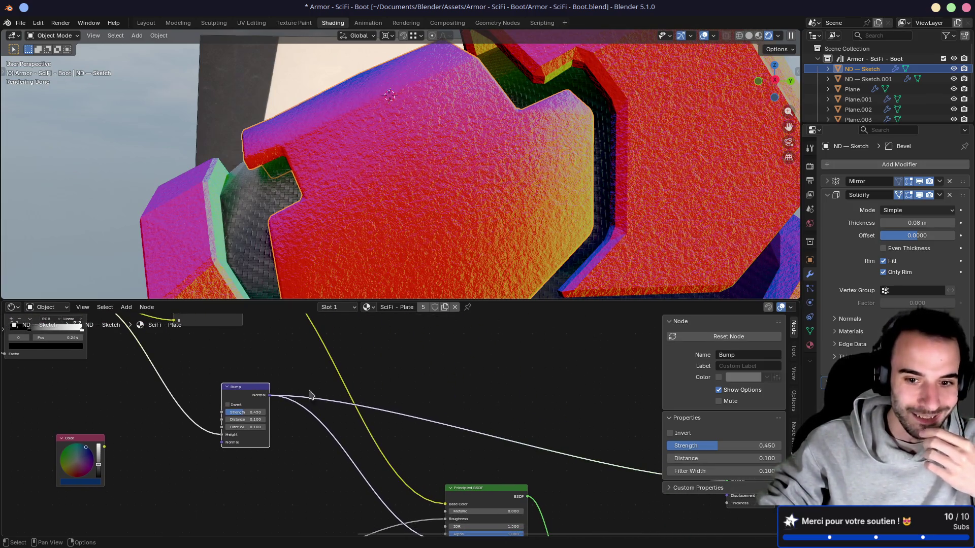
ctrl+shift+click(480, 491)
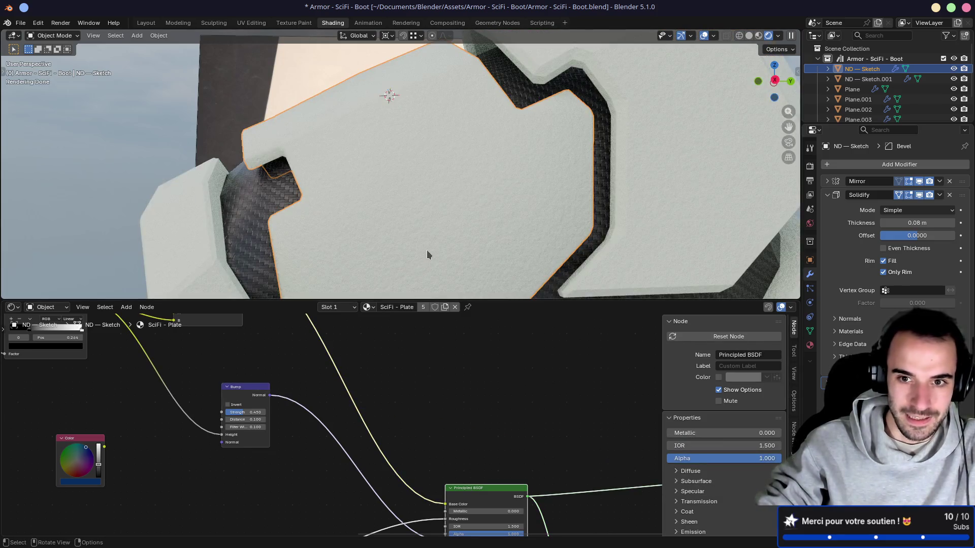
scroll(427, 255, up, 2)
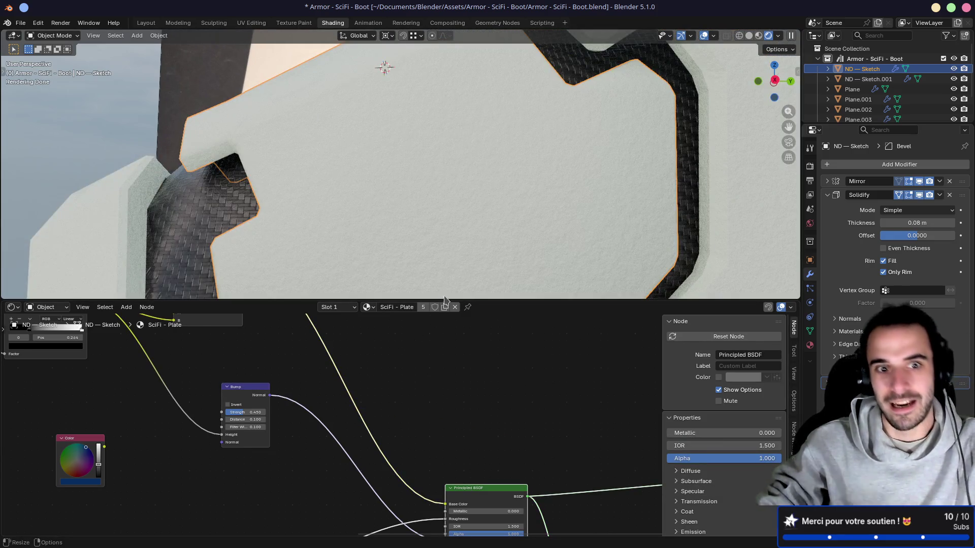
drag(263, 395, 264, 420)
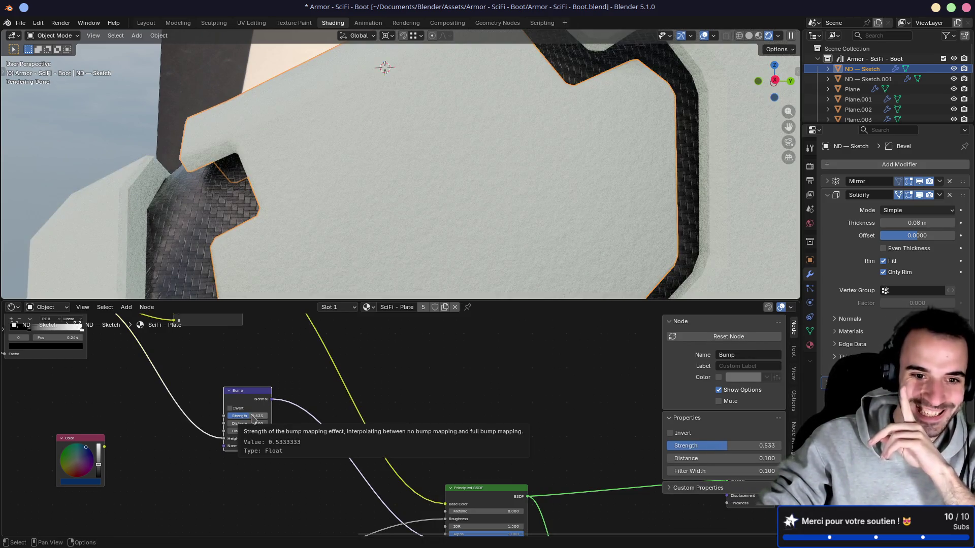
drag(257, 416, 253, 417)
mouse_move(463, 413)
middle_down()
mouse_move(516, 440)
mouse_move(386, 427)
middle_up()
Preview the Mix Shader paint-and-rust material and orbit around the boot plate
ctrl+shift+click(376, 424)
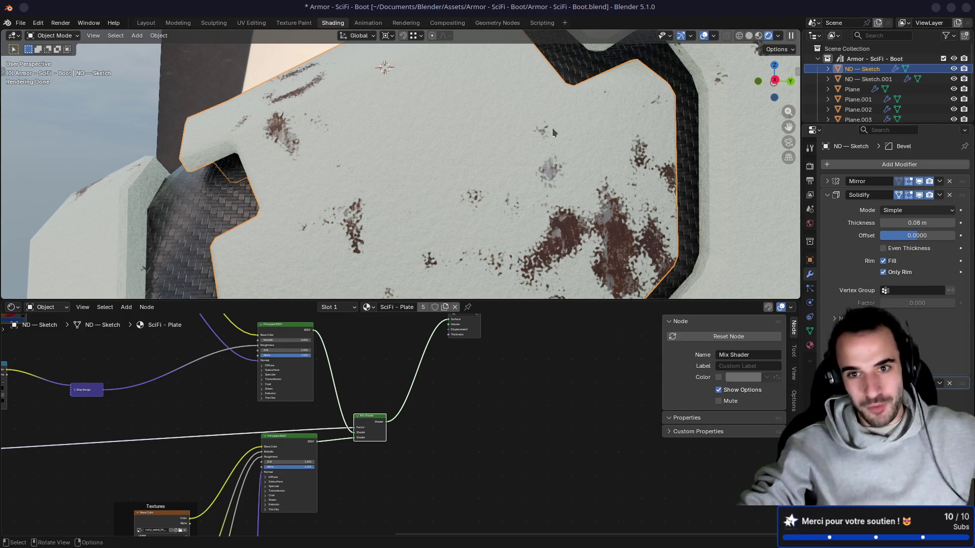
mouse_move(553, 132)
middle_down()
mouse_move(532, 106)
mouse_move(530, 197)
mouse_move(507, 232)
middle_up()
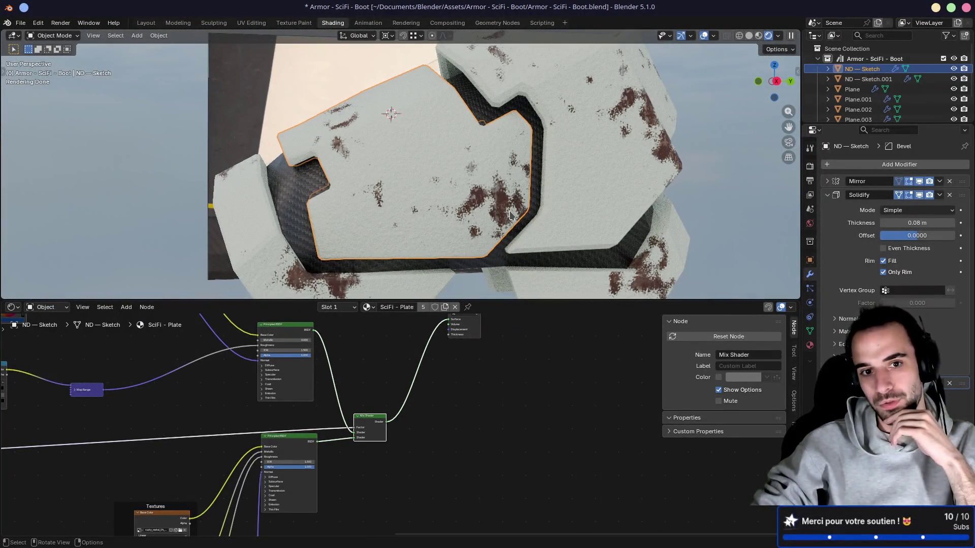
mouse_move(195, 419)
middle_down()
mouse_move(638, 529)
mouse_move(596, 547)
middle_up()
scroll(345, 335, down, 5)
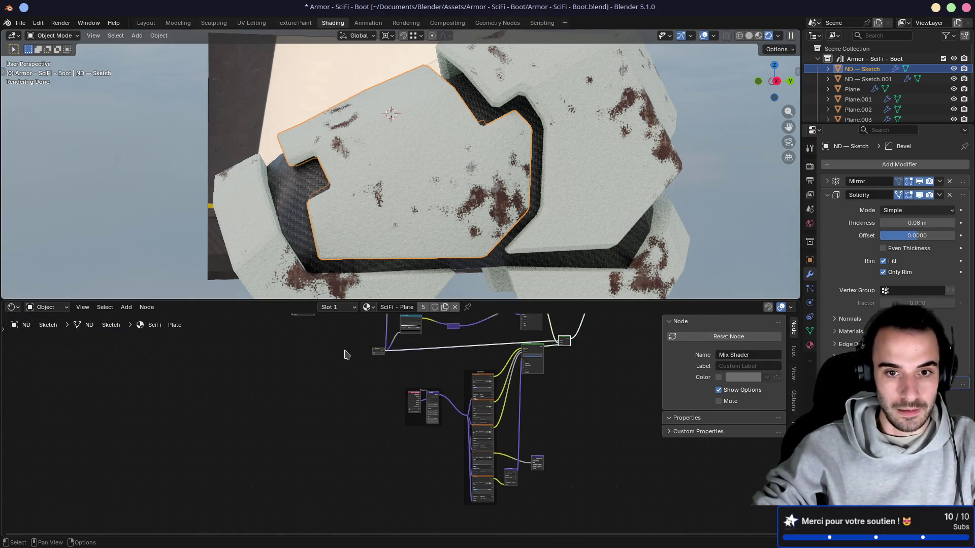
Select and cut the edge-wear mask nodes
middle_drag(348, 349, 351, 413)
scroll(338, 431, up, 8)
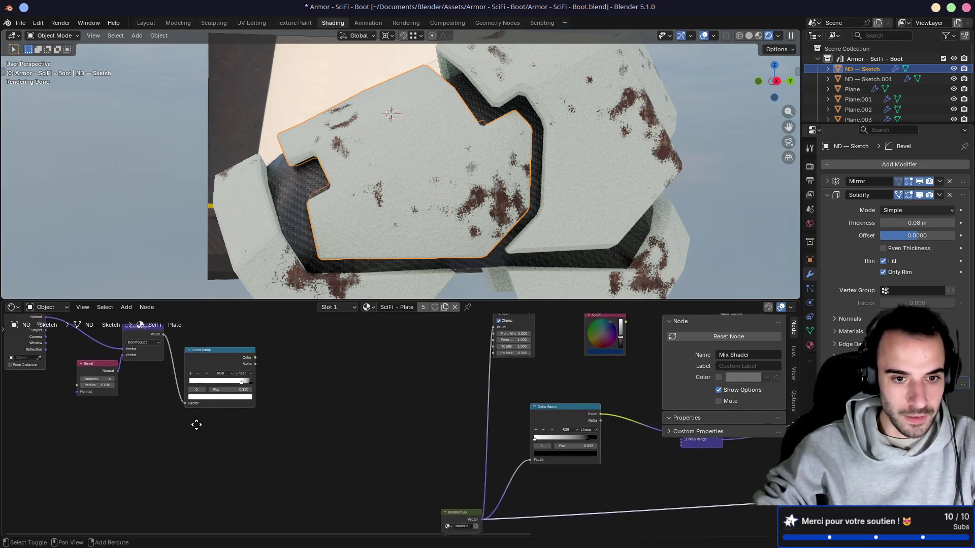
drag(148, 346, 494, 502)
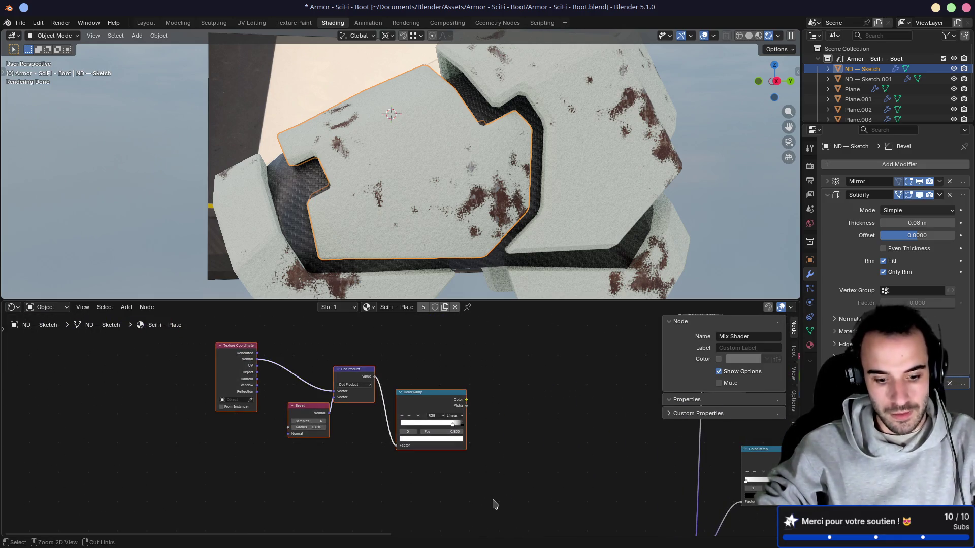
key(ctrl+x)
Try grouping the noise mask nodes and pasting, then undo both
middle_drag(493, 503, 274, 386)
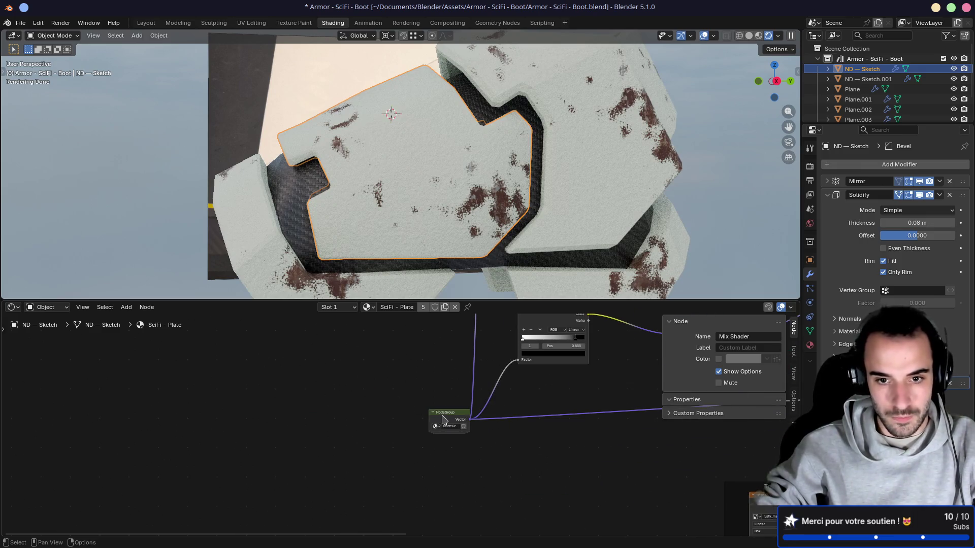
key(ctrl+g)
key(ctrl+v)
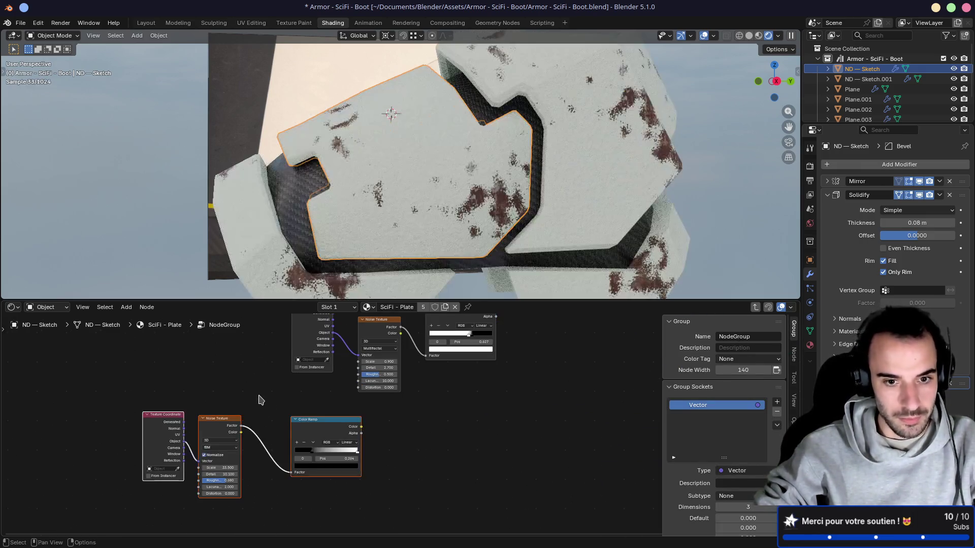
middle_drag(298, 422, 321, 456)
ctrl+shift+click(322, 457)
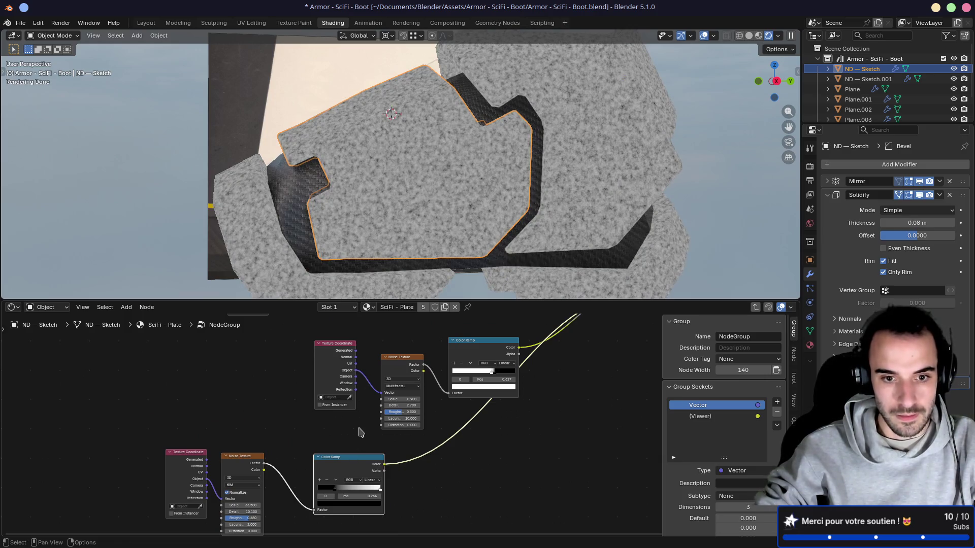
key(ctrl+z)
key(ctrl+z)
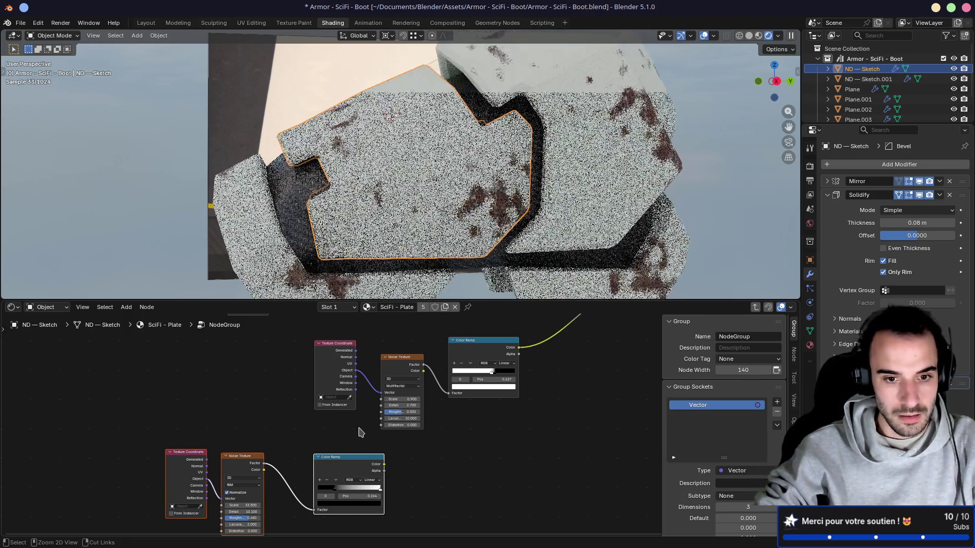
click(165, 326)
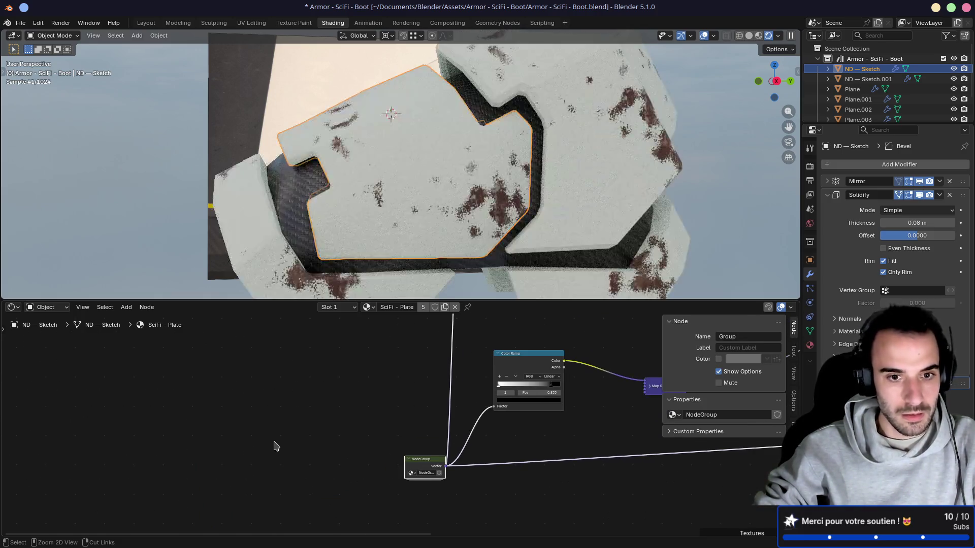
key(ctrl+z)
Paste the edge-wear nodes, preview their Color Ramp edge mask, and select Texture Coordinate, Bevel, Dot Product
scroll(290, 417, down, 2)
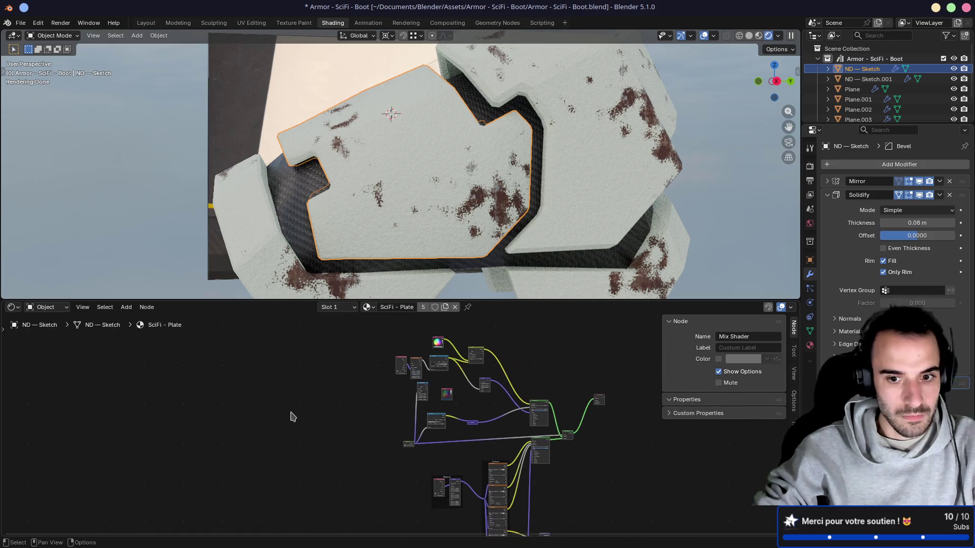
mouse_move(290, 413)
middle_down()
mouse_move(220, 350)
mouse_move(435, 371)
mouse_move(342, 421)
middle_up()
key(ctrl+v)
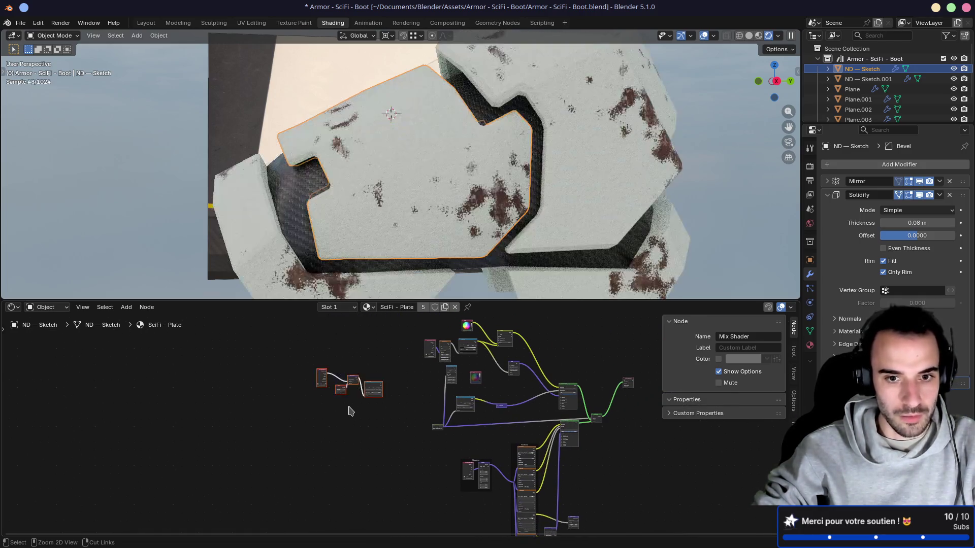
scroll(346, 416, up, 3)
scroll(398, 424, up, 8)
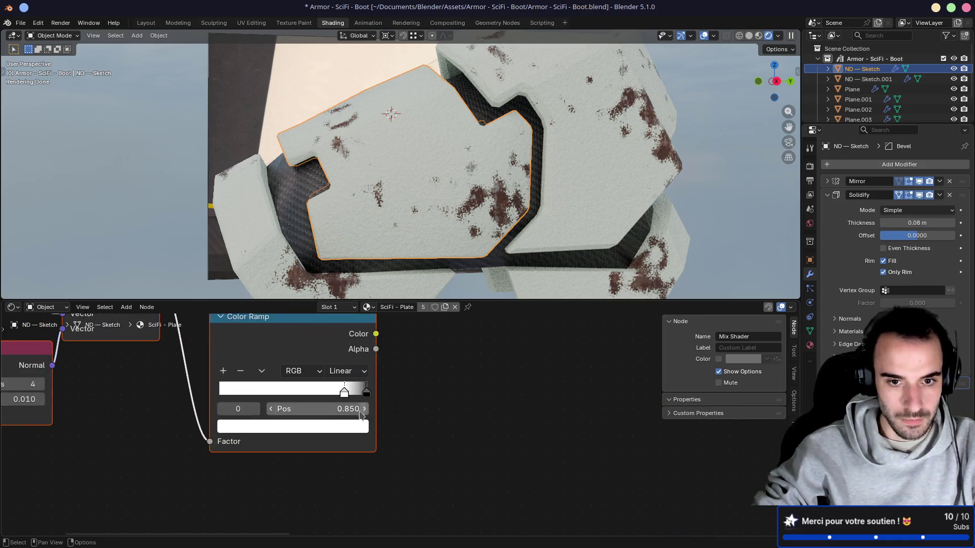
middle_drag(375, 387, 517, 481)
ctrl+shift+click(434, 386)
scroll(433, 387, down, 3)
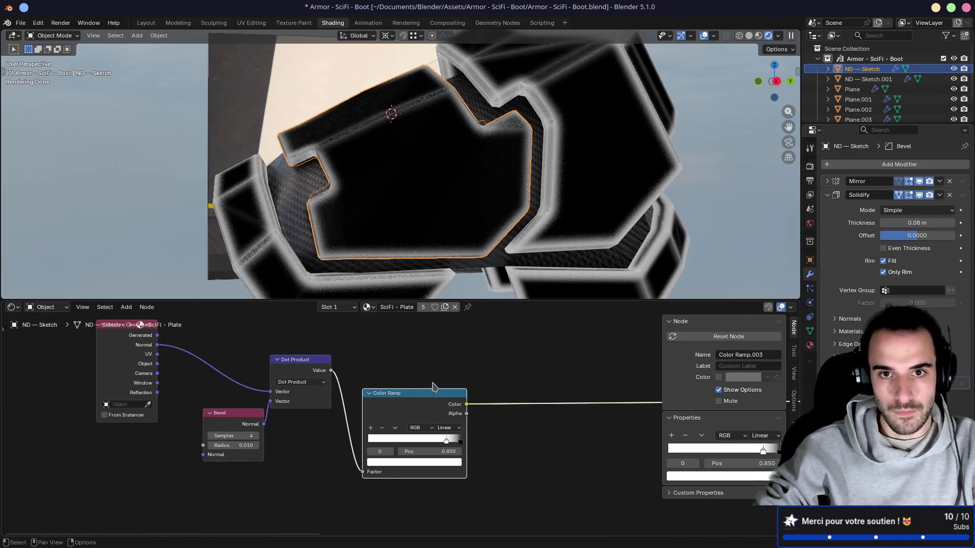
scroll(417, 385, down, 2)
mouse_move(150, 346)
mouse_down()
mouse_move(352, 490)
mouse_move(420, 518)
mouse_up()
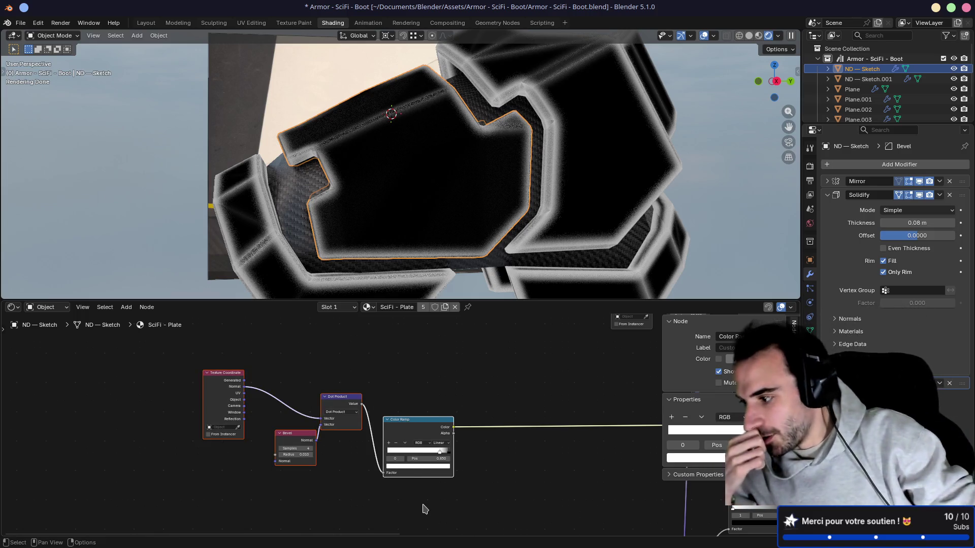
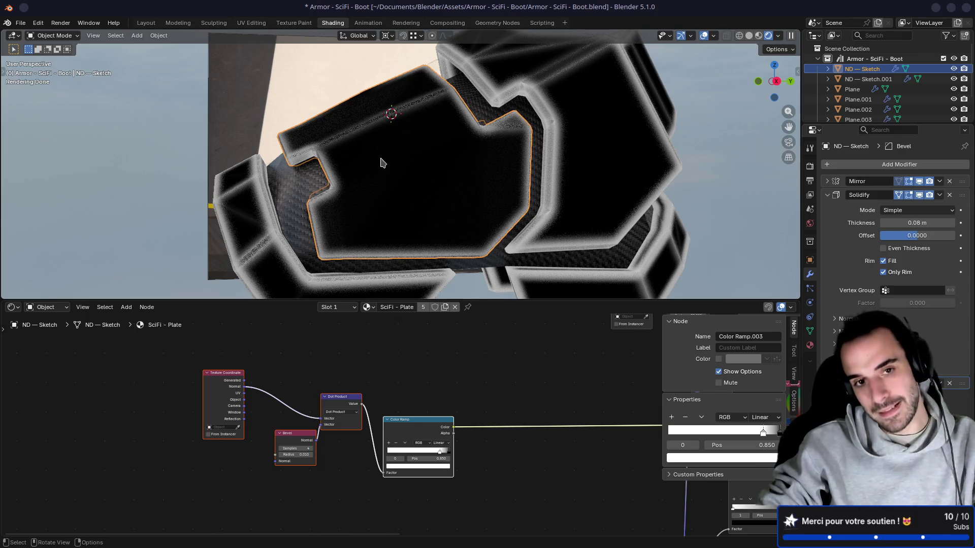
Copy the Texture Coordinate, Bevel, Dot Product and Color Ramp nodes, then enter the NodeGroup
mouse_move(383, 163)
middle_down()
mouse_move(440, 168)
mouse_move(396, 163)
mouse_move(413, 157)
middle_up()
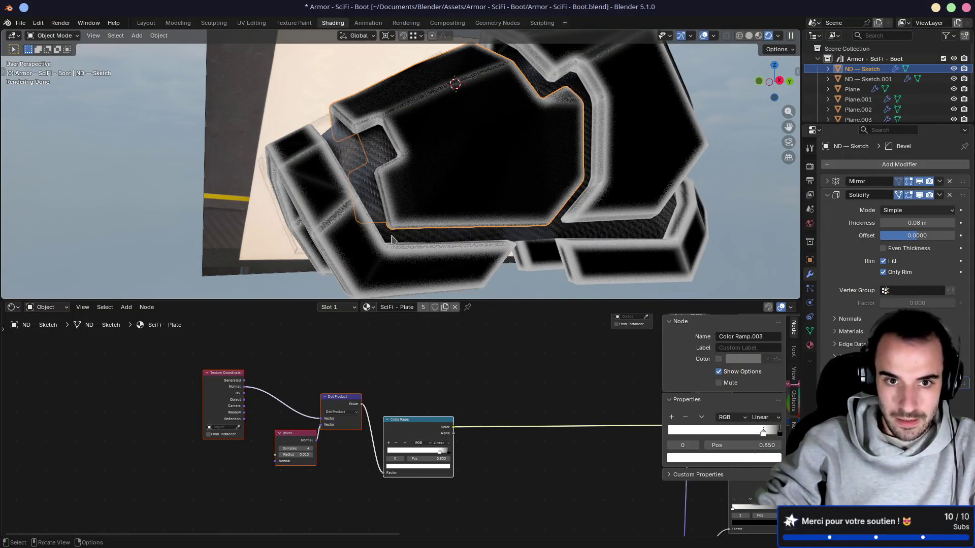
scroll(341, 414, down, 3)
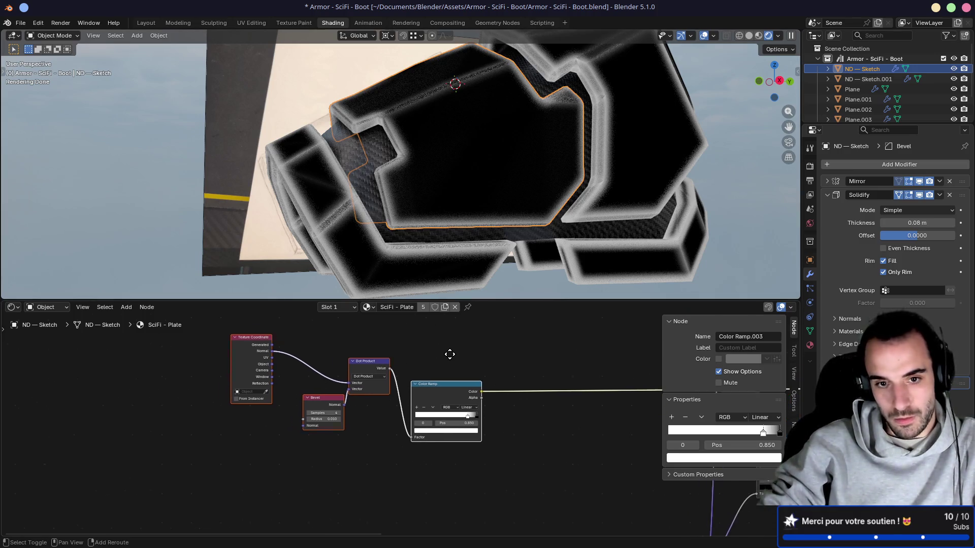
key(ctrl+c)
key(Home)
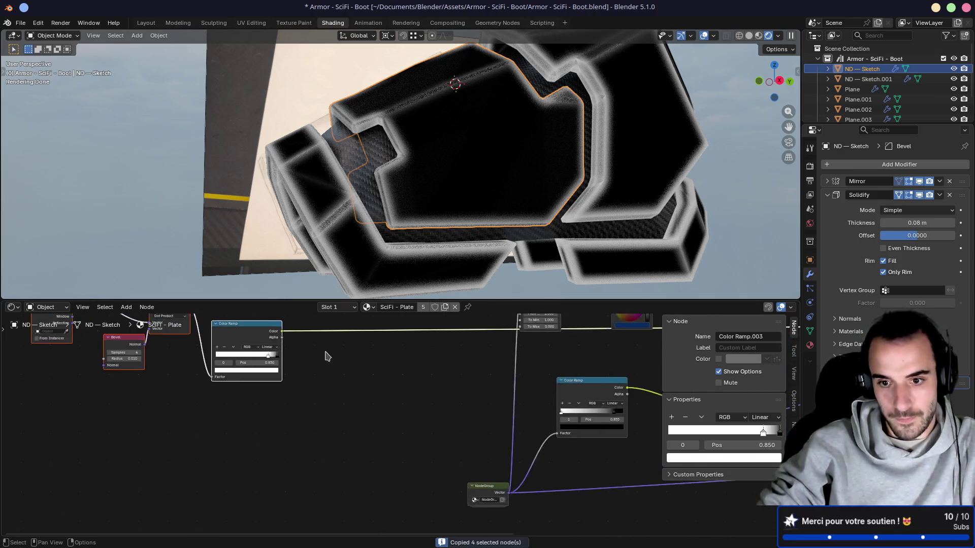
key(Tab)
Paste the edge-mask nodes above the noise chain and preview the noise Color Ramp
scroll(417, 366, up, 1)
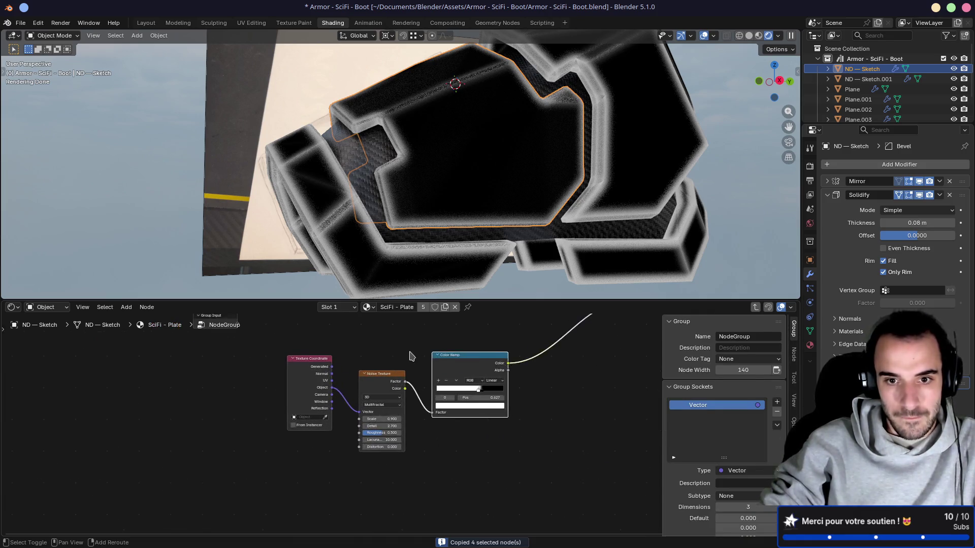
scroll(417, 366, up, 1)
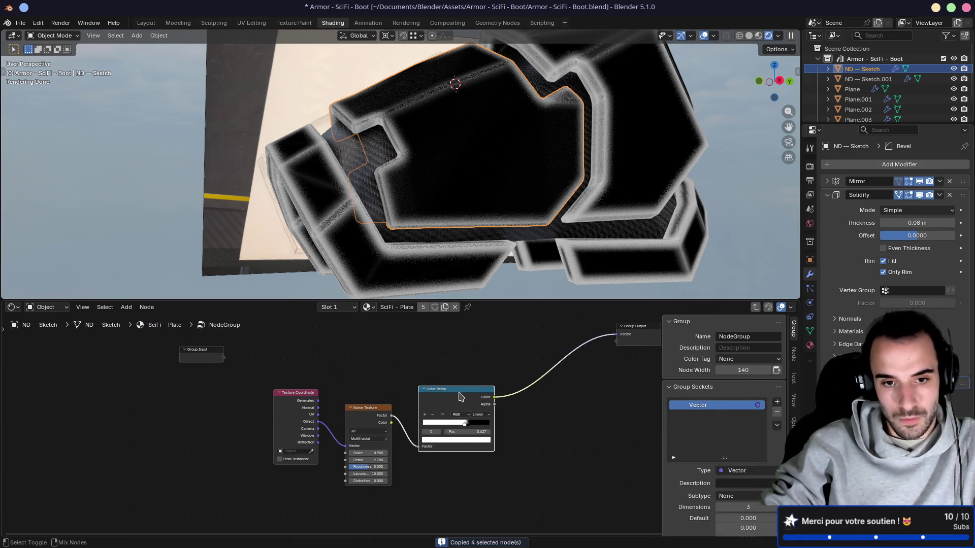
key(ctrl+v)
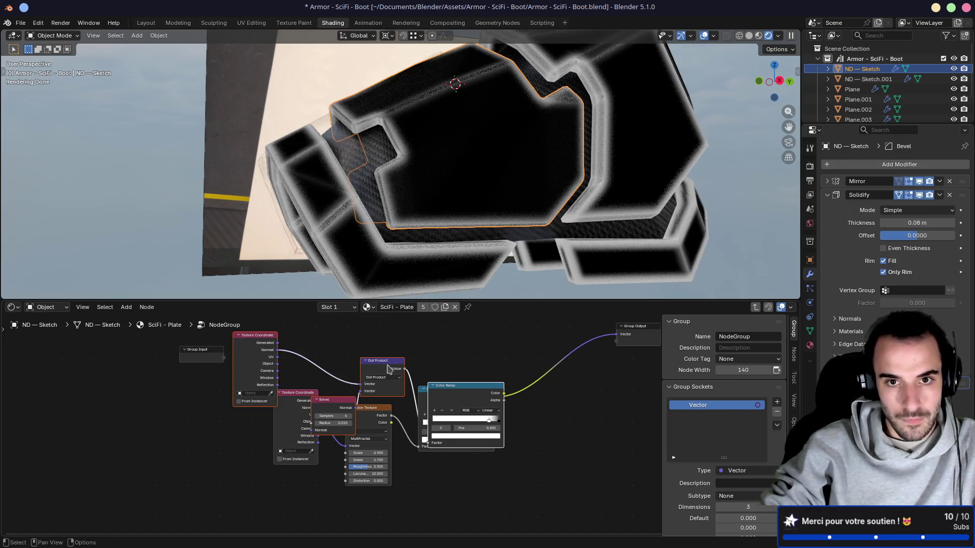
key(g)
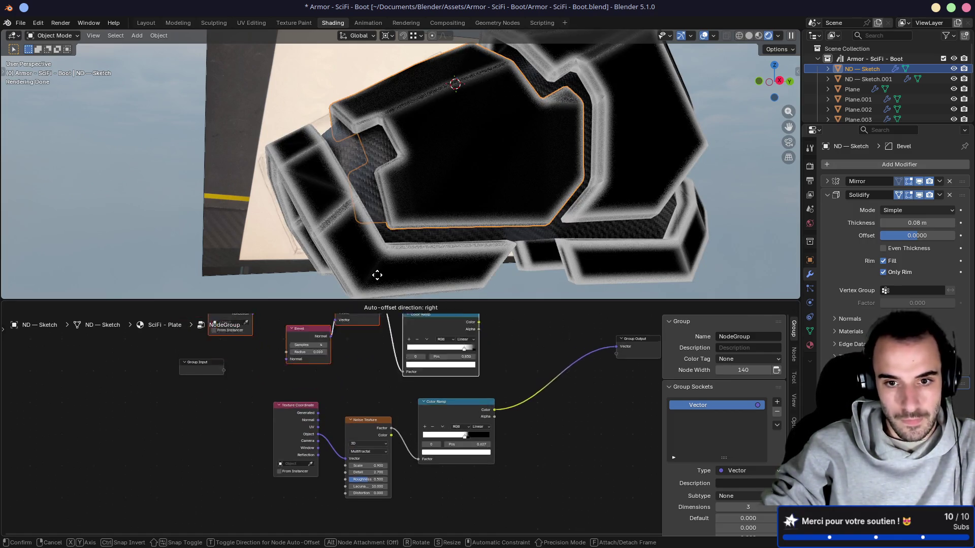
click(377, 276)
middle_drag(499, 353, 411, 397)
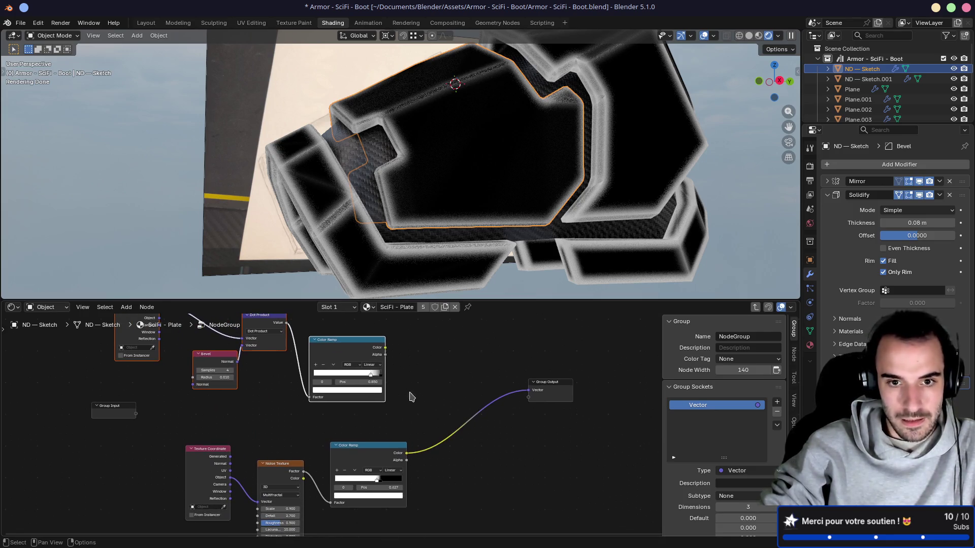
ctrl+shift+click(409, 457)
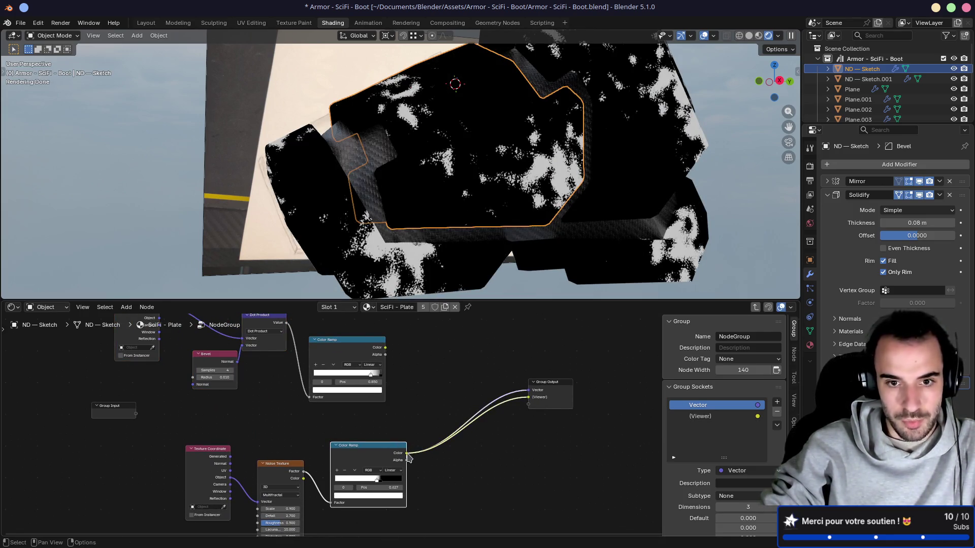
Add a Vector Math Add node combining the noise ramp and the edge ramp's Color
drag(408, 457, 423, 399)
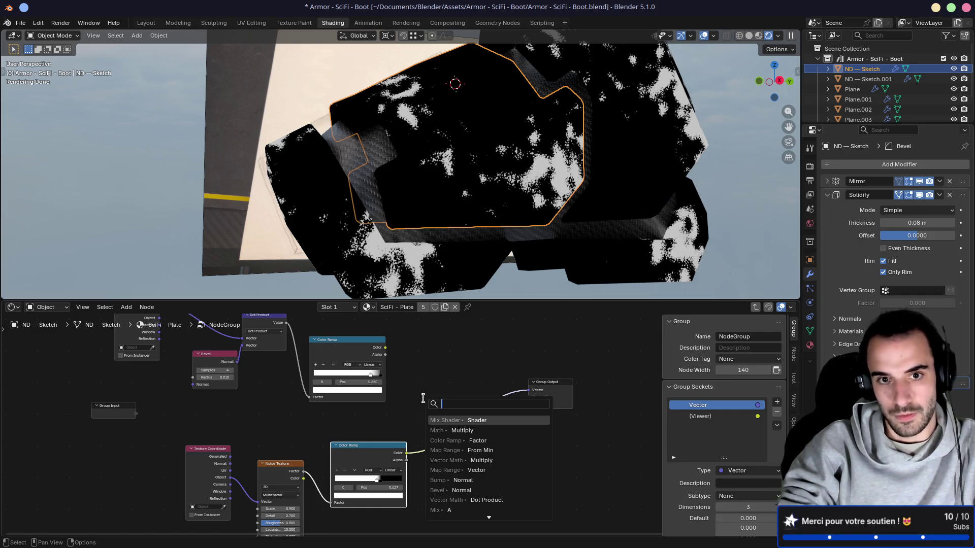
text(add)
key(Return)
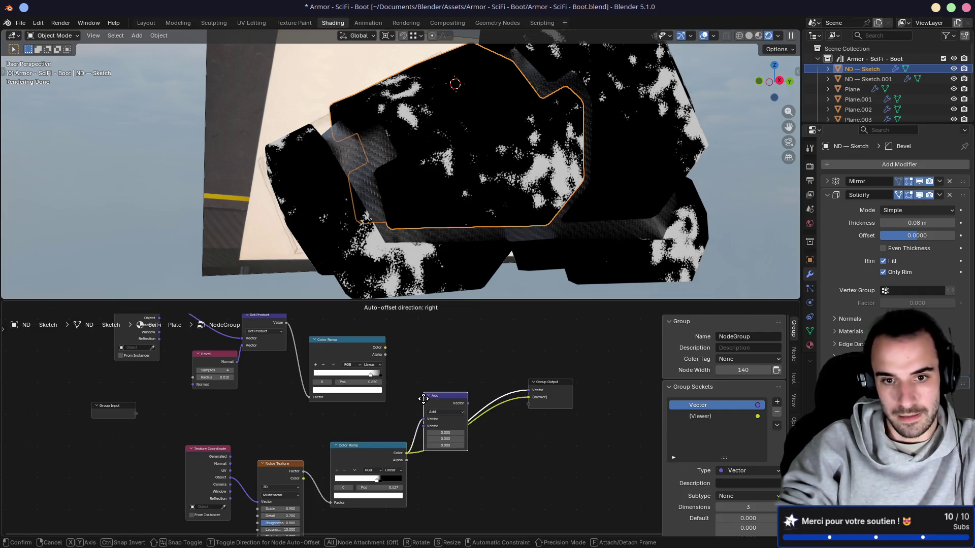
click(425, 366)
drag(407, 453, 417, 385)
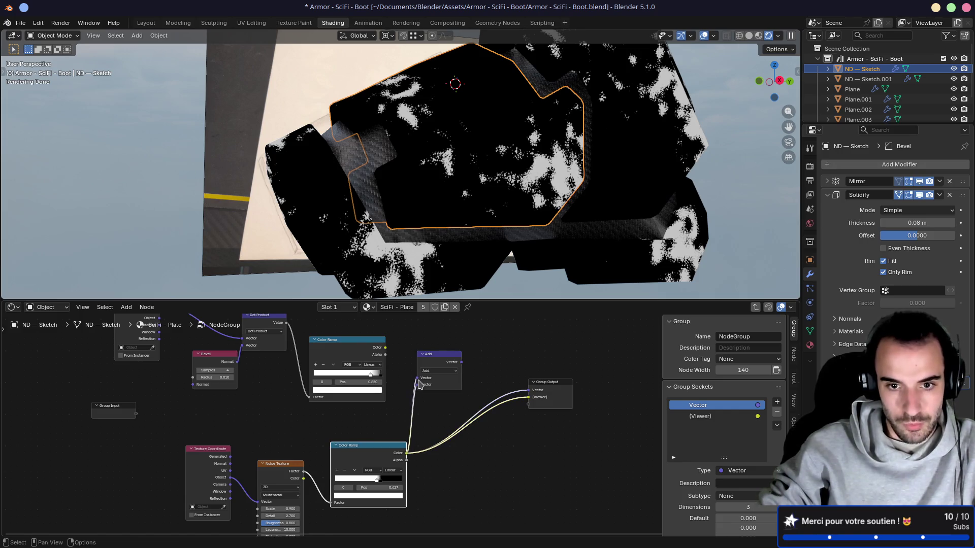
drag(386, 348, 417, 378)
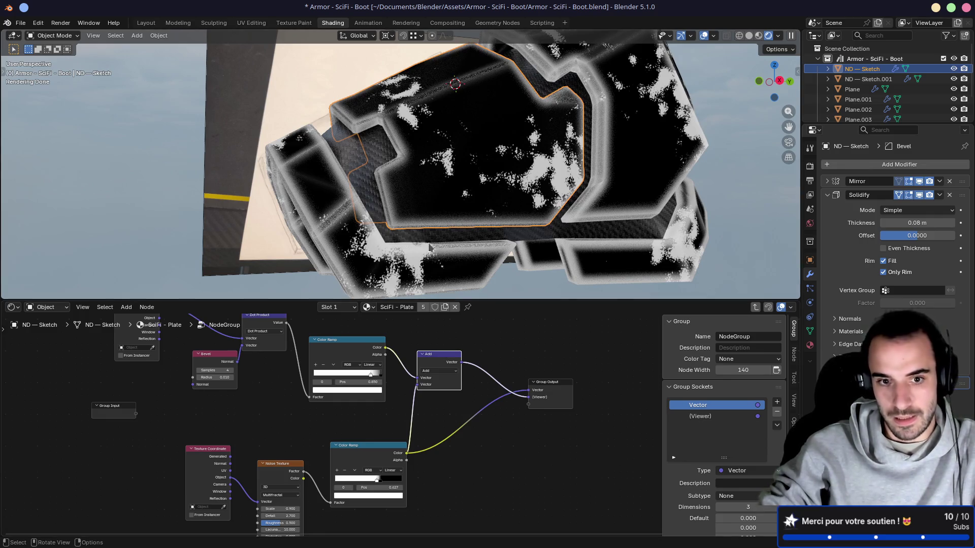
Slide the edge Color Ramp's stop to 0.905
scroll(388, 374, up, 2)
middle_drag(353, 367, 401, 409)
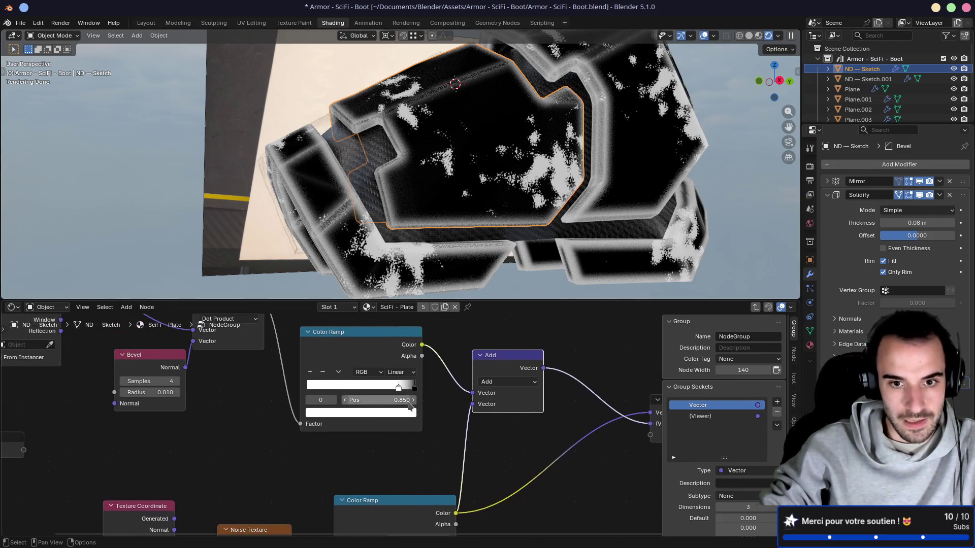
scroll(410, 407, up, 2)
drag(422, 371, 409, 371)
scroll(459, 394, down, 2)
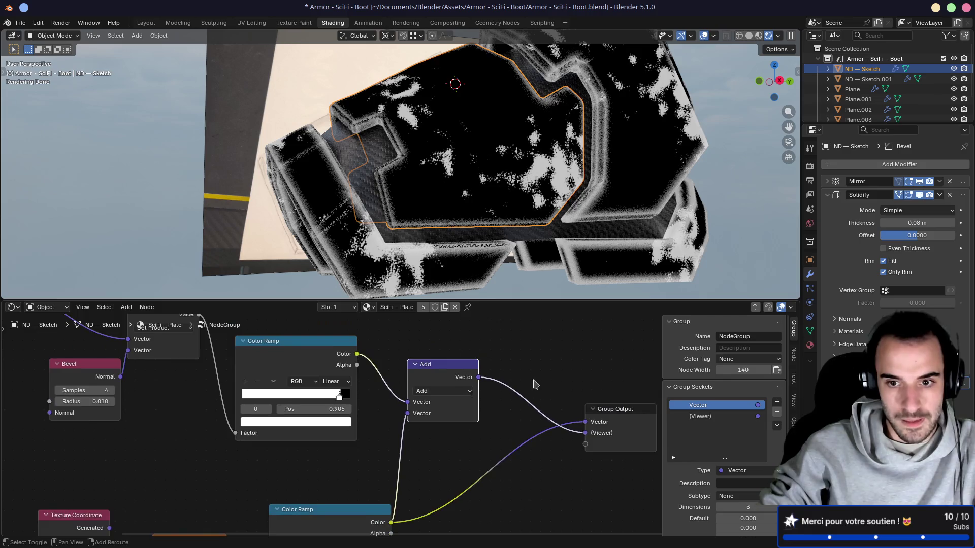
Link the Add node's Vector output to the Group Output Vector and check the mask
middle_drag(536, 385, 447, 361)
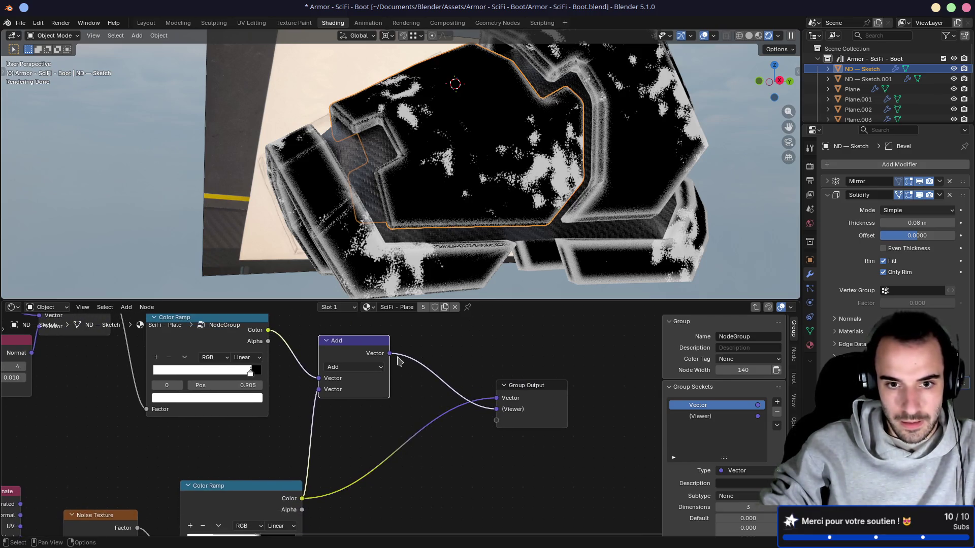
drag(390, 353, 496, 398)
mouse_move(477, 284)
middle_down()
mouse_move(480, 234)
mouse_move(566, 239)
mouse_move(584, 224)
mouse_move(568, 211)
middle_up()
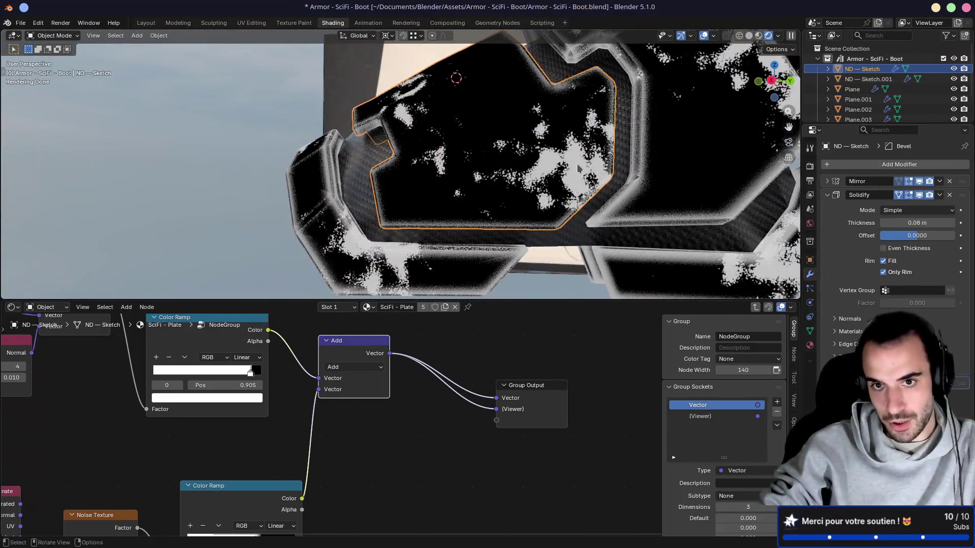
mouse_move(97, 546)
middle_down()
mouse_move(173, 502)
mouse_move(323, 452)
middle_up()
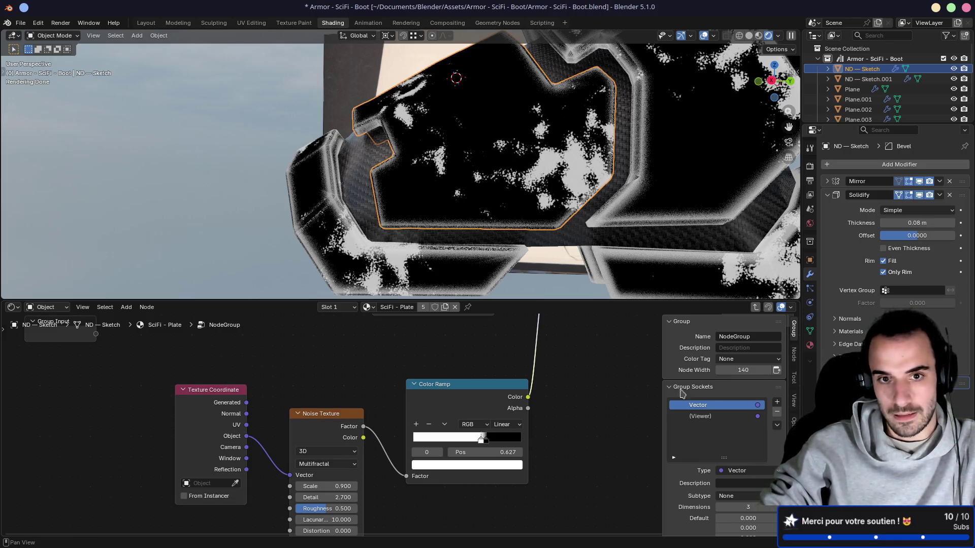
Save Armor - SciFi - Boot.blend with Ctrl+S
mouse_move(460, 190)
middle_down()
mouse_move(422, 153)
mouse_move(406, 101)
mouse_move(447, 193)
mouse_move(509, 208)
middle_up()
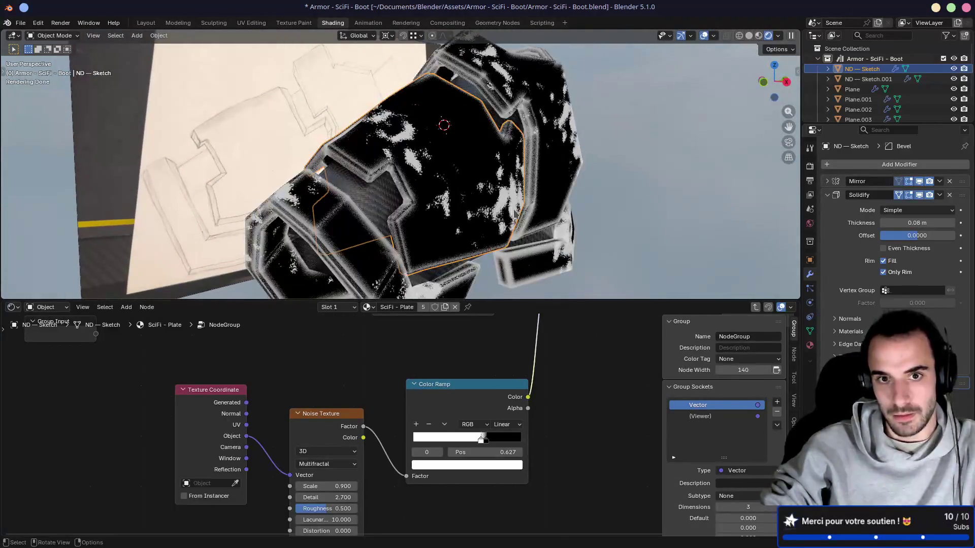
scroll(510, 359, down, 4)
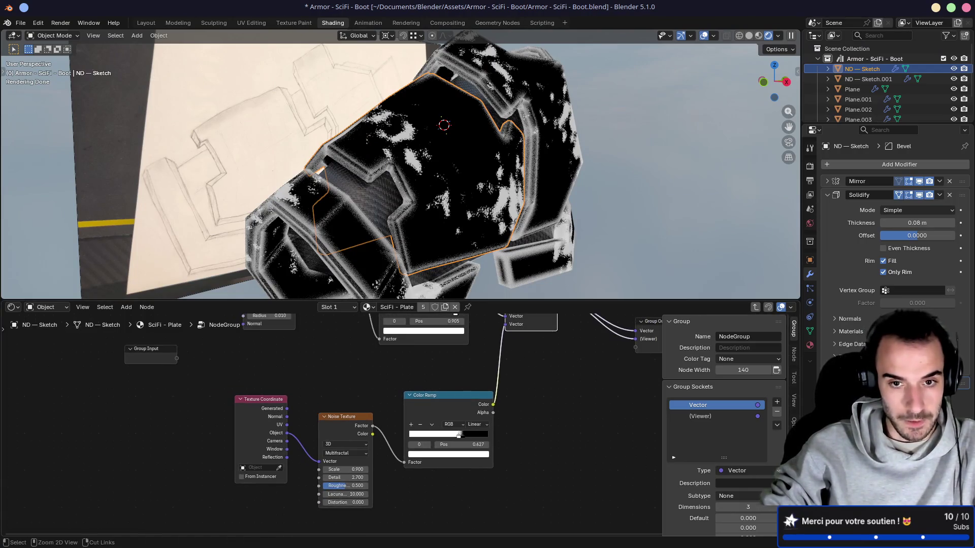
key(ctrl+s)
middle_drag(413, 377, 420, 382)
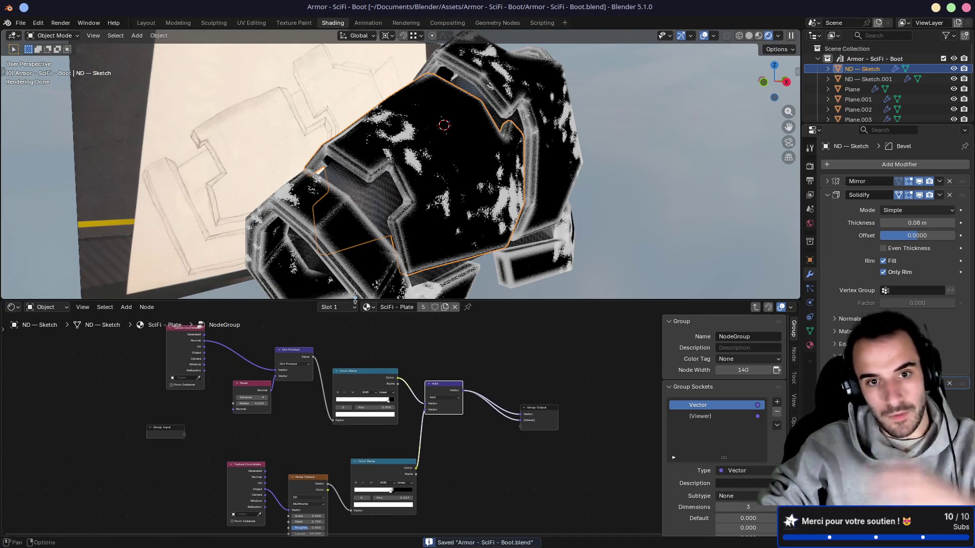
Browse the material list without changing it, then exit to the SciFi - Plate tree
click(367, 307)
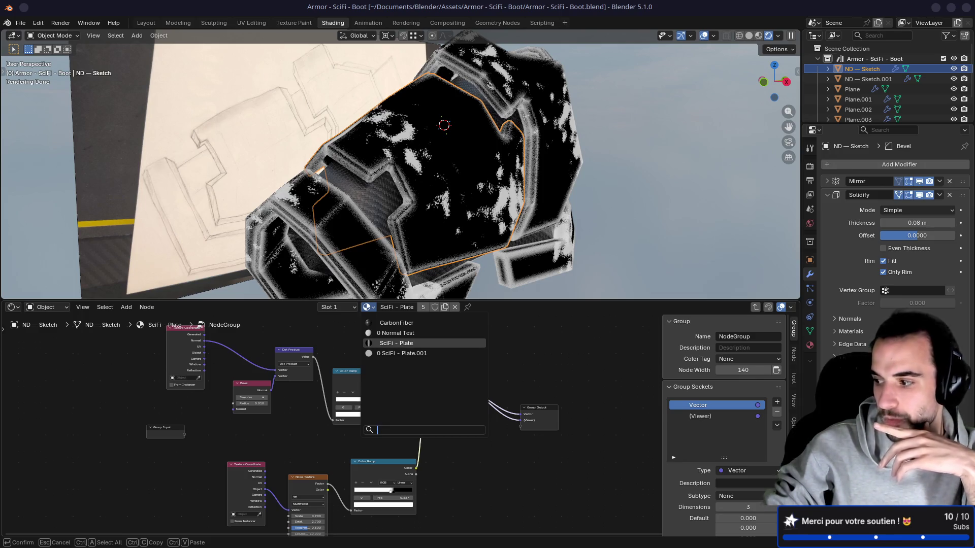
click(427, 343)
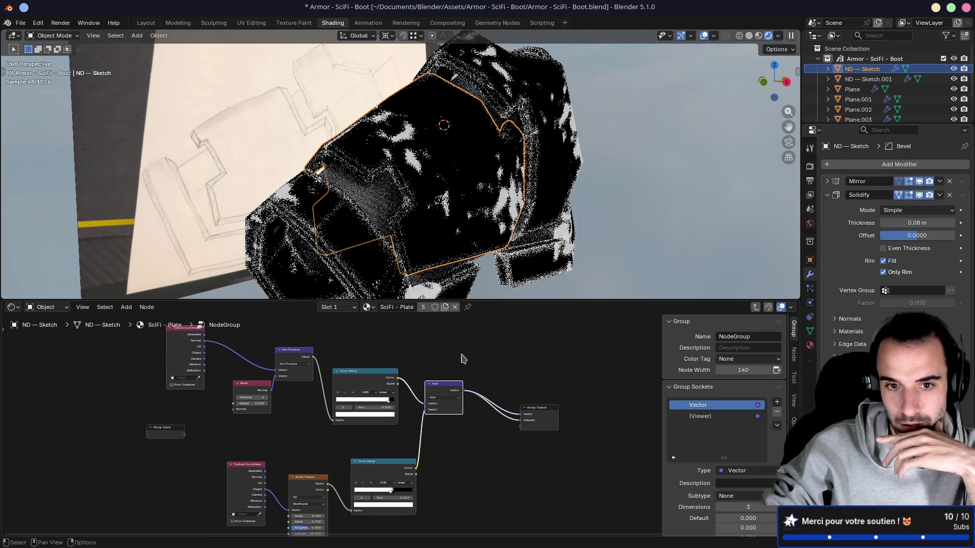
key(Tab)
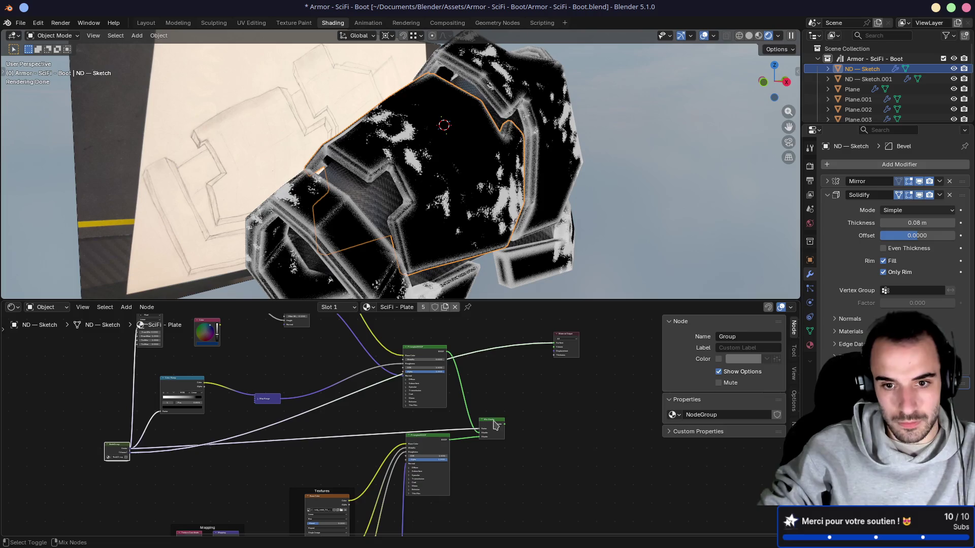
Compare the Mix Shader and NodeGroup mask previews on the boot plates
ctrl+shift+click(503, 421)
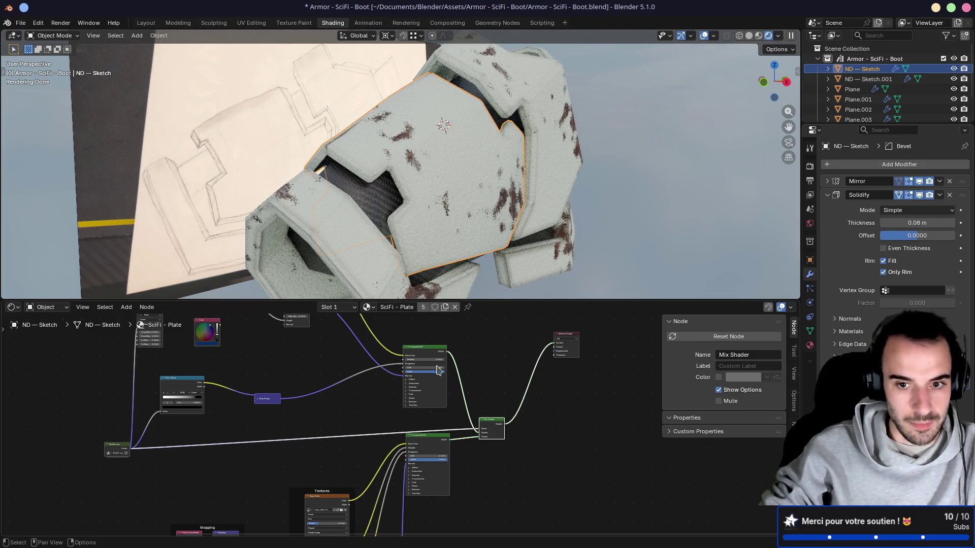
middle_drag(396, 383, 378, 316)
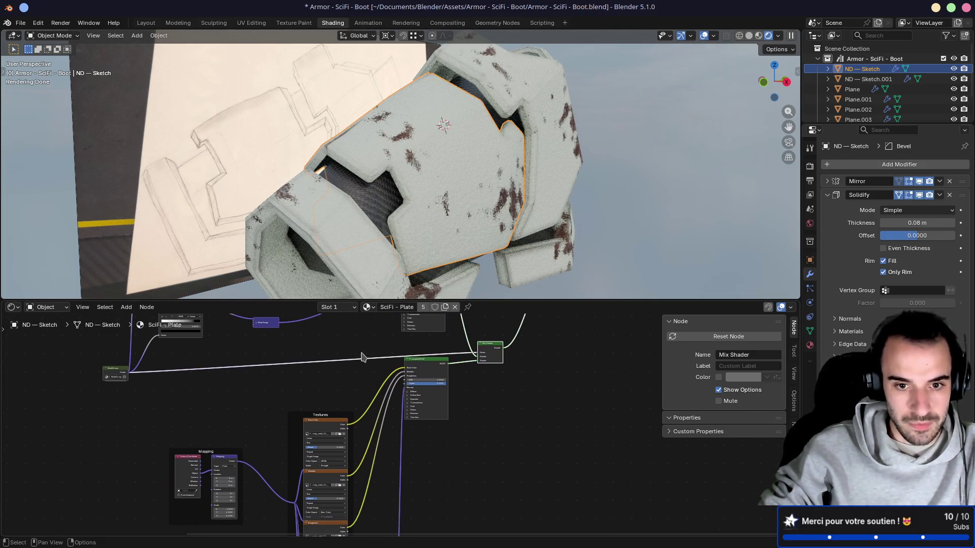
scroll(386, 354, up, 3)
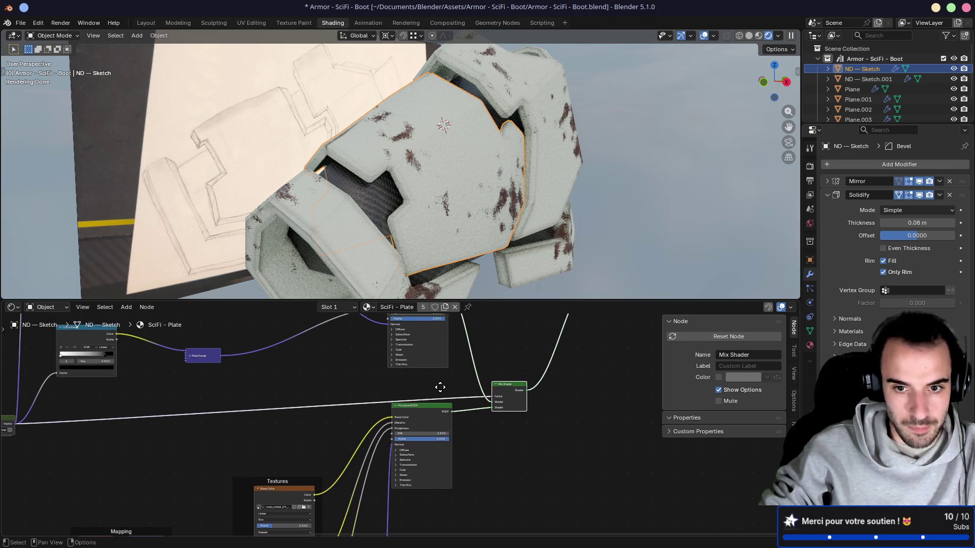
ctrl+shift+click(59, 420)
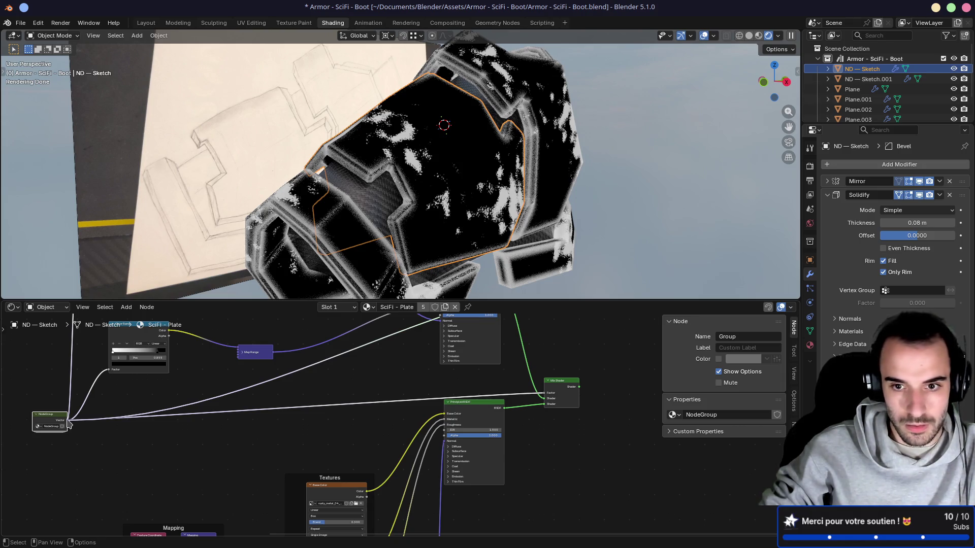
ctrl+shift+click(565, 380)
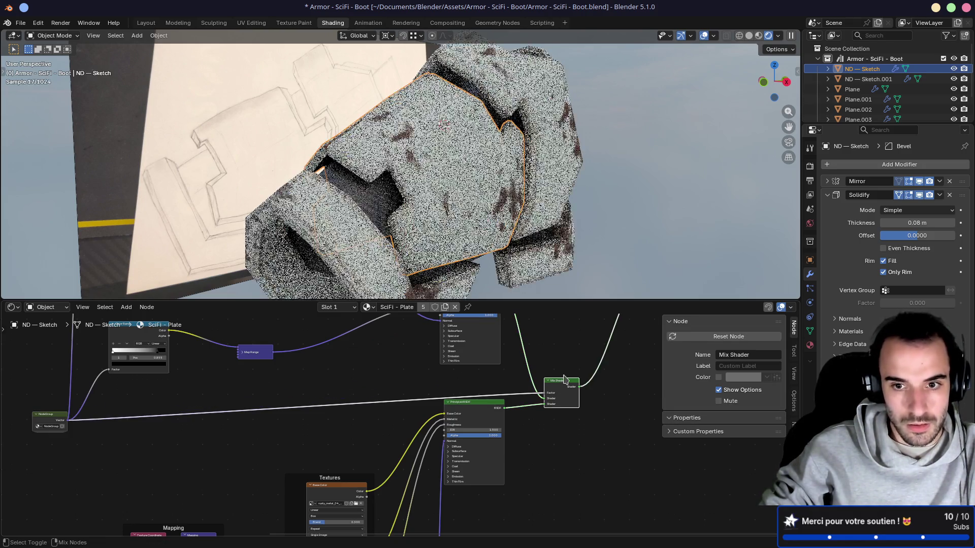
mouse_move(458, 178)
middle_down()
mouse_move(418, 189)
mouse_move(422, 208)
mouse_move(406, 200)
middle_up()
scroll(419, 189, up, 5)
Preview the NodeGroup mask, enter the group, and move the Add node to the right
ctrl+shift+click(48, 426)
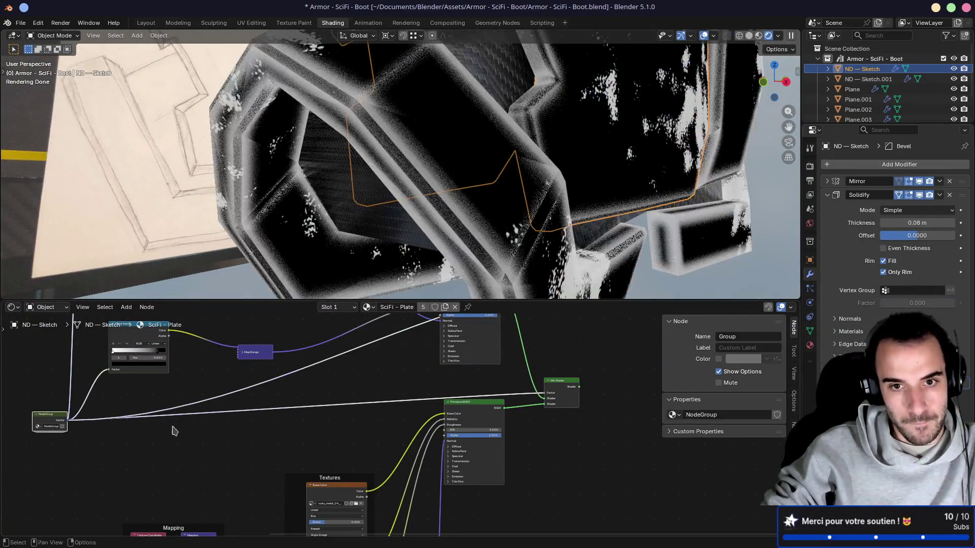
key(Tab)
scroll(386, 427, up, 4)
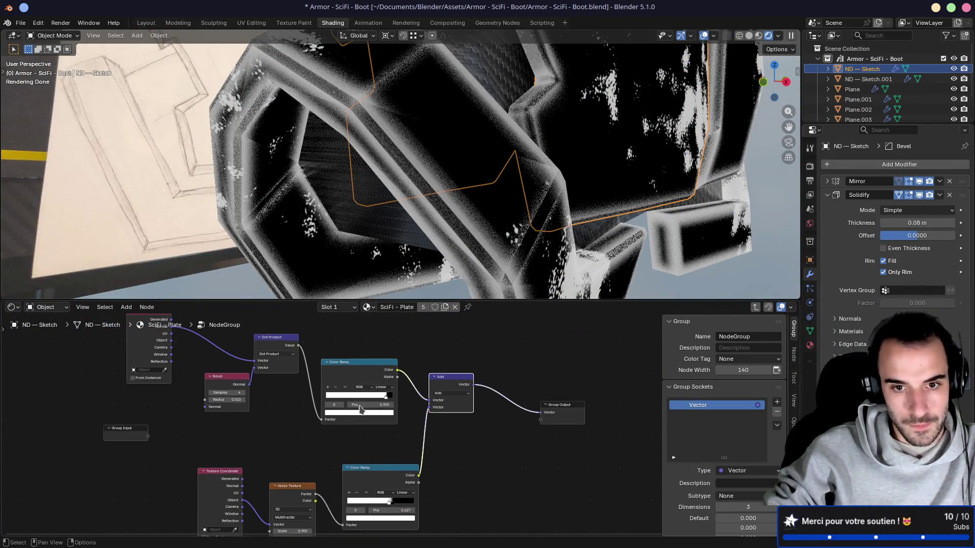
mouse_move(464, 431)
mouse_down()
mouse_move(534, 433)
mouse_move(523, 439)
mouse_up()
middle_drag(465, 402, 381, 353)
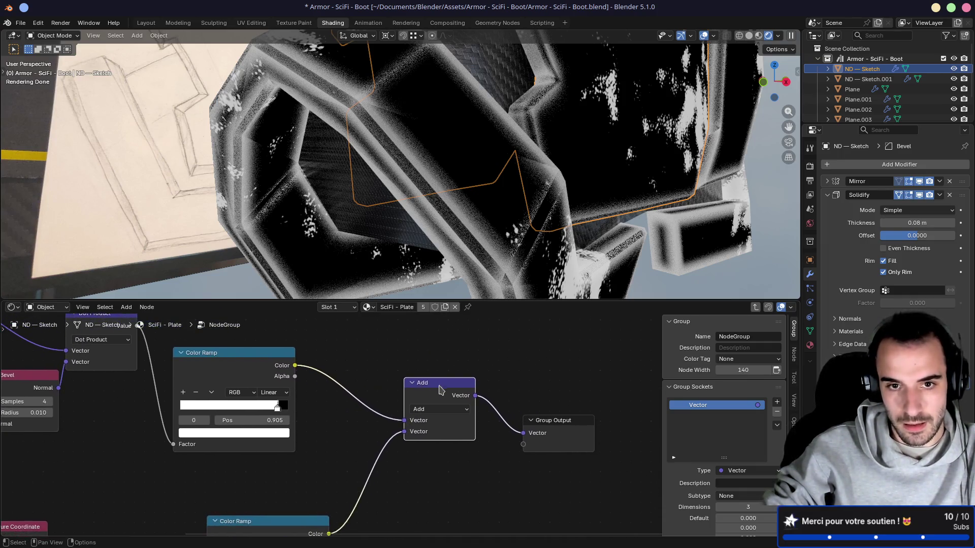
drag(440, 379, 463, 389)
middle_drag(414, 205, 256, 333)
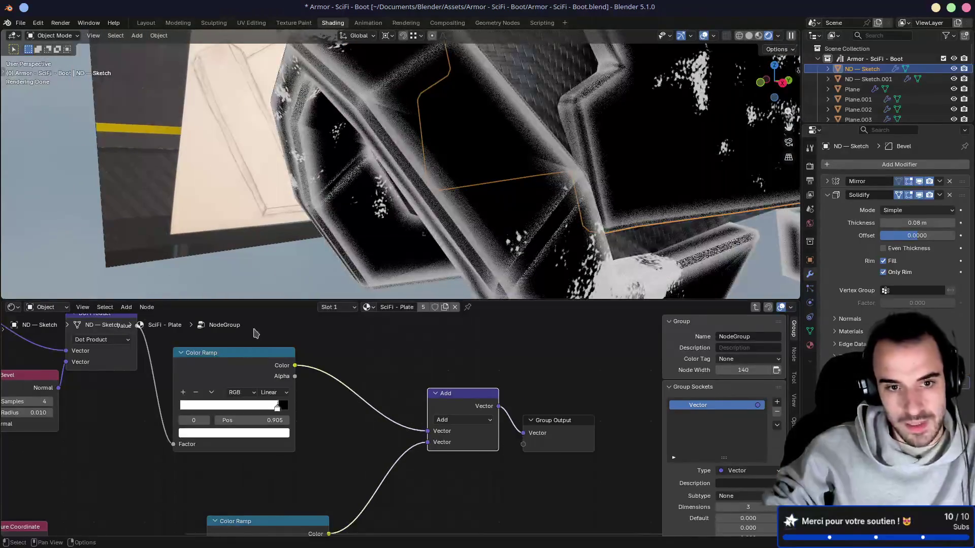
Insert a Map Range node on a link pulled from the Color Ramp's Color output
mouse_move(296, 367)
mouse_down()
mouse_move(350, 350)
mouse_move(371, 360)
mouse_up()
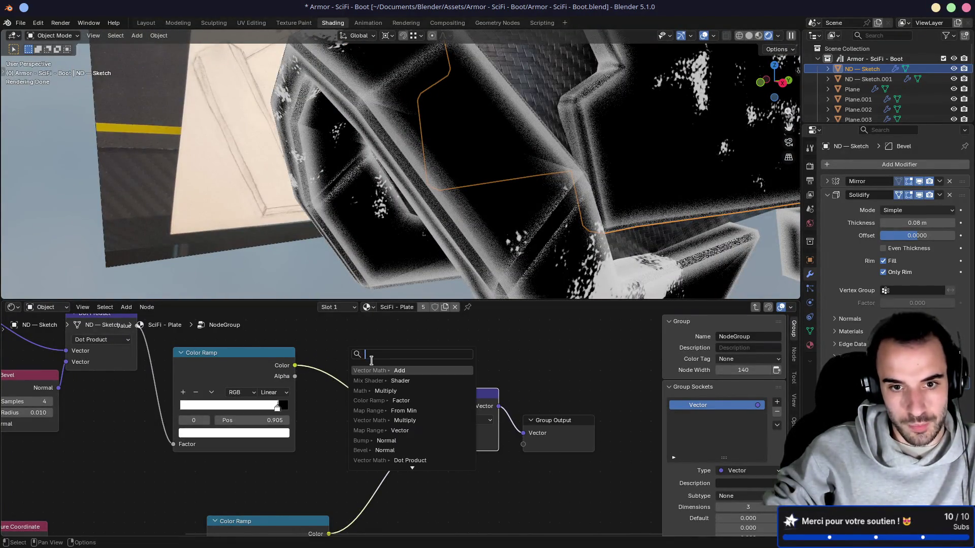
text(ramp)
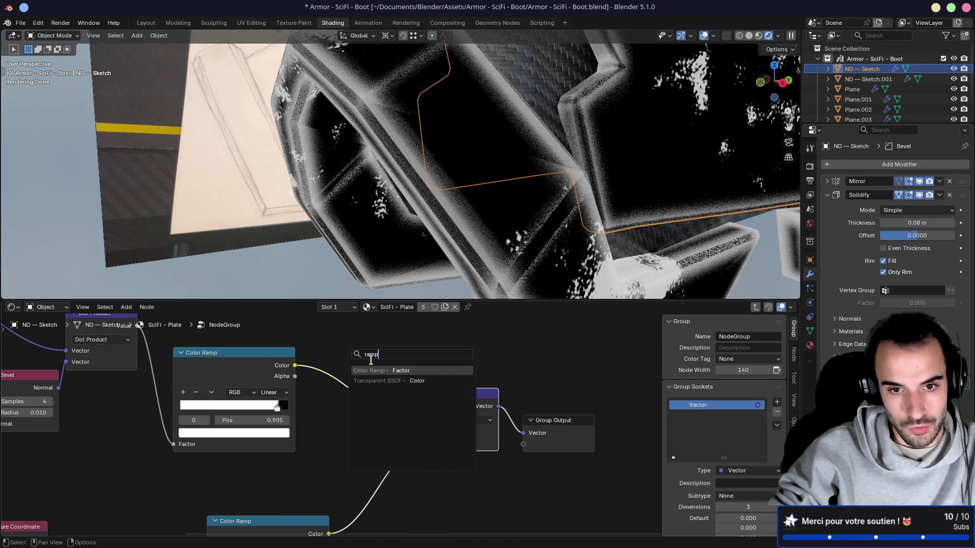
key(BackSpace)
key(BackSpace)
key(BackSpace)
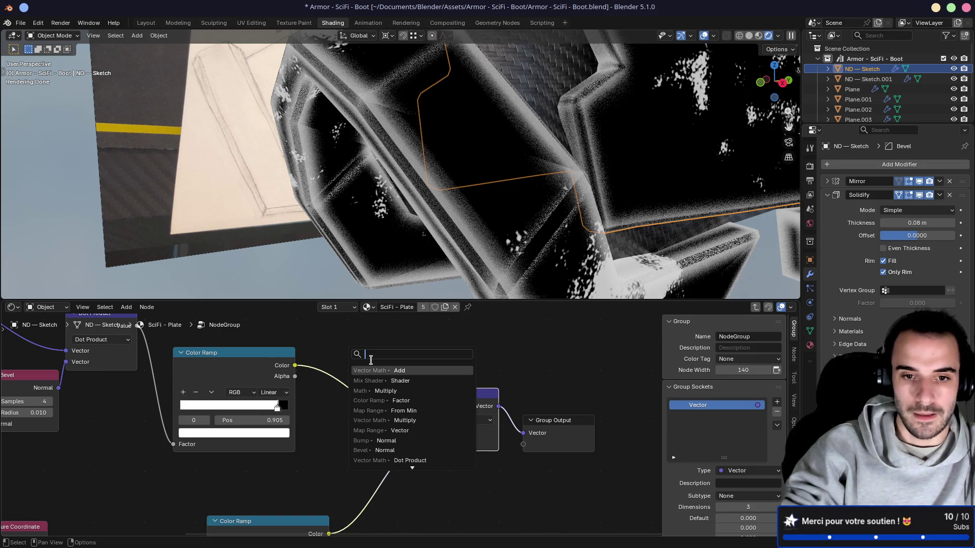
key(Down)
key(Down)
key(Down)
key(Return)
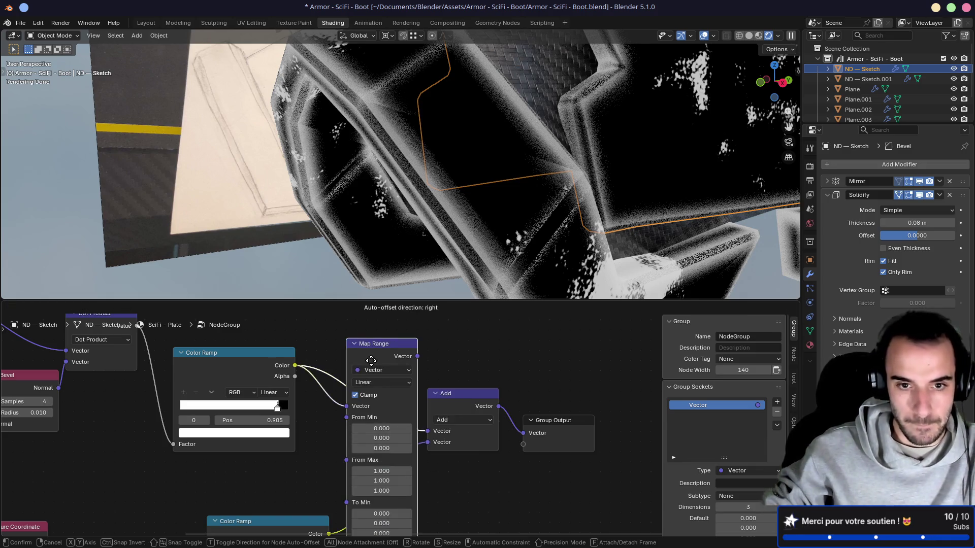
click(347, 347)
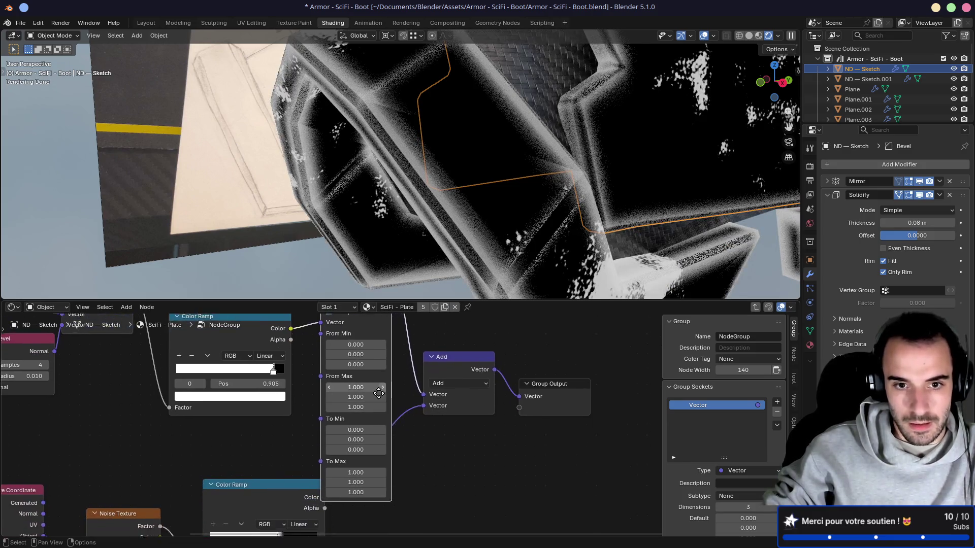
middle_drag(379, 394, 378, 415)
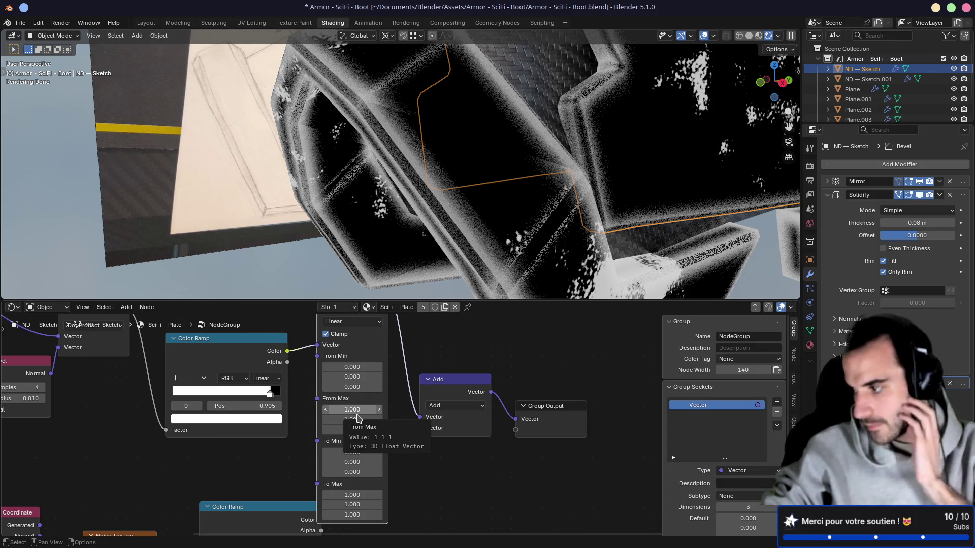
middle_drag(357, 418, 362, 497)
Delete the Map Range node and reposition the Color Ramp, abandoning the link search
key(x)
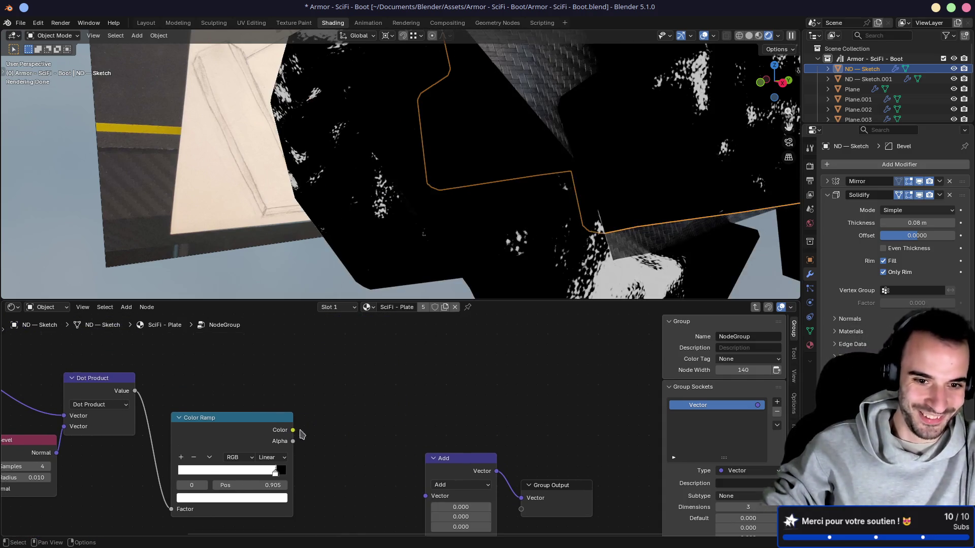
drag(294, 430, 362, 404)
text(ra)
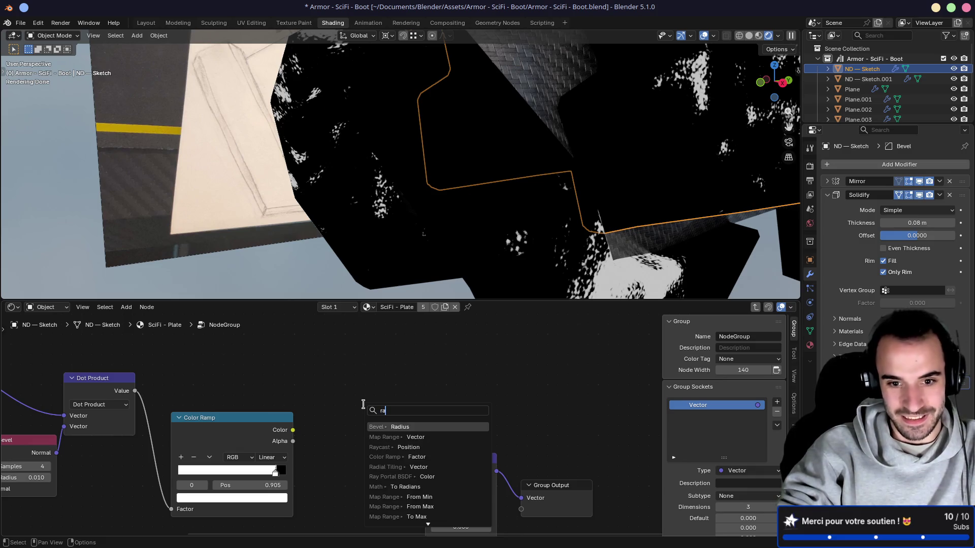
text(nge)
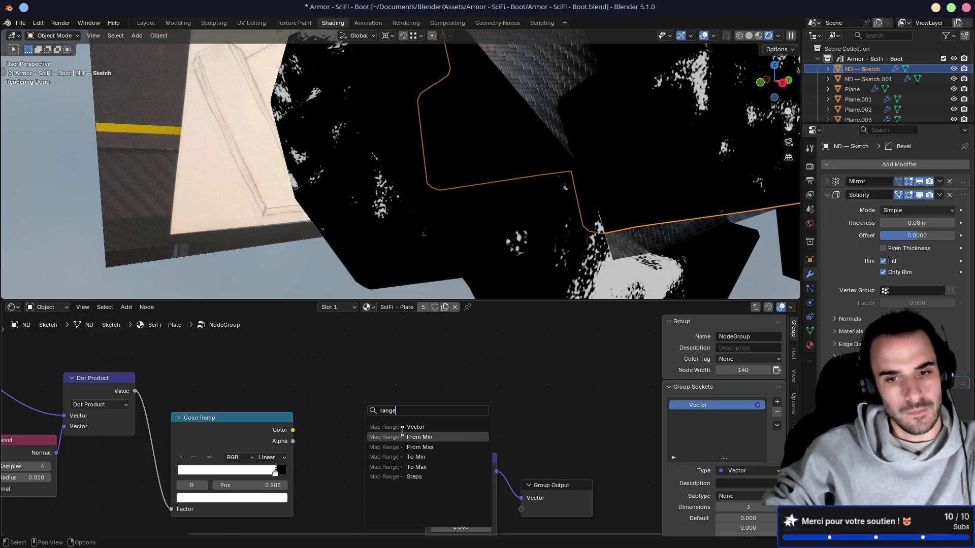
key(Escape)
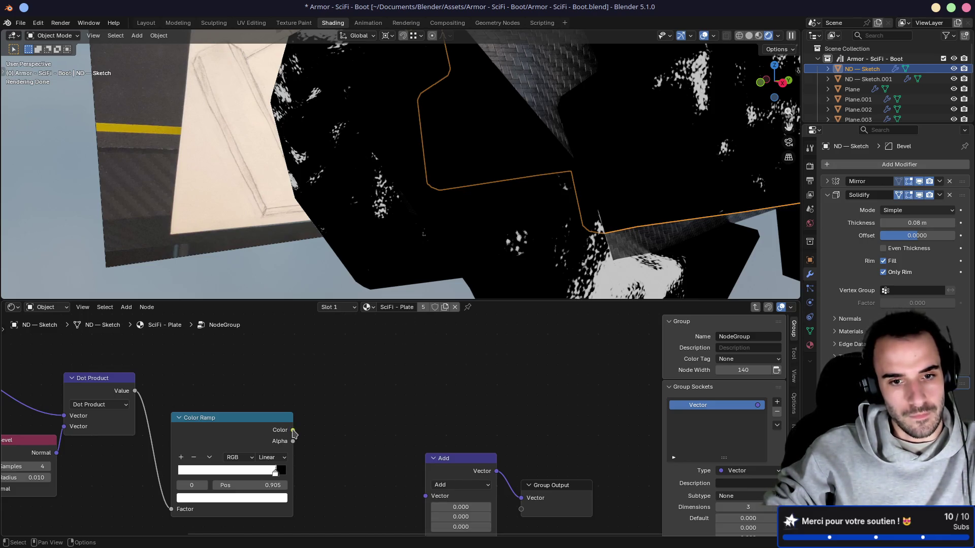
mouse_move(267, 422)
mouse_down()
mouse_move(248, 375)
mouse_move(343, 374)
mouse_up()
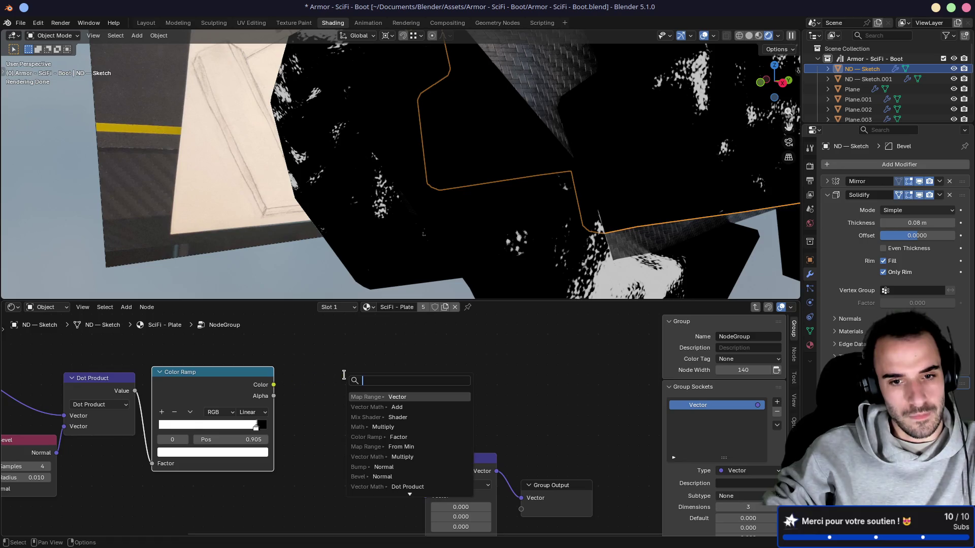
key(Escape)
Add a new Map Range node, feed it the Color Ramp's Color, and preview it
key(shift+a)
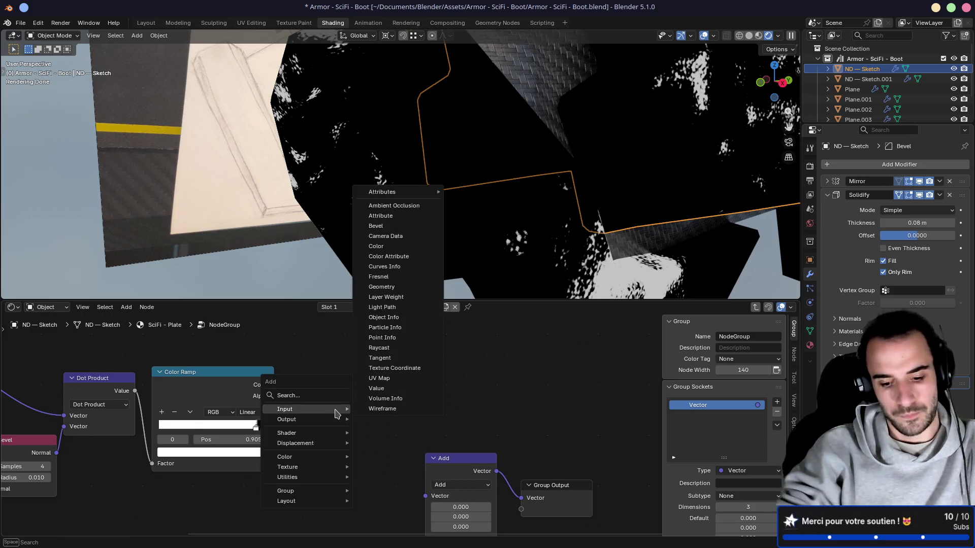
text(map ran)
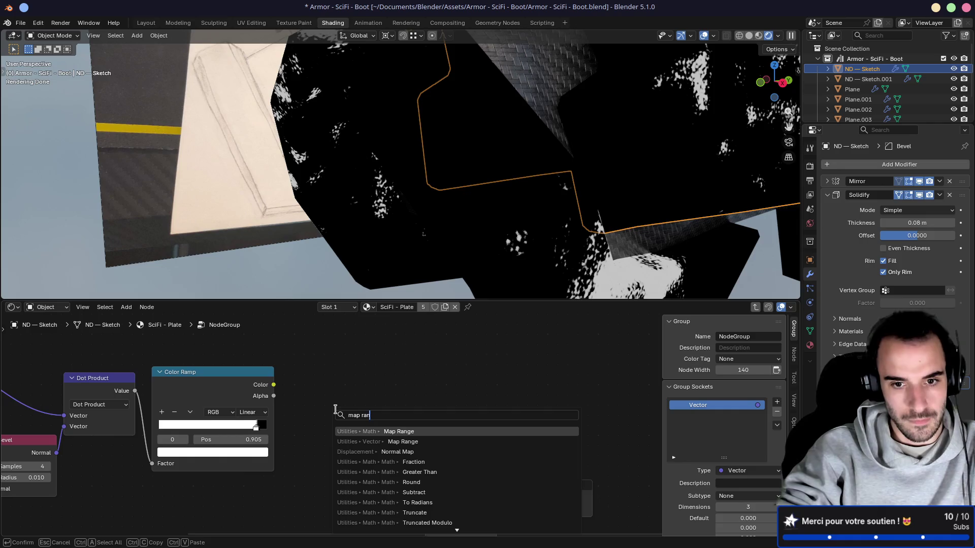
text(nge)
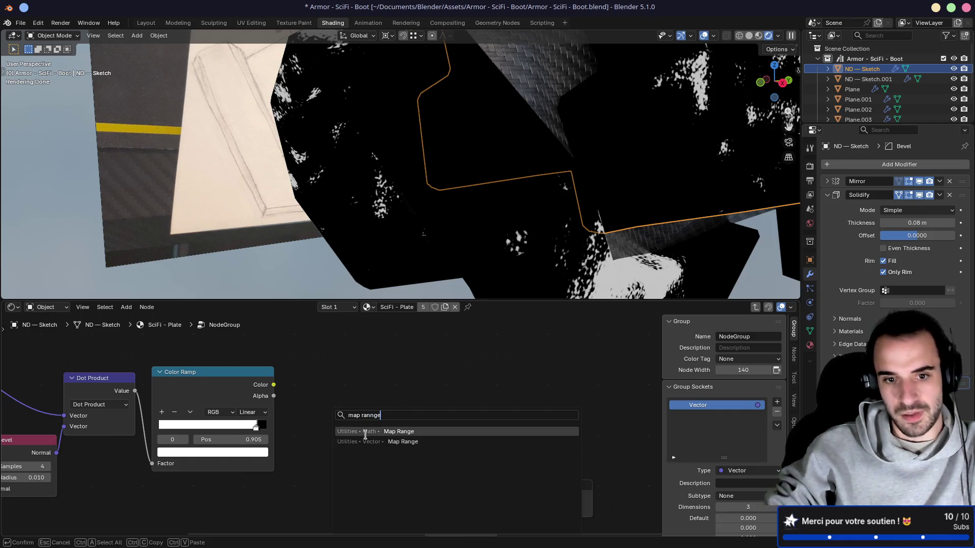
click(375, 432)
click(324, 360)
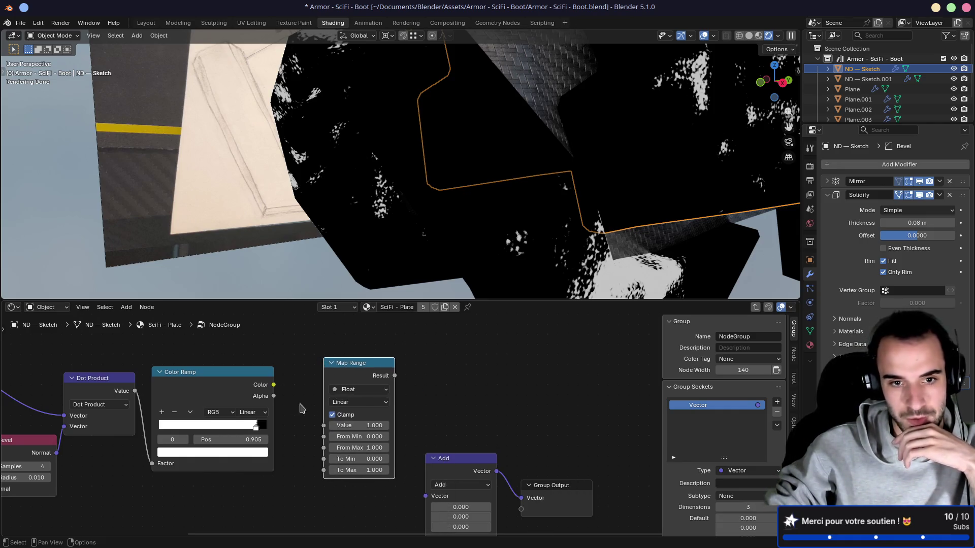
drag(282, 392, 289, 396)
drag(325, 428, 324, 427)
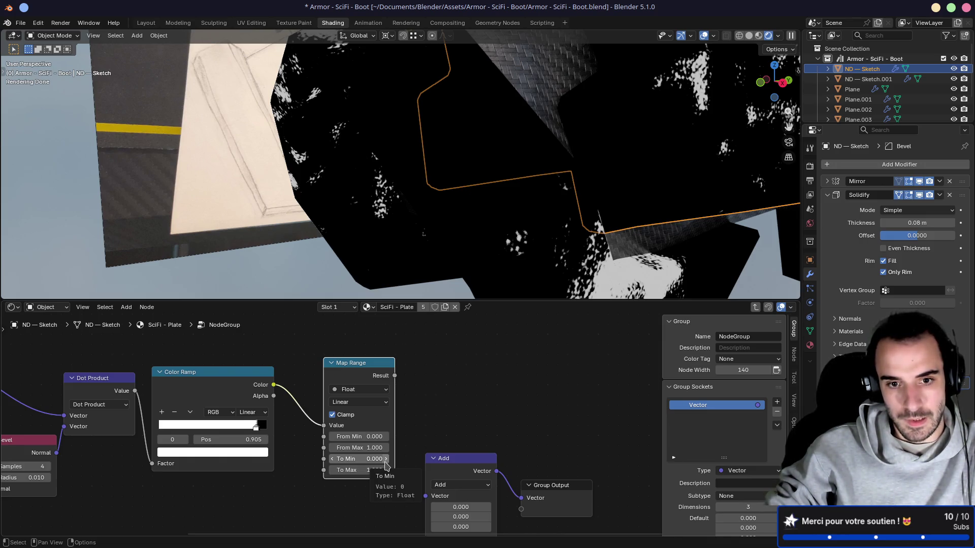
ctrl+shift+click(356, 436)
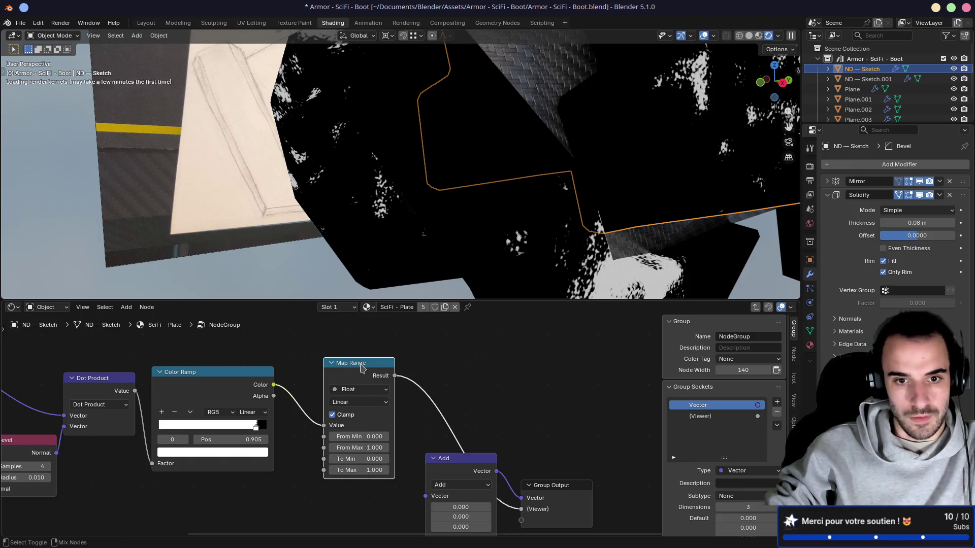
Set Map Range To Max to 10 and save the file
click(366, 470)
key(Return)
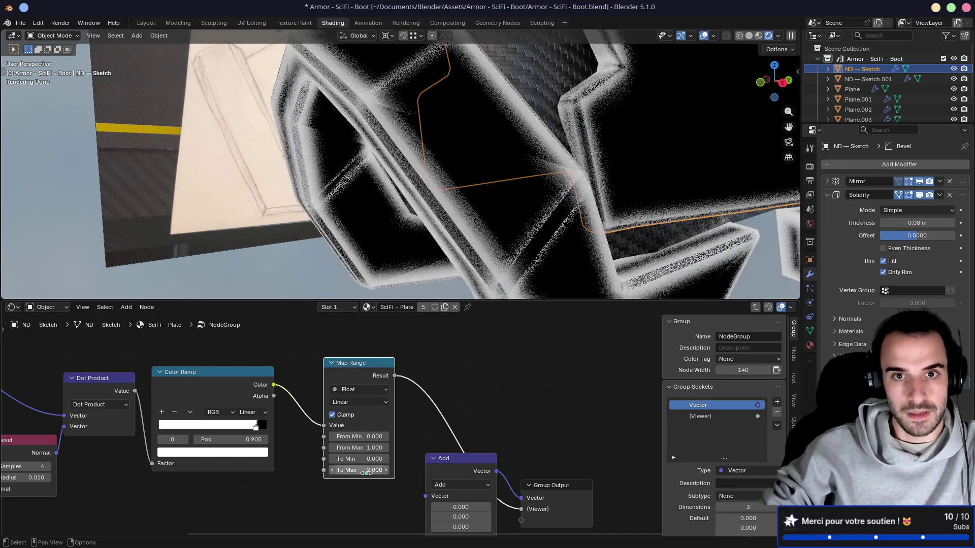
click(366, 473)
text(10)
key(Return)
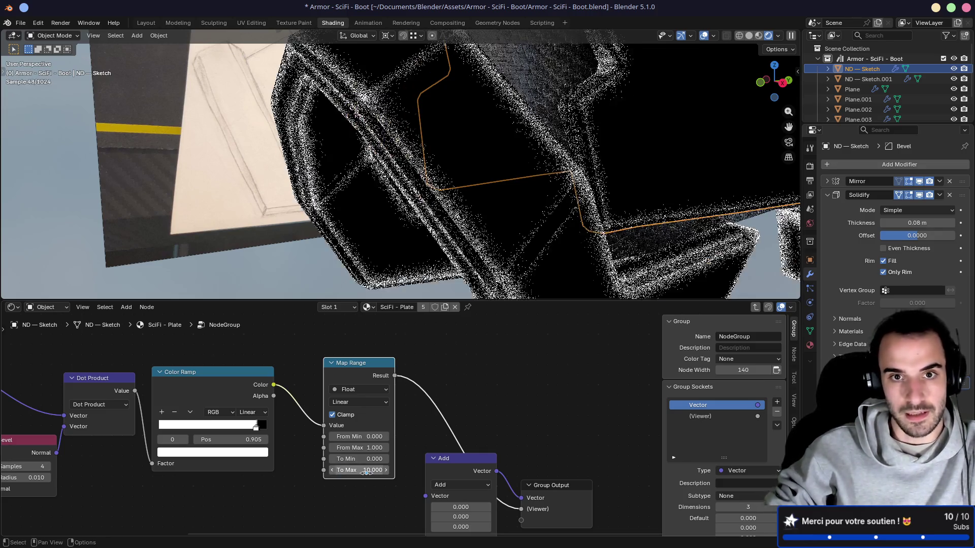
mouse_move(371, 239)
middle_down()
mouse_move(379, 193)
mouse_move(387, 237)
mouse_move(310, 238)
middle_up()
key(ctrl+s)
scroll(462, 378, down, 2)
Exit to the SciFi - Plate tree and preview the Mix Shader's painted, rust-worn result
scroll(462, 379, down, 1)
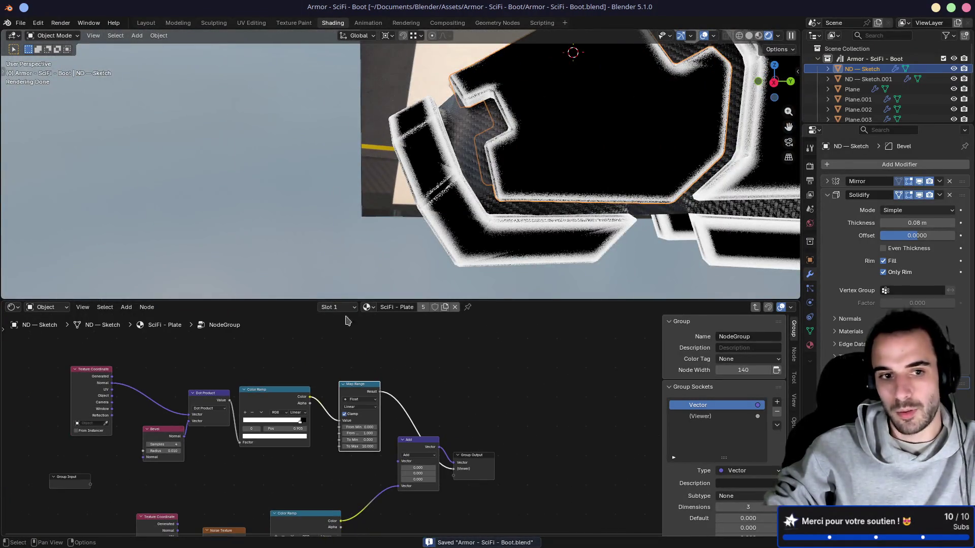
click(162, 325)
drag(587, 376, 588, 377)
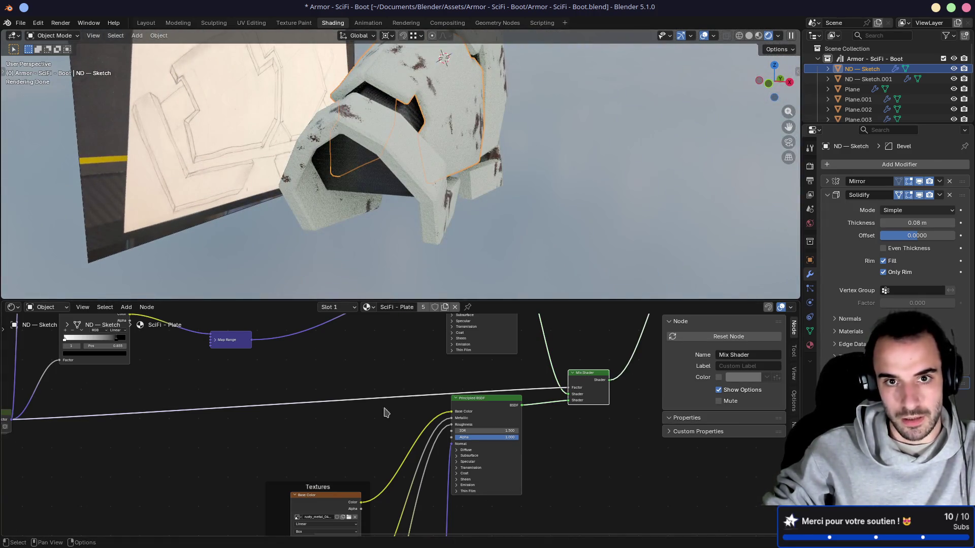
shift+scroll(384, 412, down, 10)
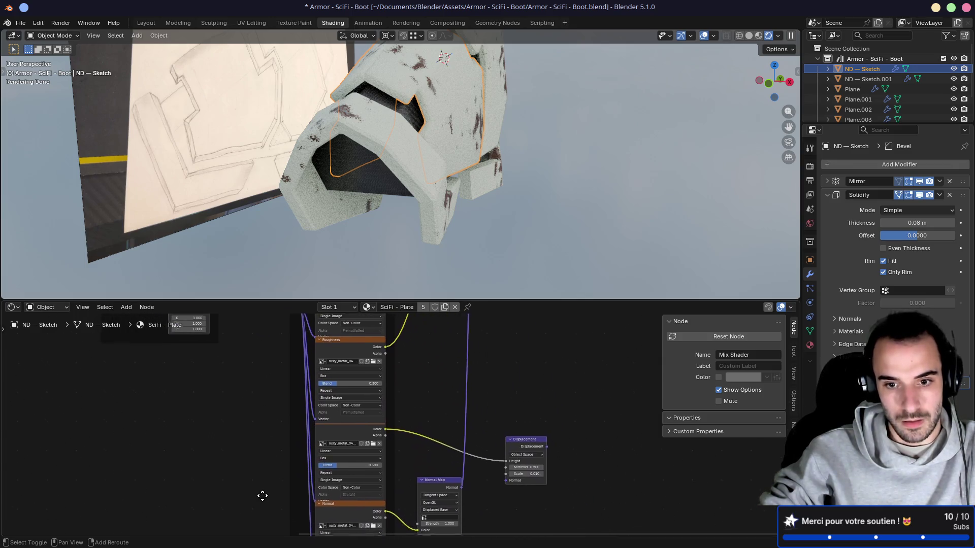
shift+middle_drag(262, 497, 256, 493)
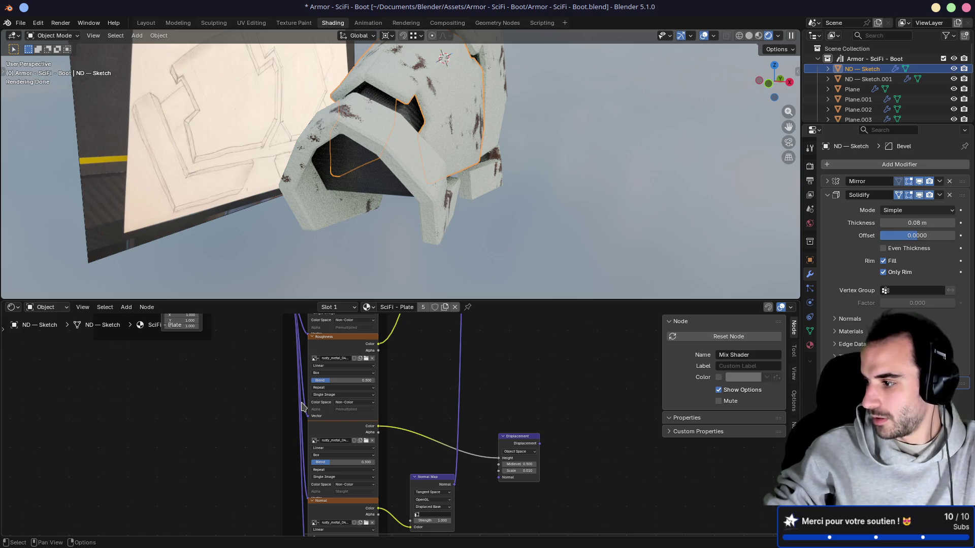
shift+scroll(301, 406, up, 5)
mouse_move(301, 406)
shift+middle_down()
mouse_move(154, 500)
mouse_move(266, 435)
shift+middle_up()
scroll(257, 399, up, 1)
middle_drag(257, 398, 356, 438)
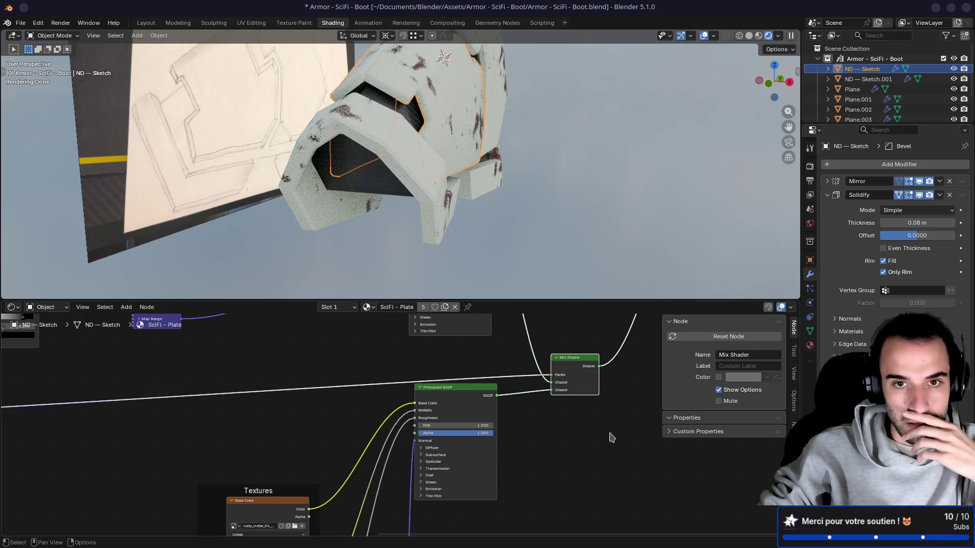
Preview the Principled BSDF, then the Mix Shader, then the NodeGroup mask in turn
middle_drag(611, 437, 538, 432)
scroll(515, 433, up, 2)
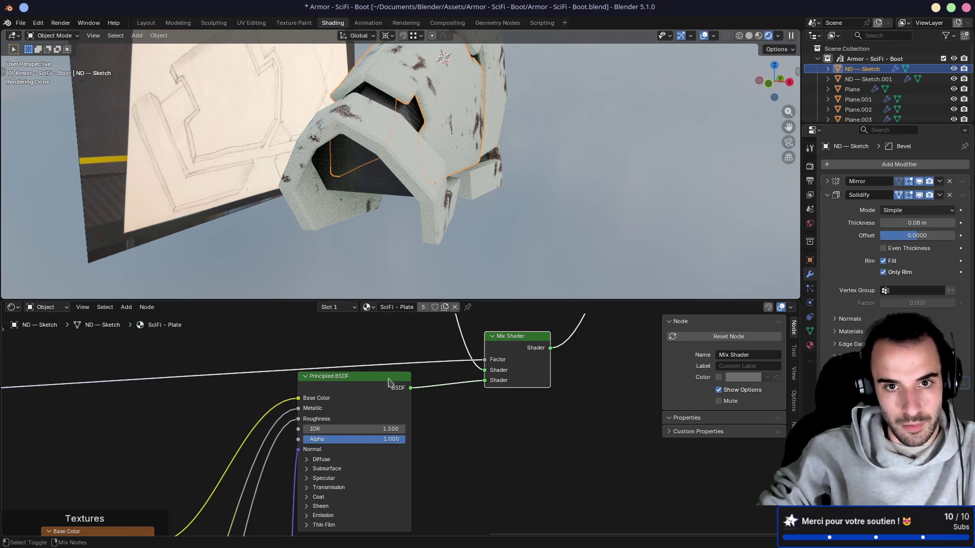
ctrl+shift+click(389, 383)
ctrl+shift+click(504, 359)
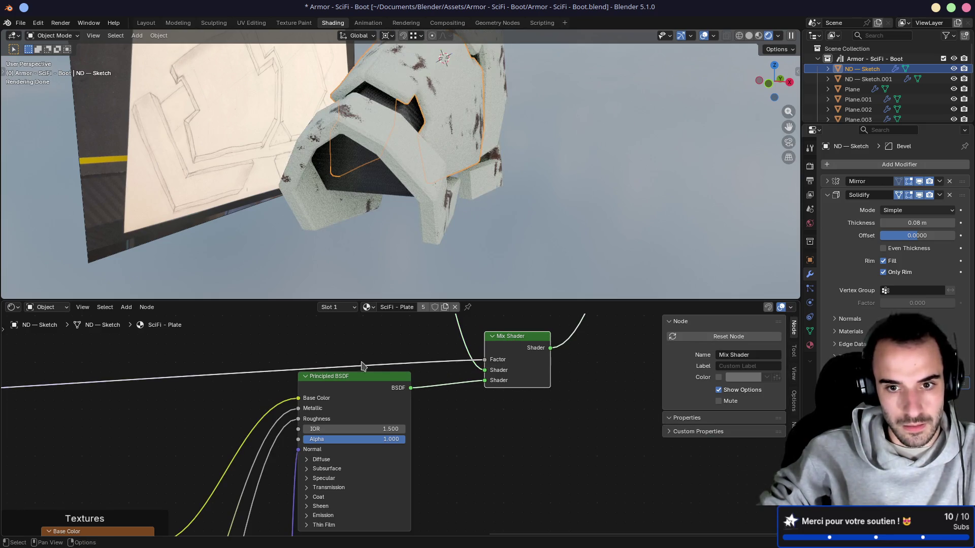
ctrl+scroll(362, 366, left, 10)
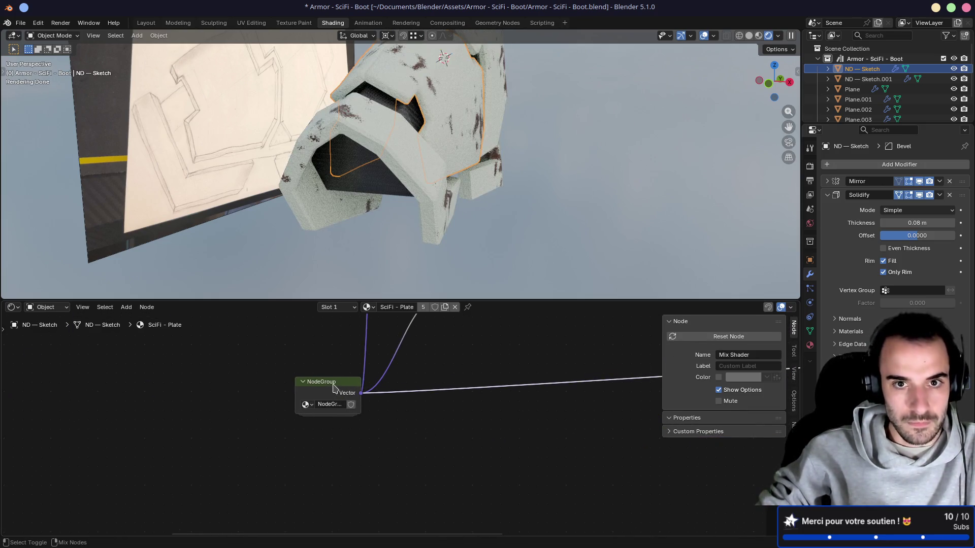
ctrl+shift+click(334, 388)
Preview the white Principled BSDF alone, then the Mix Shader with rust grunge
middle_drag(462, 382, 323, 410)
scroll(484, 388, down, 2)
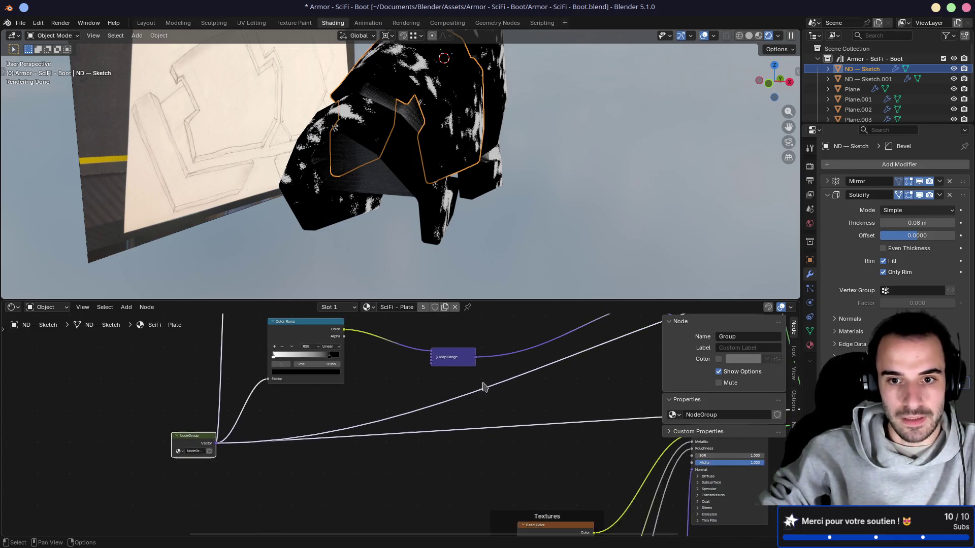
middle_drag(484, 388, 275, 433)
middle_drag(407, 427, 316, 435)
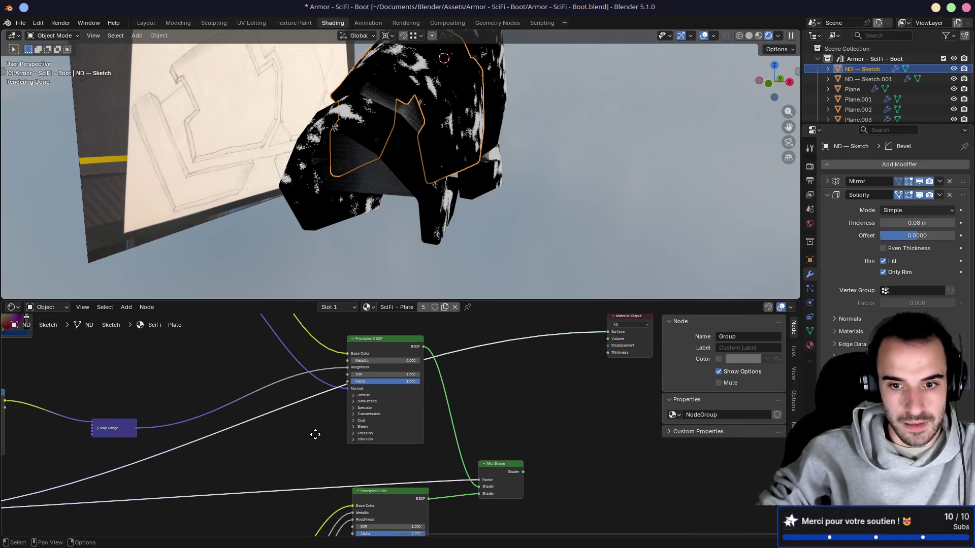
middle_drag(374, 449, 442, 428)
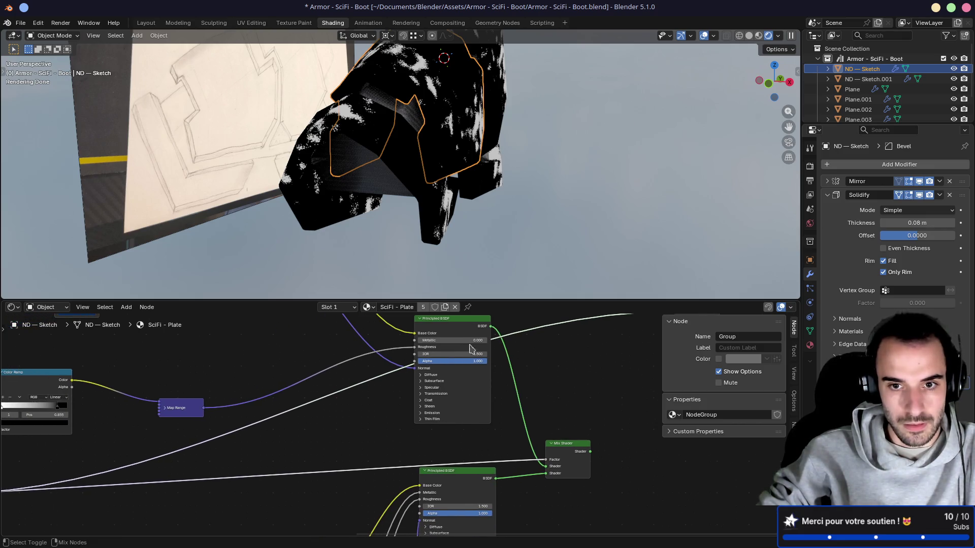
ctrl+shift+click(465, 321)
middle_drag(545, 405, 508, 378)
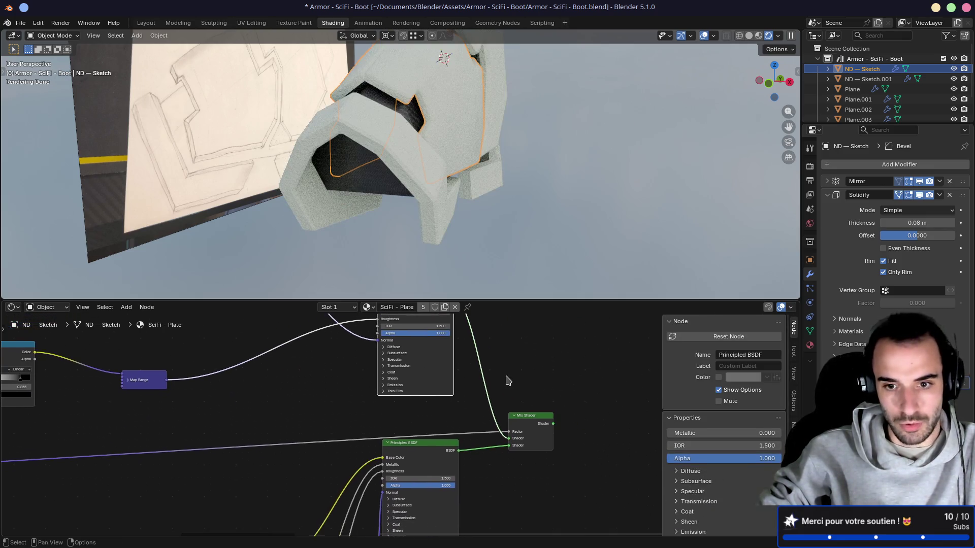
ctrl+shift+click(528, 421)
Preview the NodeGroup's black-and-white mask and save the file
ctrl+scroll(381, 407, left, 5)
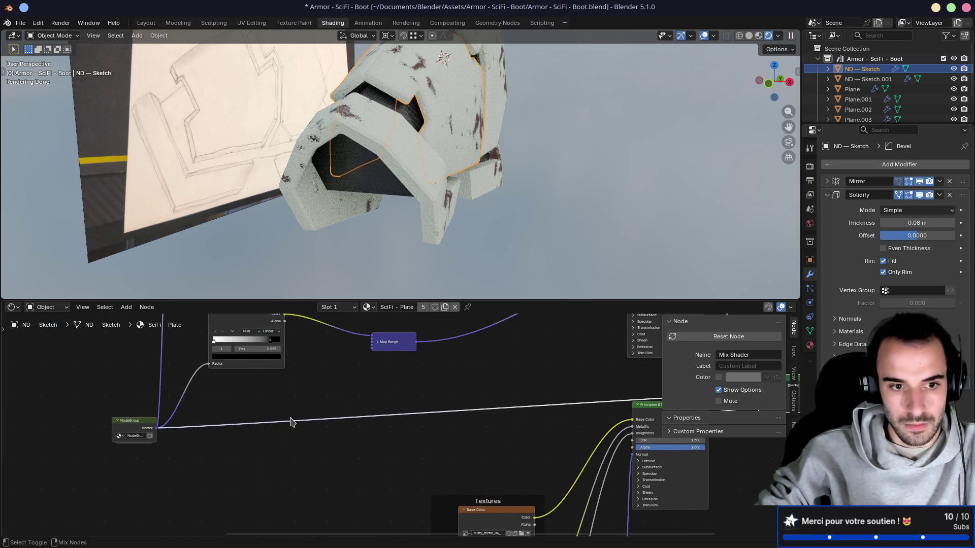
ctrl+shift+click(137, 429)
mouse_move(502, 234)
middle_down()
mouse_move(509, 239)
mouse_move(488, 203)
middle_up()
key(ctrl+s)
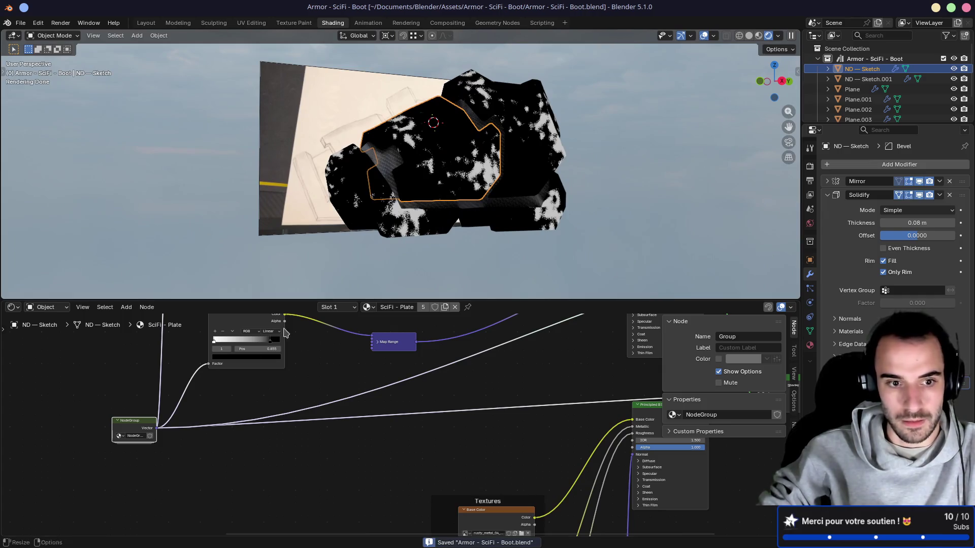
Inside the NodeGroup, connect Map Range Result to the Add node's first Vector
key(Tab)
scroll(395, 447, up, 3)
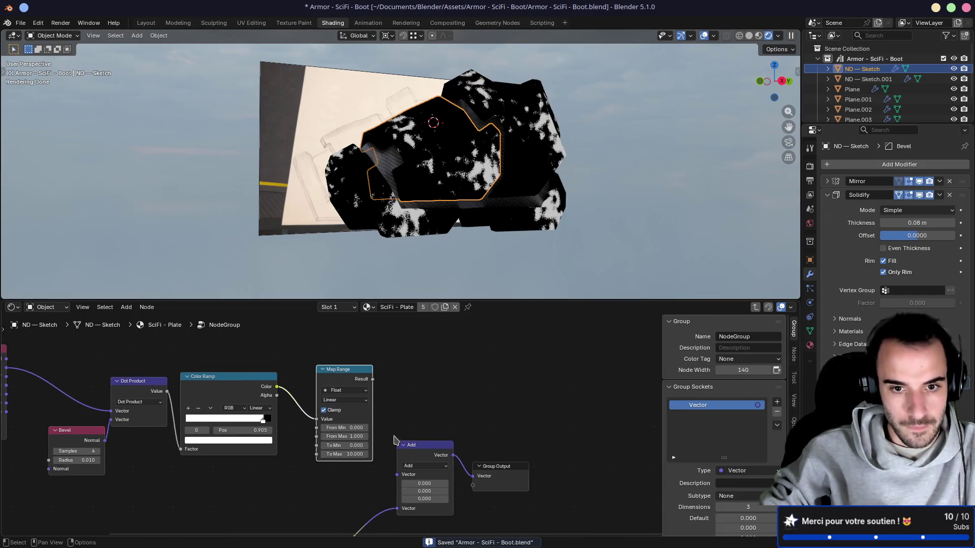
drag(375, 356, 400, 451)
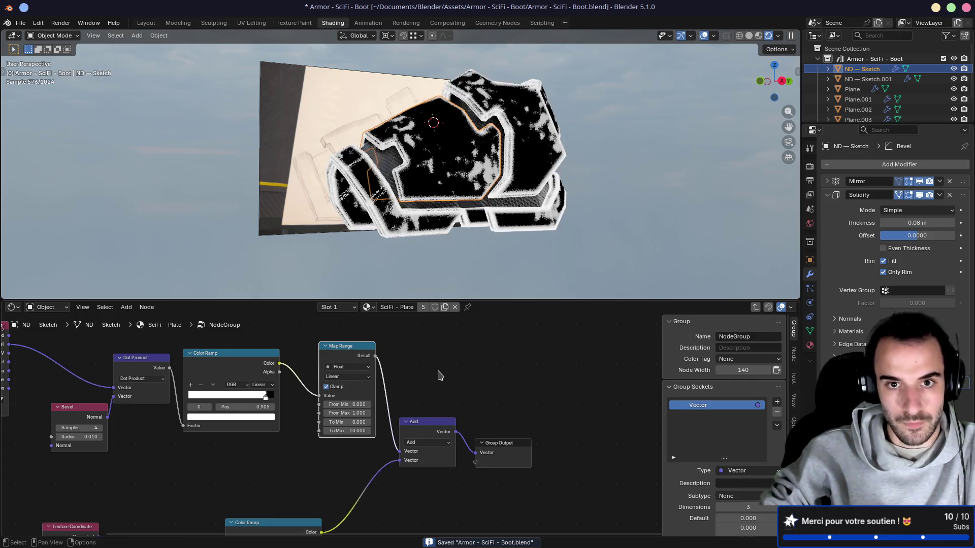
click(161, 329)
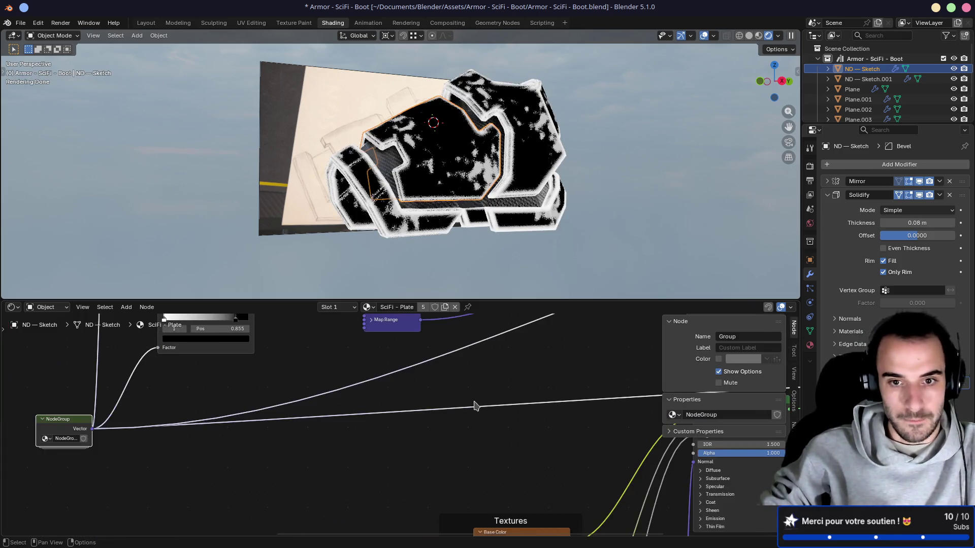
scroll(457, 405, down, 2)
Preview the Mix Shader result, save, and preview the NodeGroup mask again
mouse_move(440, 405)
middle_down()
mouse_move(217, 387)
mouse_move(335, 366)
mouse_move(372, 370)
mouse_move(392, 427)
middle_up()
shift+click(410, 390)
key(ctrl+s)
ctrl+shift+click(40, 472)
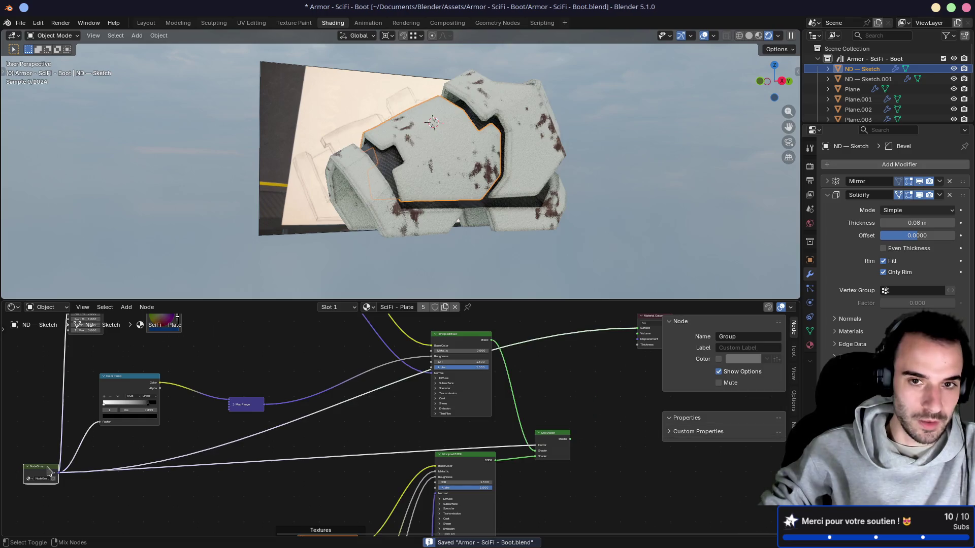
scroll(413, 443, up, 3)
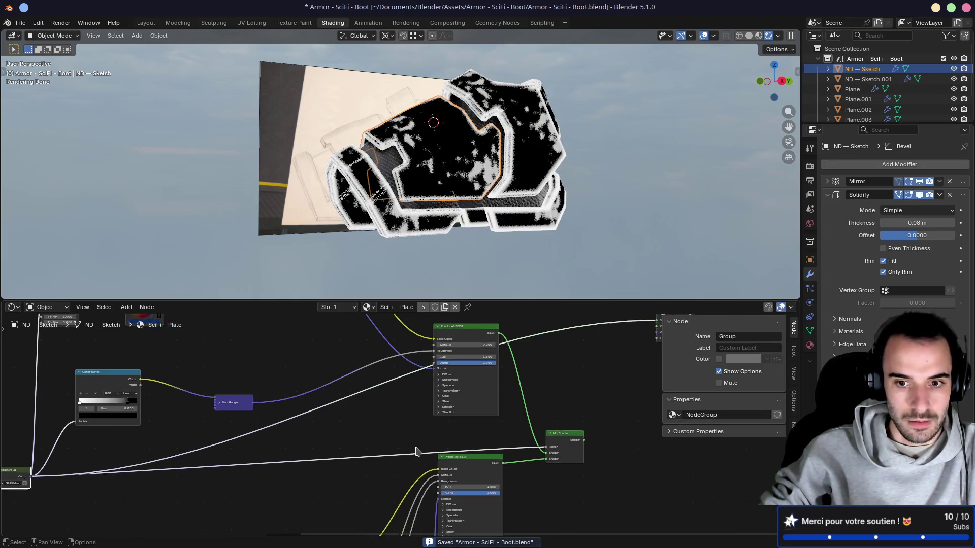
scroll(412, 210, up, 2)
Preview the rusty Principled BSDF.001 alone, then the Mix Shader's combined material
mouse_move(412, 210)
middle_down()
mouse_move(395, 218)
mouse_move(457, 215)
mouse_move(370, 218)
middle_up()
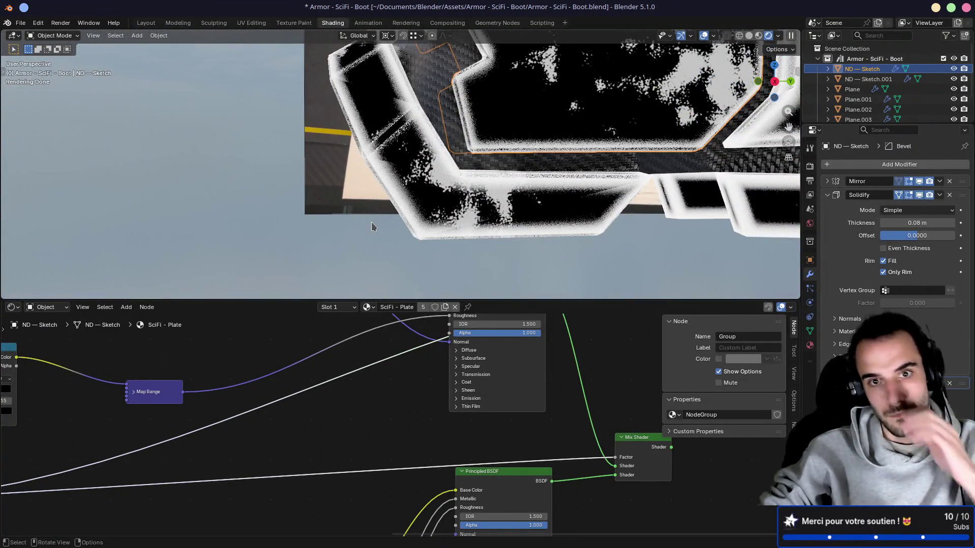
middle_drag(263, 439, 446, 420)
scroll(555, 183, up, 3)
scroll(554, 182, down, 8)
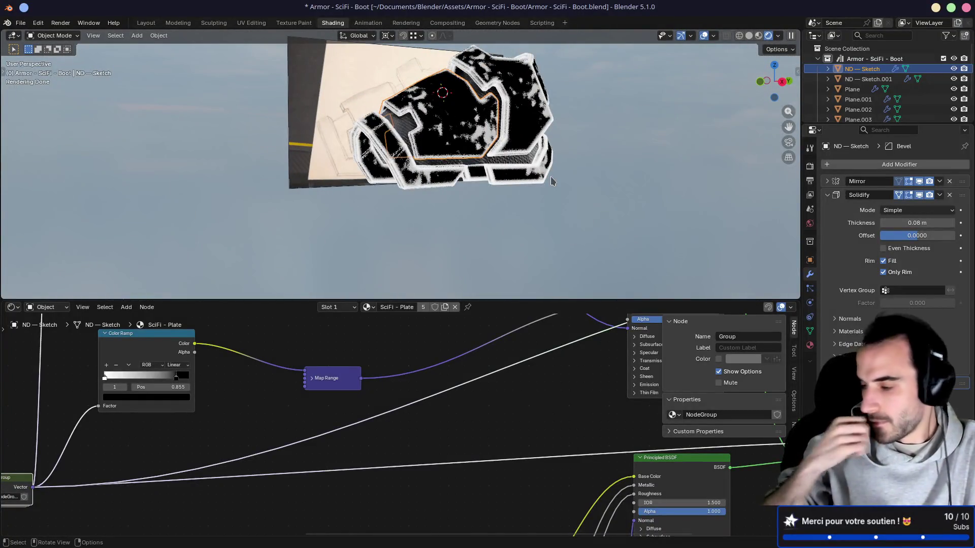
shift+middle_drag(503, 368, 250, 330)
ctrl+shift+click(433, 427)
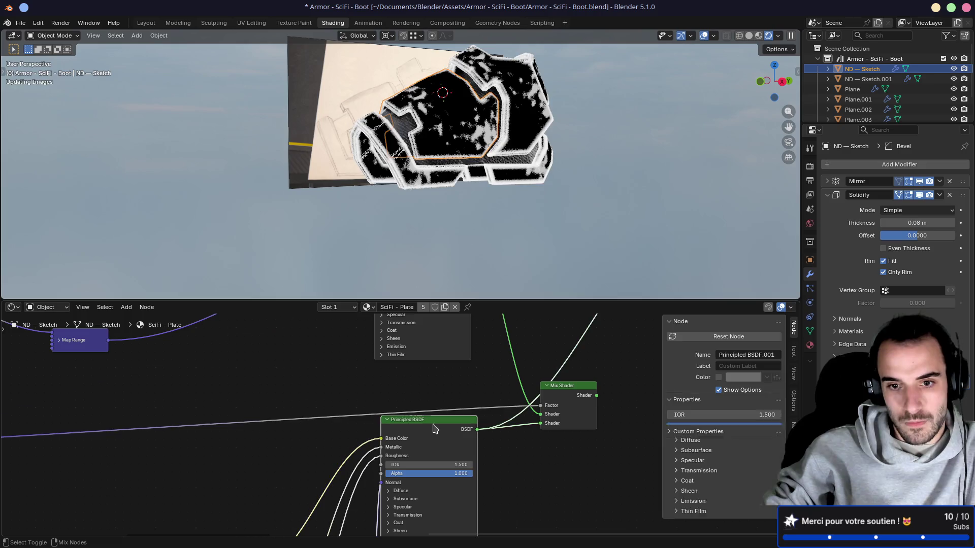
ctrl+shift+click(559, 388)
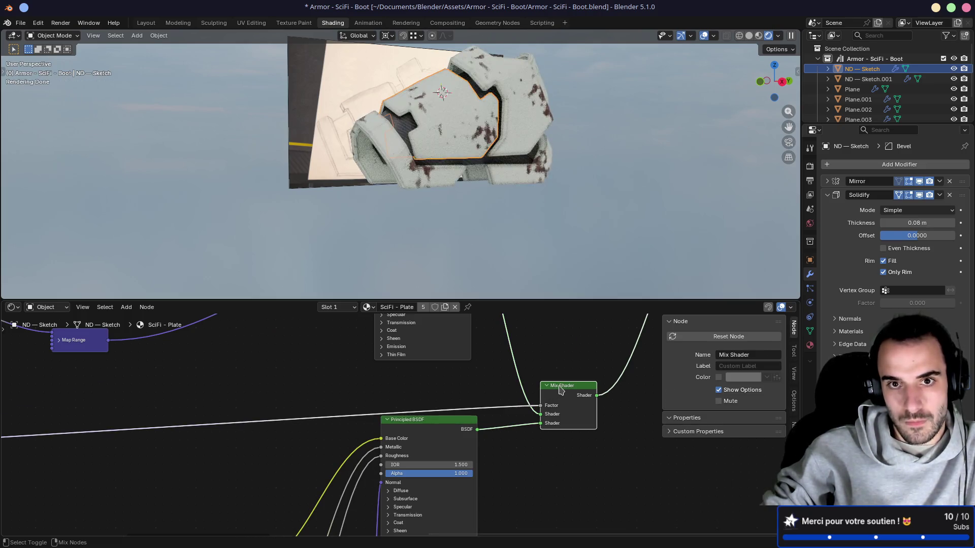
Disconnect the Mix Shader's first shader input and inspect the dark boot
drag(540, 413, 504, 414)
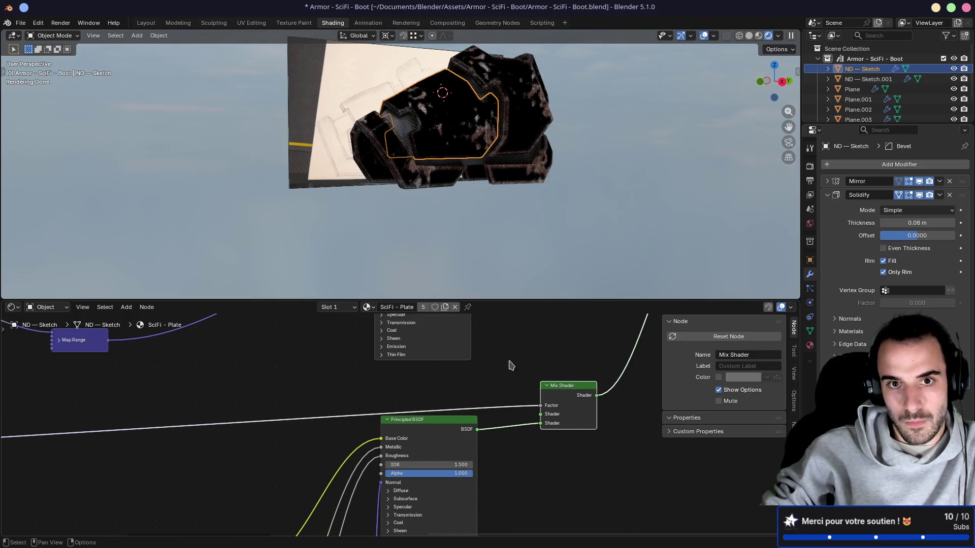
scroll(441, 160, up, 8)
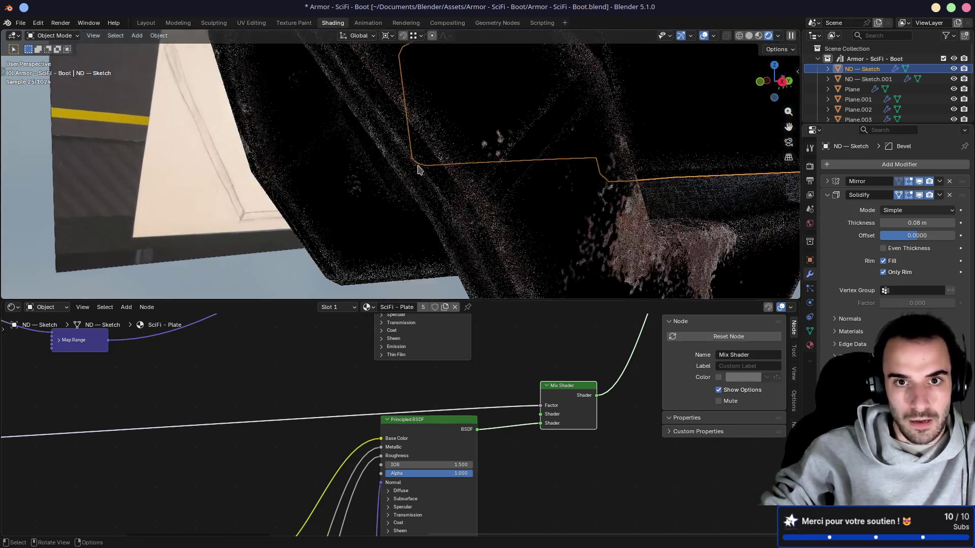
mouse_move(453, 157)
middle_down()
mouse_move(547, 145)
mouse_move(482, 155)
mouse_move(429, 145)
middle_up()
scroll(429, 145, down, 3)
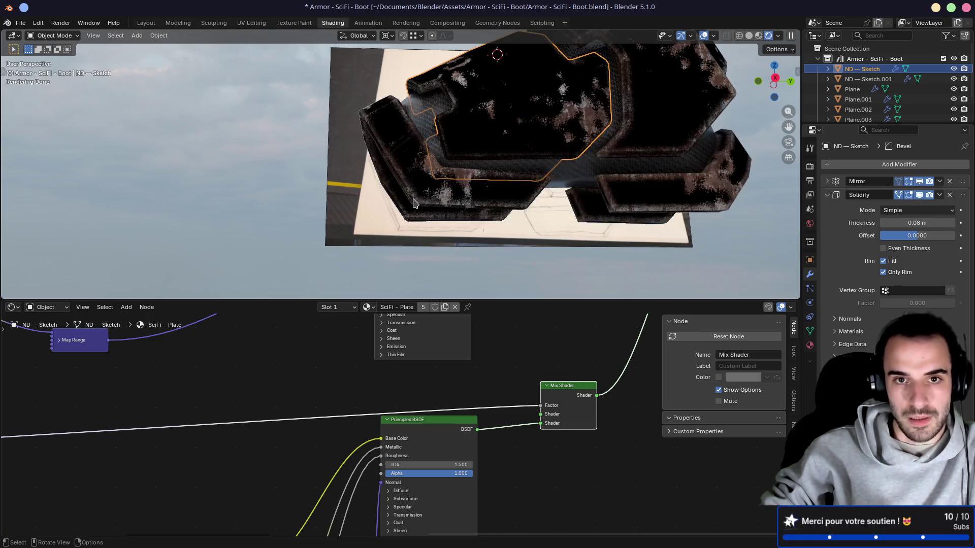
scroll(488, 183, up, 5)
mouse_move(487, 183)
middle_down()
mouse_move(507, 195)
mouse_move(450, 201)
mouse_move(427, 227)
middle_up()
scroll(427, 227, up, 4)
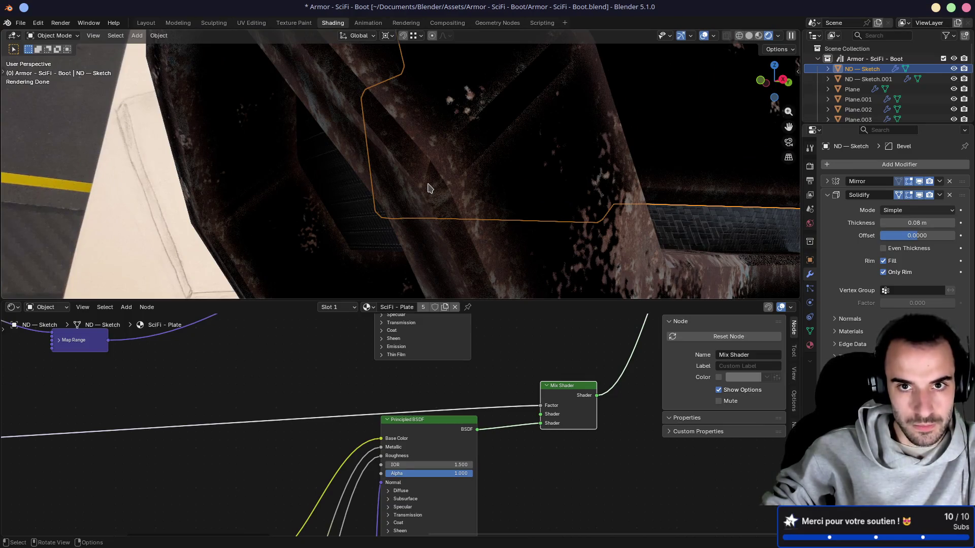
middle_drag(428, 188, 447, 170)
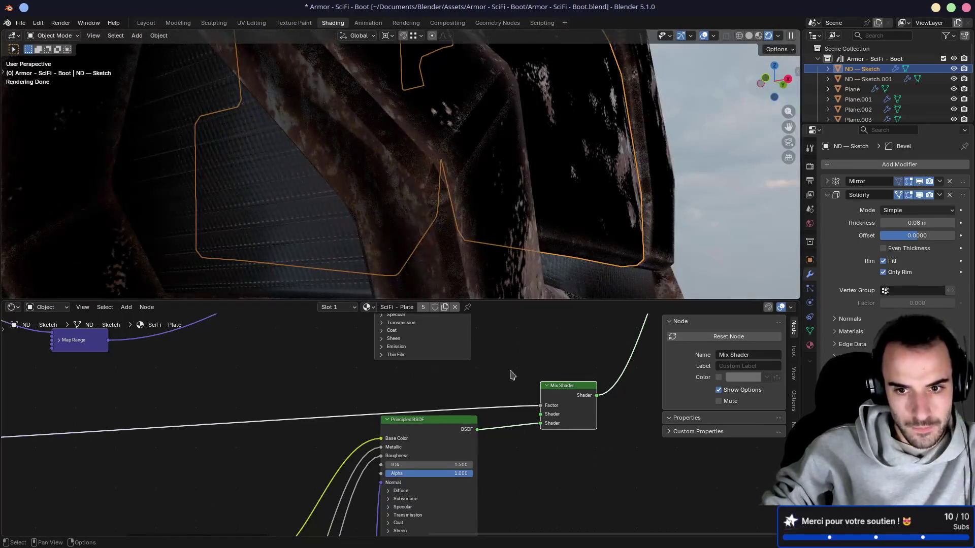
Connect the painted BSDF into the Mix Shader and preview the NodeGroup mask
middle_drag(511, 374, 394, 449)
drag(366, 335, 435, 510)
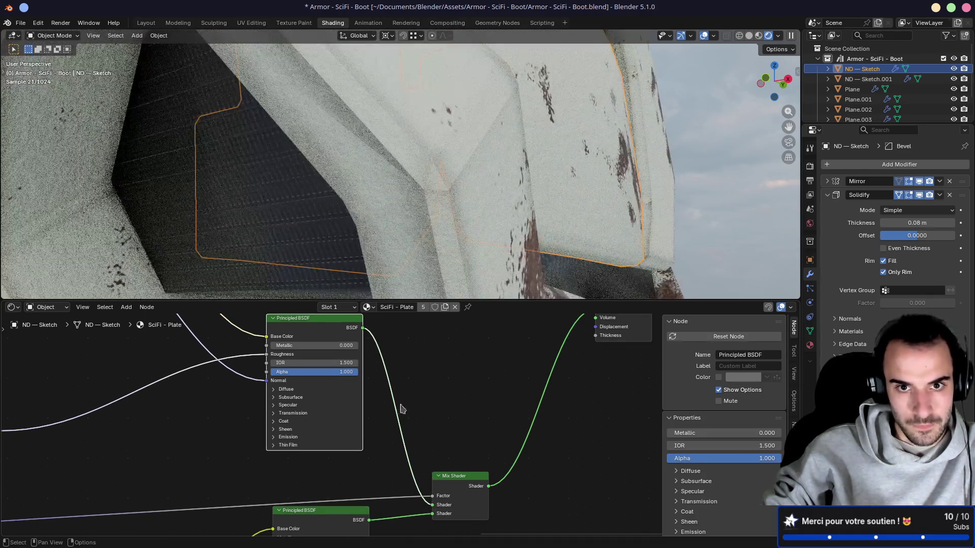
middle_drag(463, 231, 420, 208)
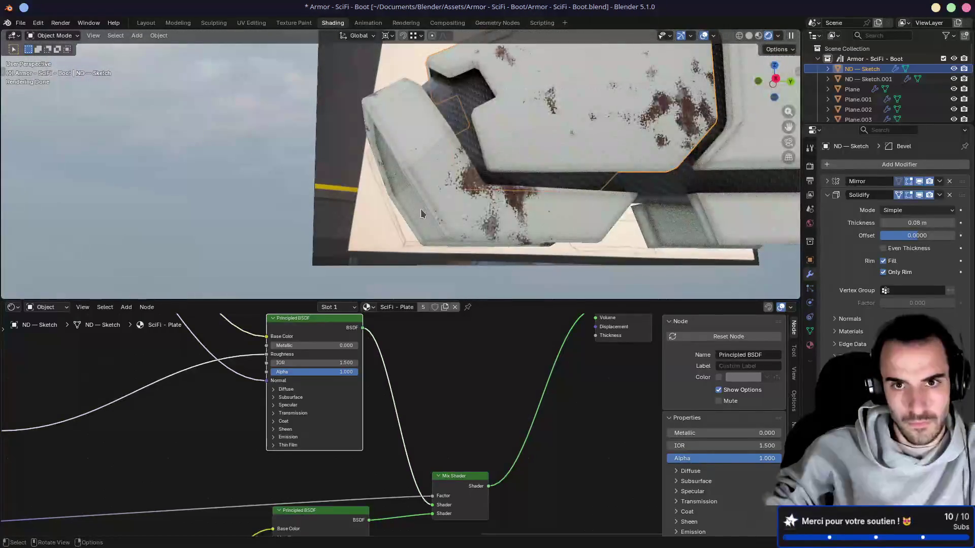
middle_drag(116, 388, 472, 335)
ctrl+shift+click(259, 440)
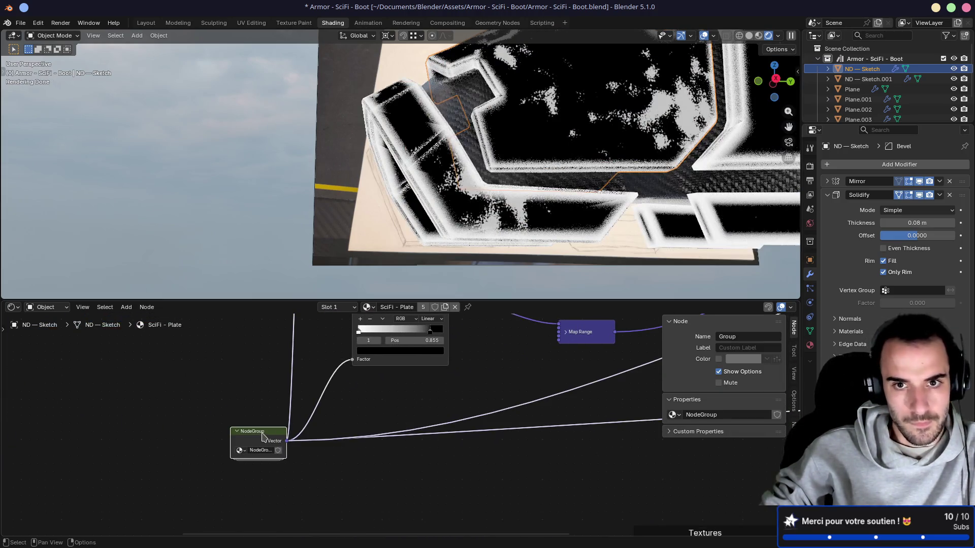
Enter the mask NodeGroup and bring its Map Range node into view
key(Tab)
scroll(283, 409, up, 2)
mouse_move(284, 427)
middle_down()
mouse_move(254, 401)
mouse_move(297, 440)
middle_up()
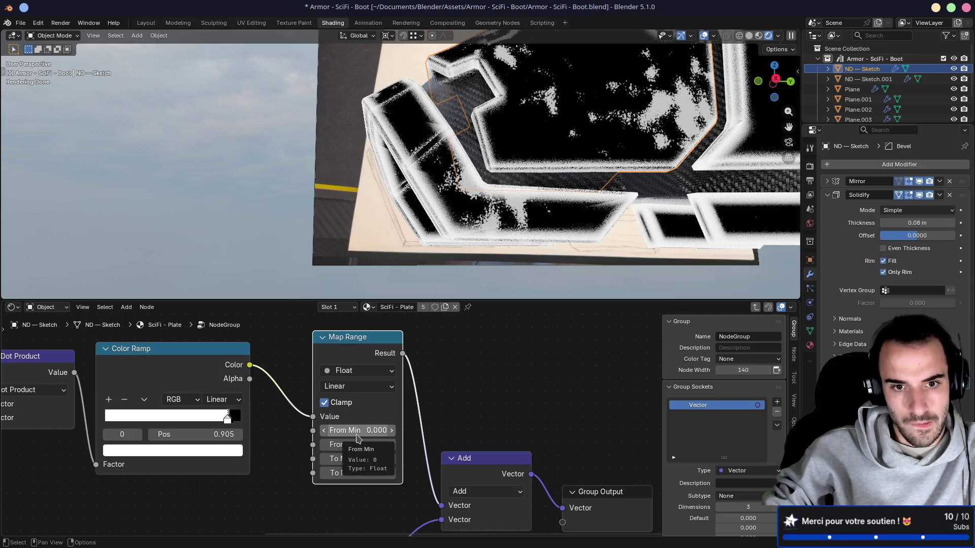
scroll(329, 403, down, 1)
middle_drag(328, 402, 328, 379)
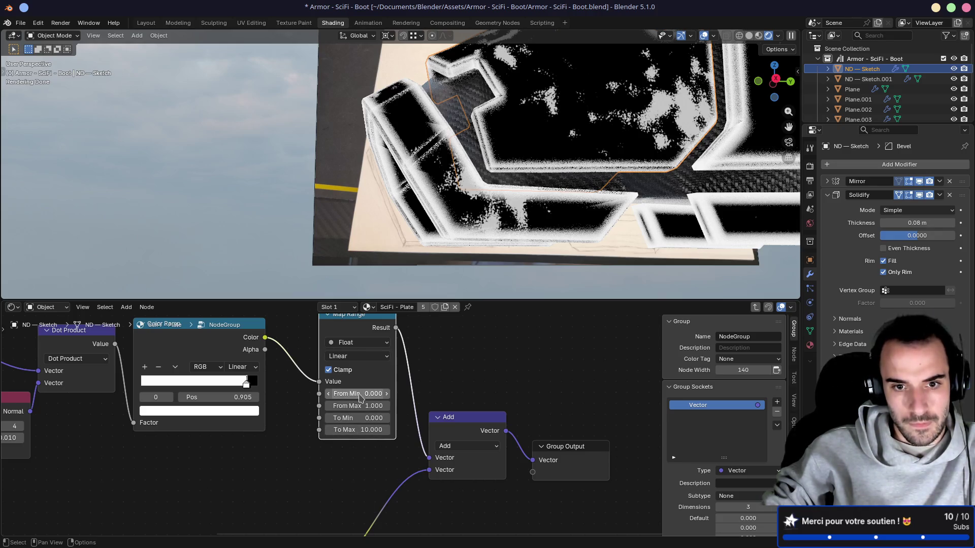
Try Map Range From Min 0.5, then reset From Min and To Min to 0, To Max and From Max to 1
click(361, 395)
text(.5)
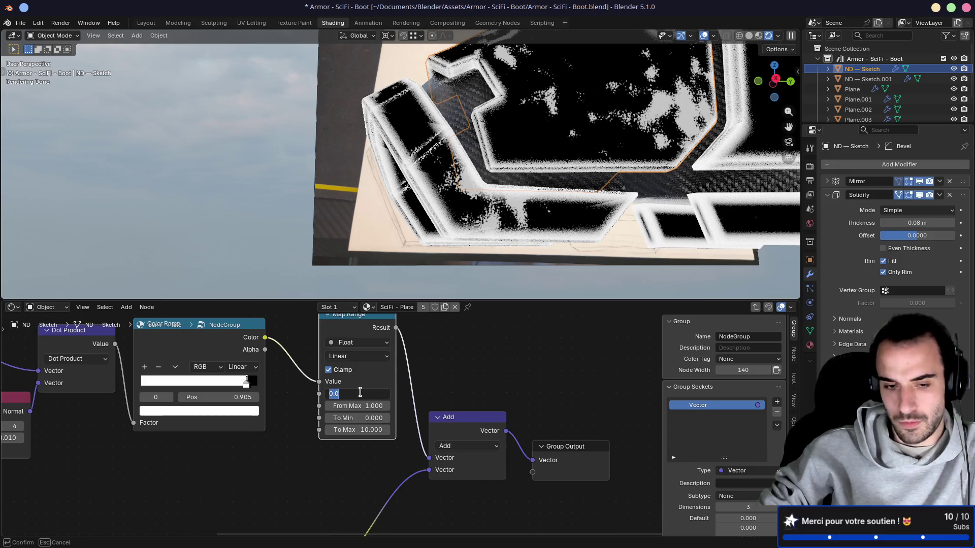
key(Return)
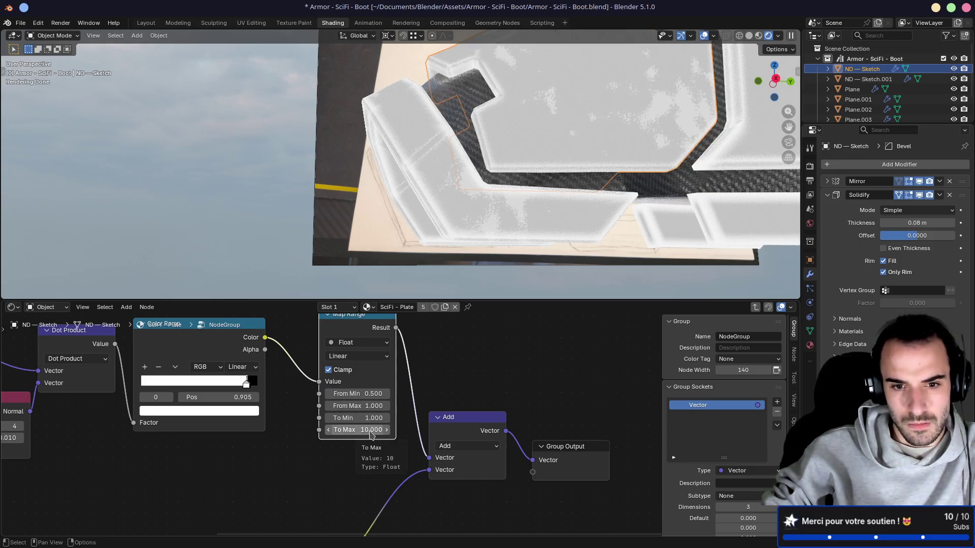
key(BackSpace)
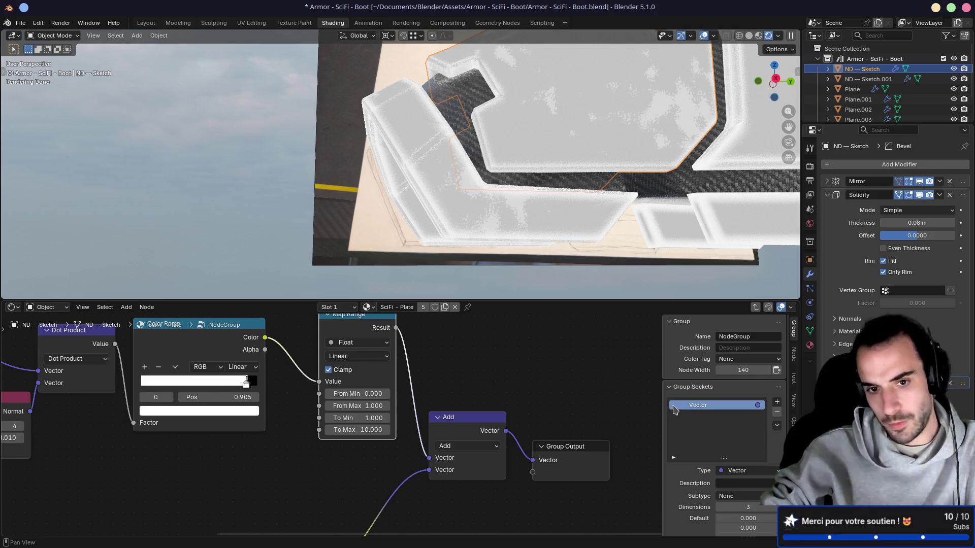
middle_drag(446, 383, 485, 392)
key(BackSpace)
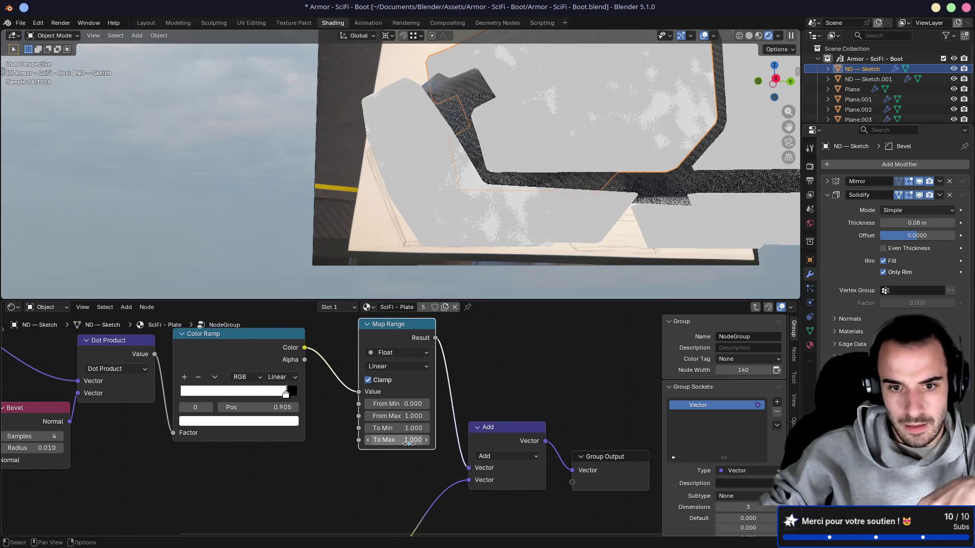
key(BackSpace)
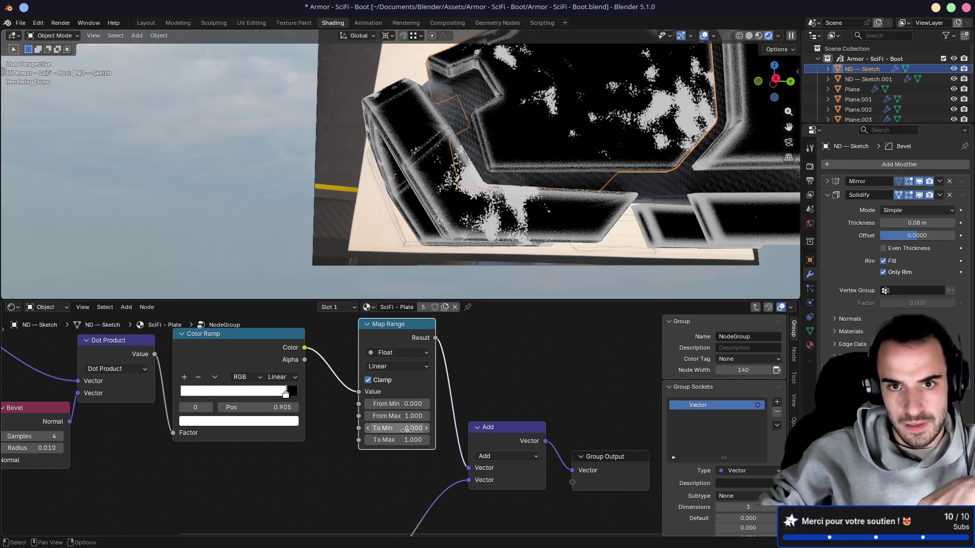
click(414, 416)
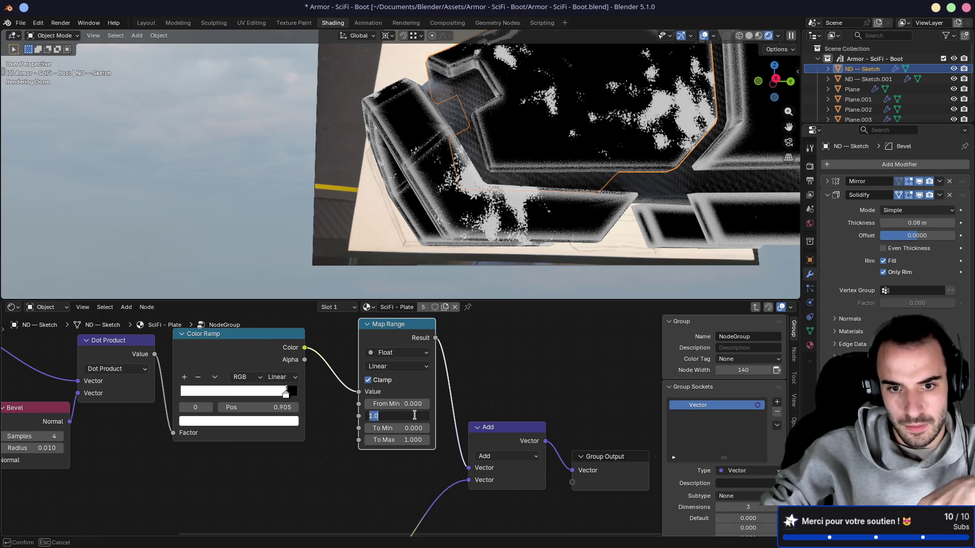
text(.5)
key(Return)
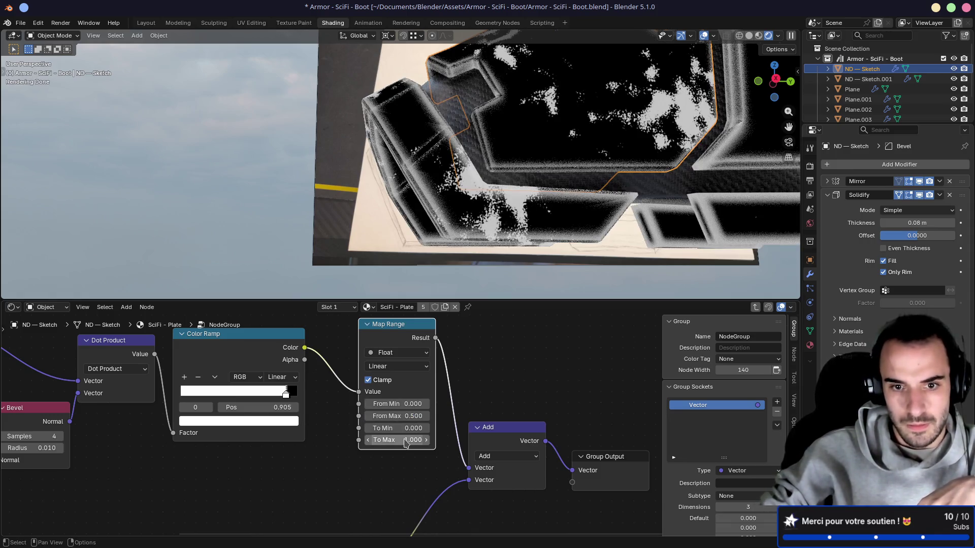
middle_drag(447, 228, 351, 203)
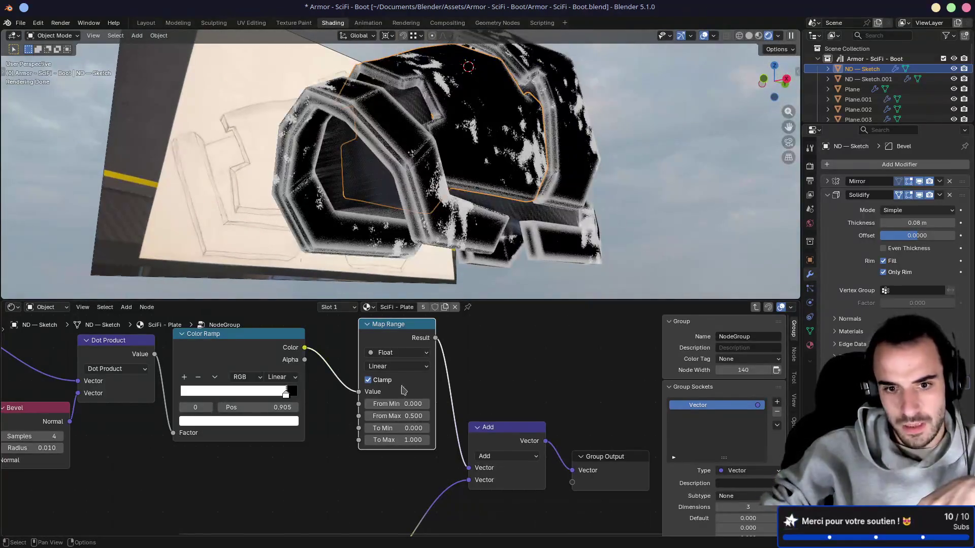
text(1)
key(Return)
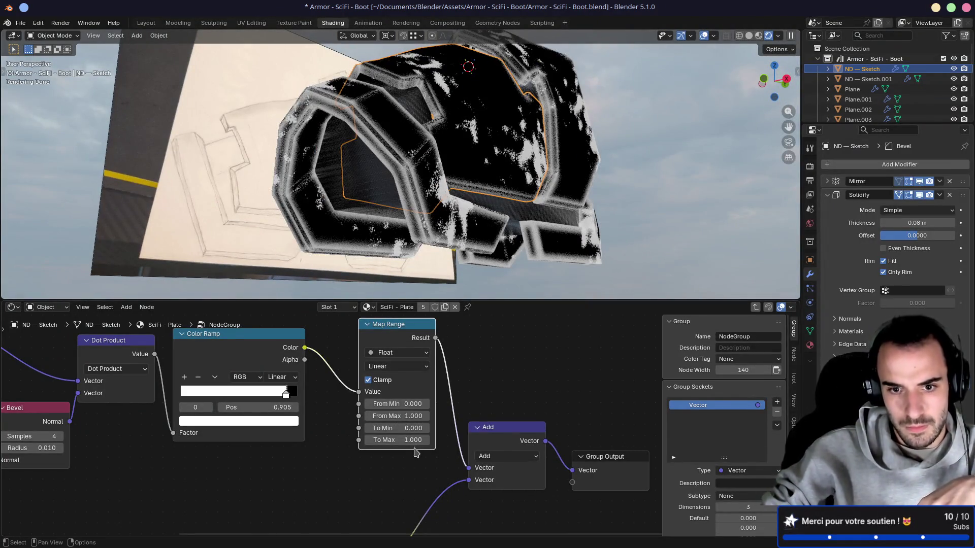
Test Map Range To Max at 0.5 and 0, then restore it to 1
click(417, 440)
text(.5)
key(Return)
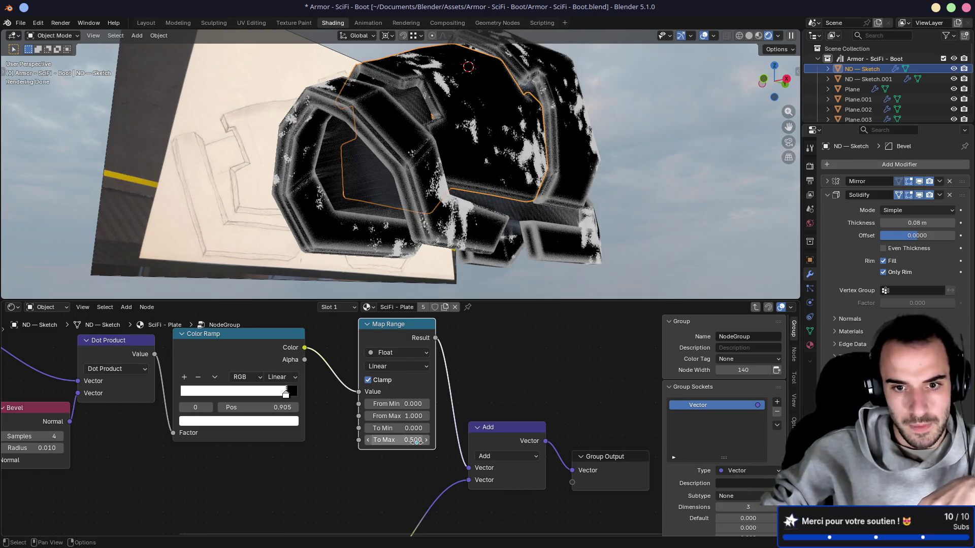
click(416, 440)
text(0)
key(Return)
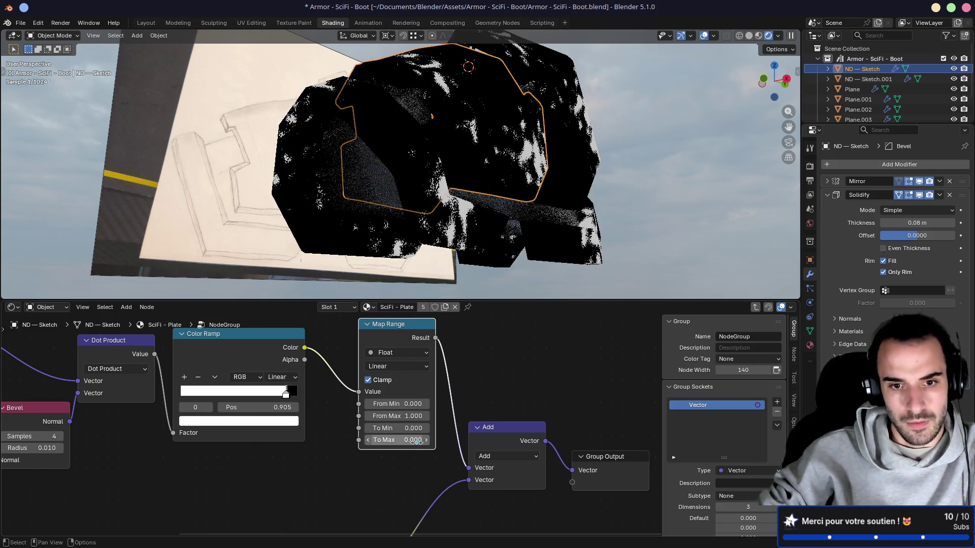
scroll(426, 405, up, 2)
click(426, 405)
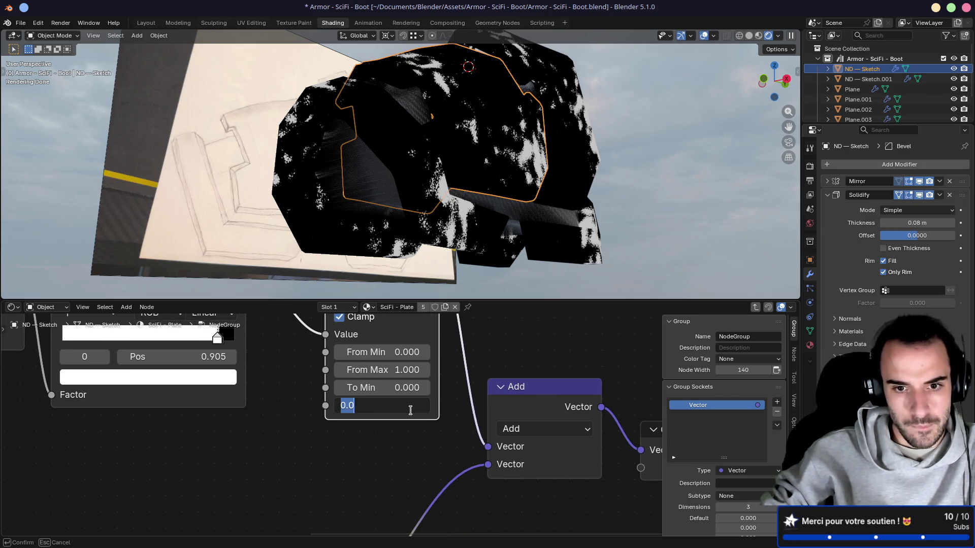
text(1)
key(Return)
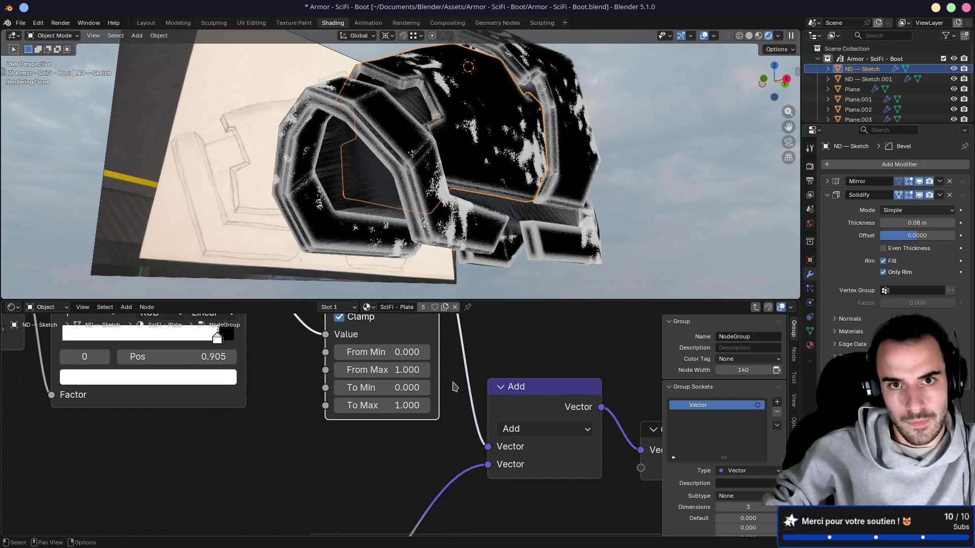
Set Map Range From Max to 0.5, then fine-tune it down to 0.2
click(400, 367)
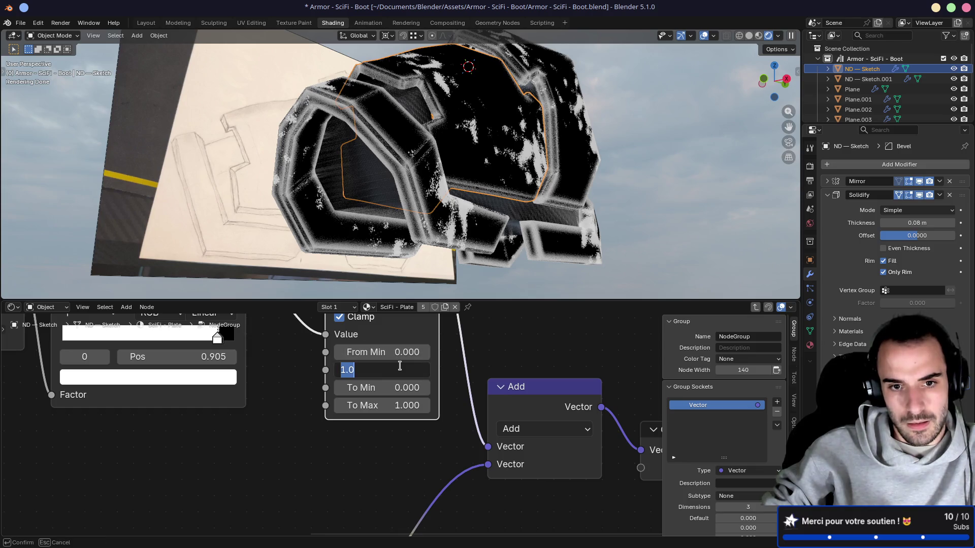
text(.5)
key(Return)
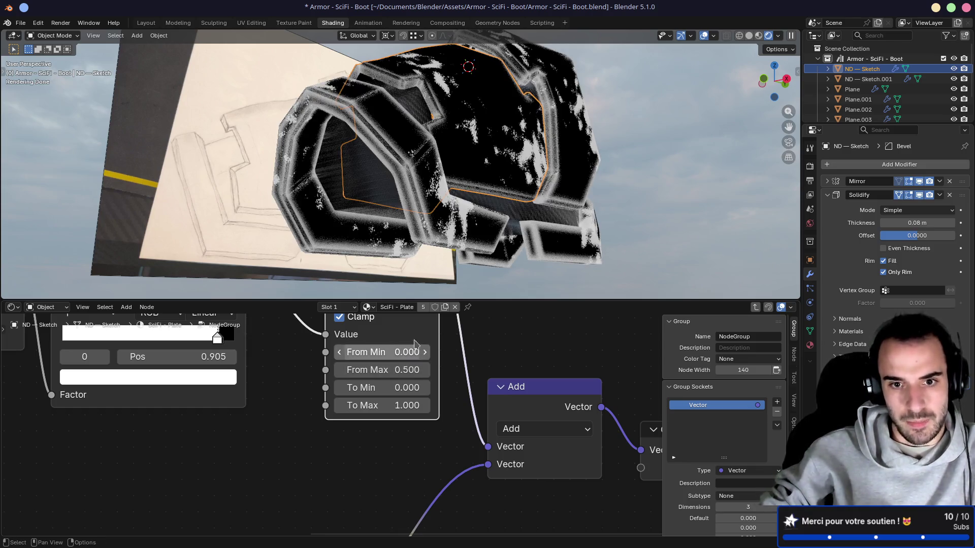
scroll(428, 197, up, 4)
scroll(428, 197, up, 3)
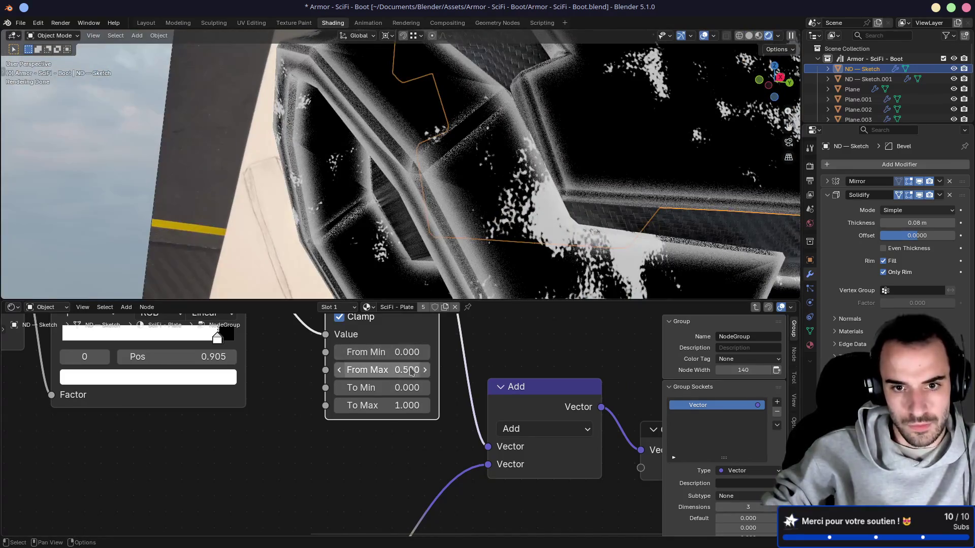
mouse_move(401, 370)
mouse_down()
mouse_move(366, 370)
mouse_move(400, 370)
mouse_up()
scroll(305, 330, down, 1)
mouse_move(304, 330)
middle_down()
mouse_move(303, 387)
mouse_move(233, 323)
middle_up()
Preview the Add node's result through the group output
ctrl+shift+click(457, 377)
scroll(490, 264, down, 5)
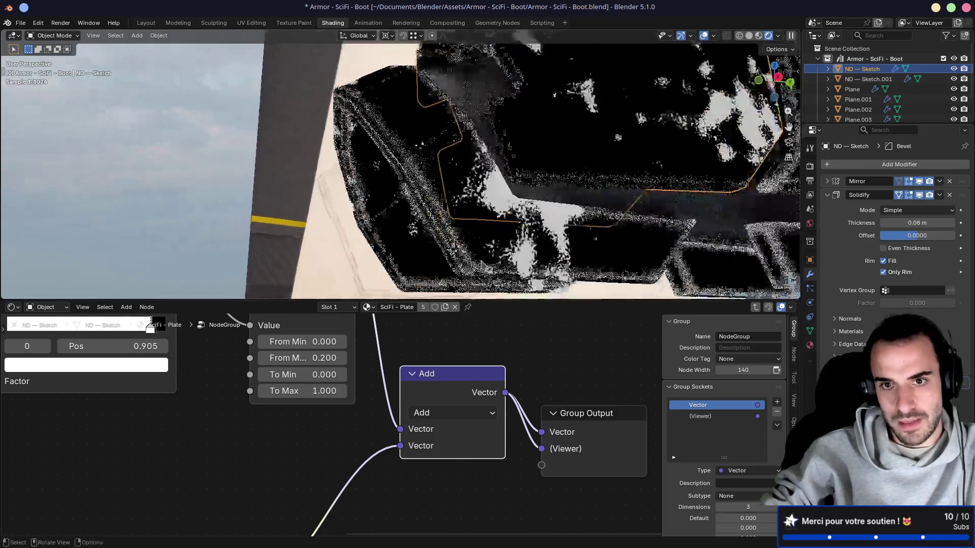
scroll(407, 168, up, 6)
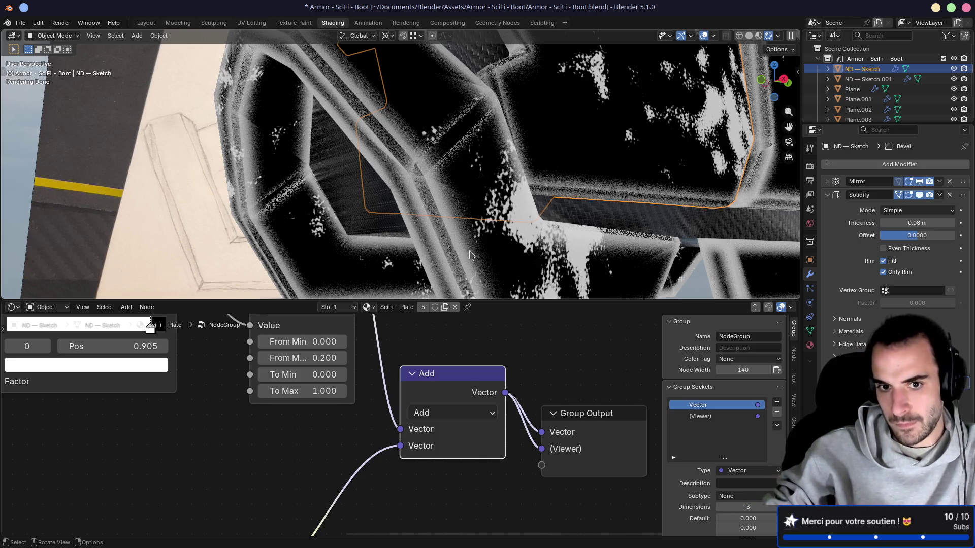
mouse_move(381, 338)
middle_down()
mouse_move(441, 398)
mouse_move(467, 391)
mouse_move(462, 402)
middle_up()
Keep Map Range interpolation on Linear and set From Max to 1
click(378, 368)
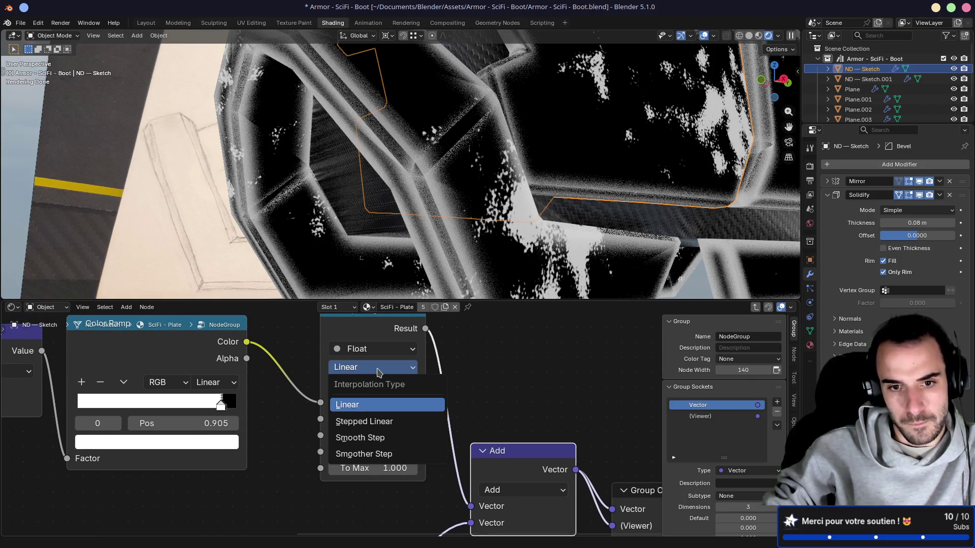
click(383, 405)
drag(403, 437, 374, 435)
click(374, 435)
text(1)
key(Return)
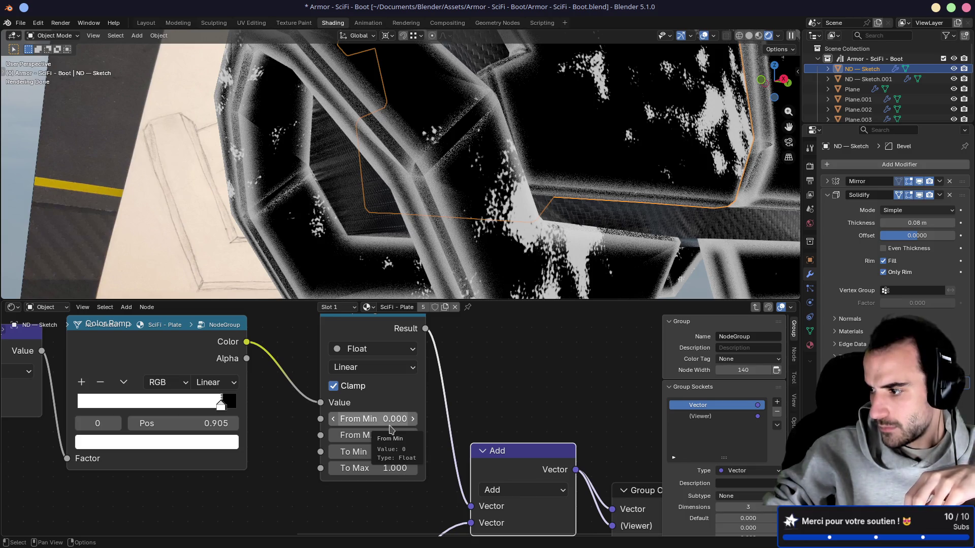
Check the Add node's operation choices, then pan across to the noise nodes
middle_drag(397, 427, 393, 366)
click(482, 430)
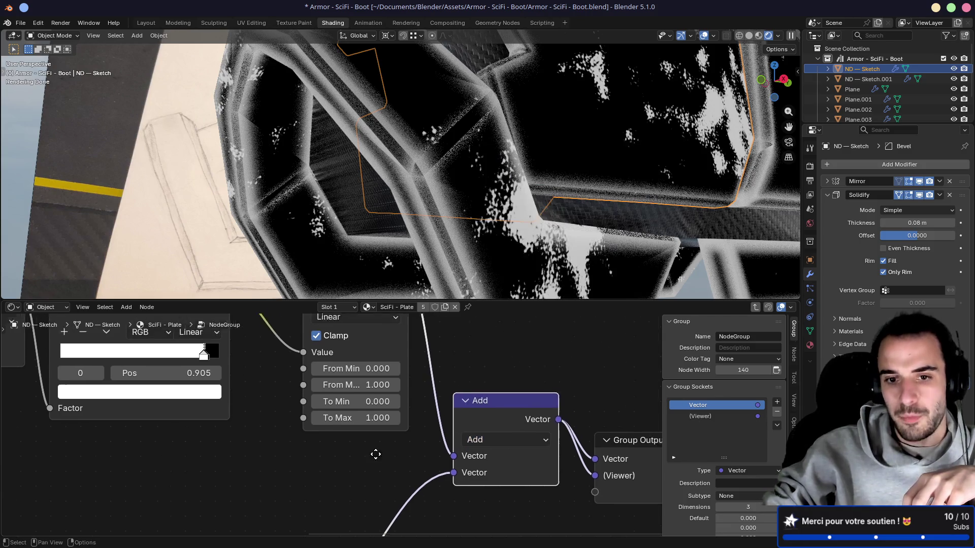
scroll(375, 453, down, 5)
middle_drag(344, 456, 374, 380)
Place the noise Color Ramp next to the Add node
scroll(375, 380, up, 3)
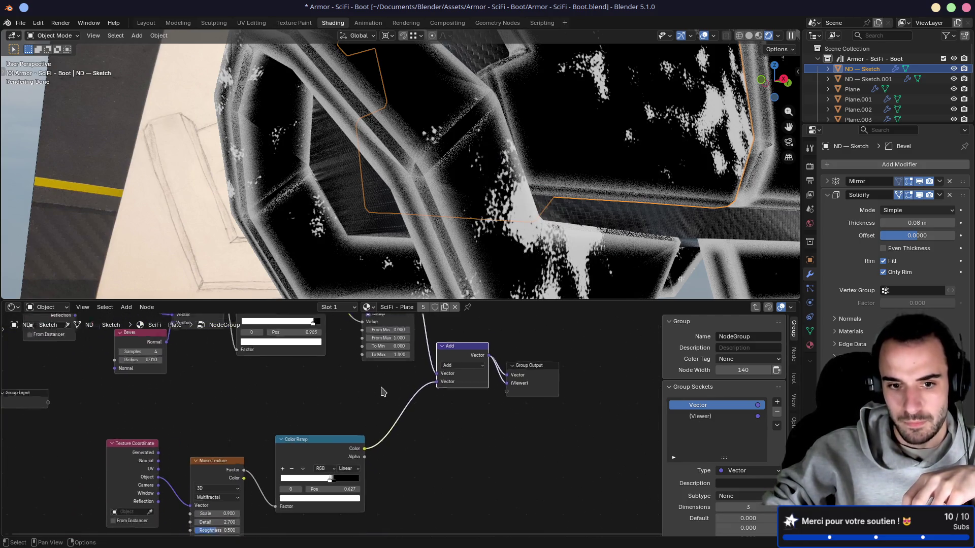
drag(323, 473, 353, 426)
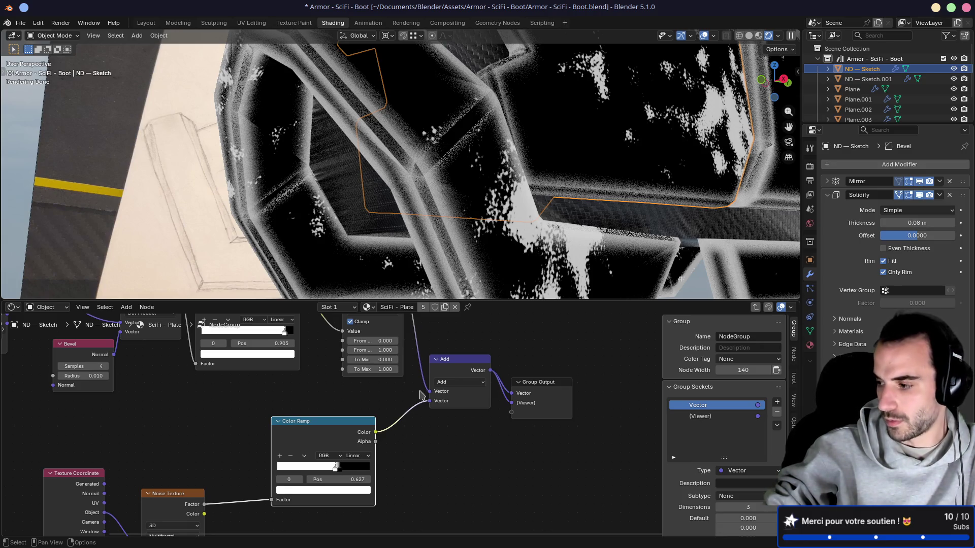
middle_drag(420, 395, 423, 467)
Raise Map Range To Max to 100 and save the blend file
scroll(418, 438, up, 3)
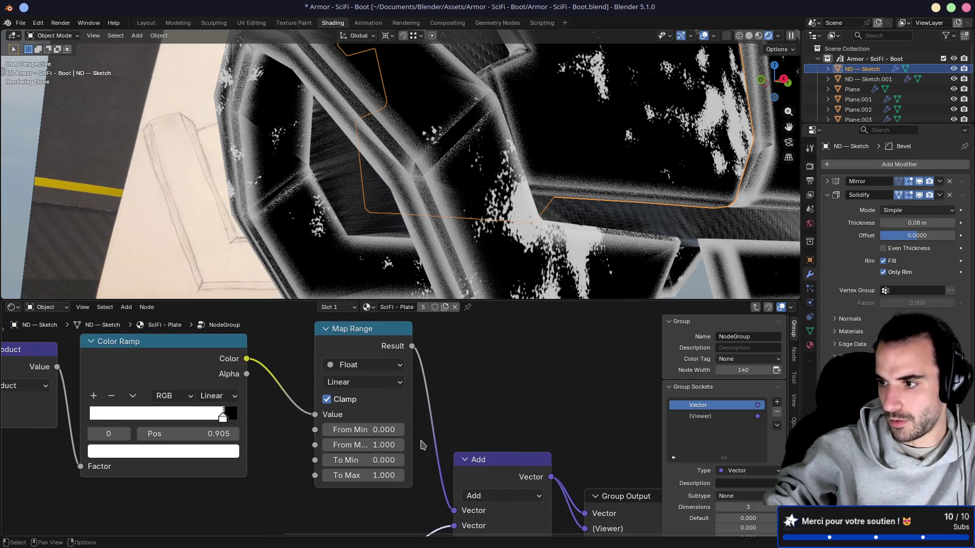
scroll(407, 457, up, 1)
click(372, 466)
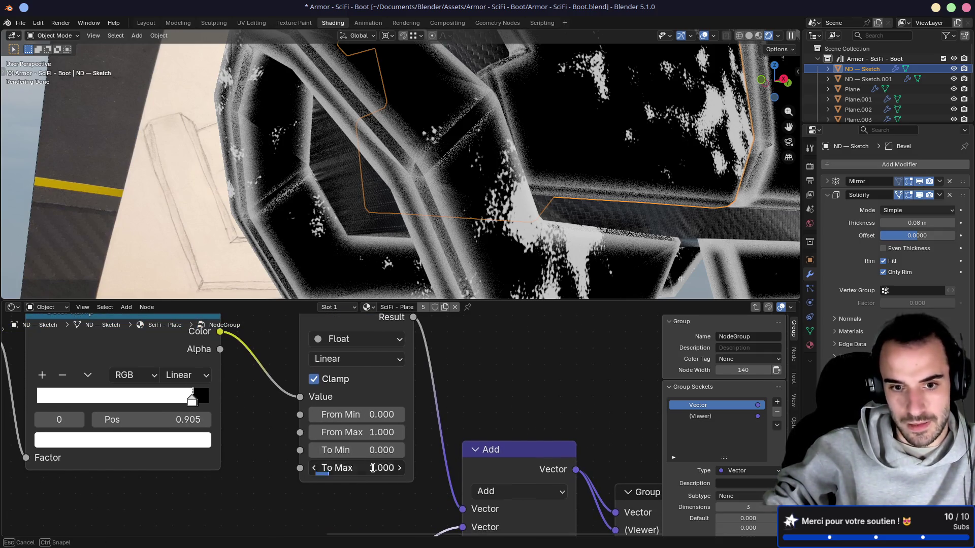
text(1)
key(Return)
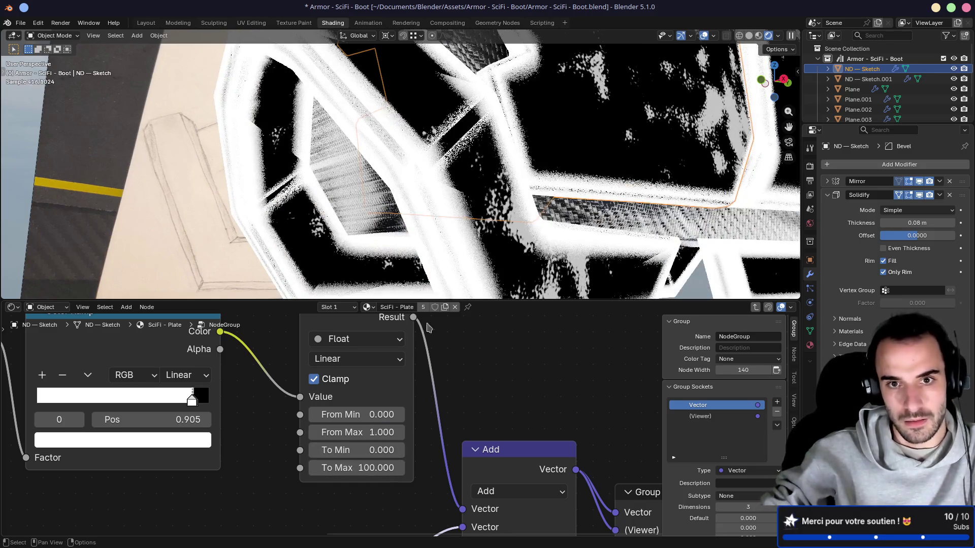
middle_drag(417, 193, 452, 216)
key(ctrl+s)
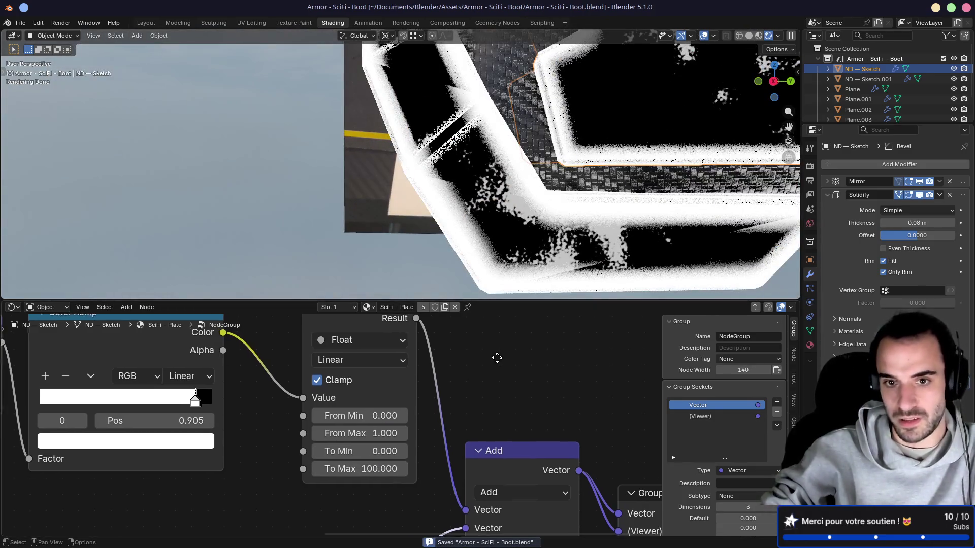
scroll(503, 363, down, 3)
Back in the SciFi - Plate tree, preview the Mix Shader and view the whole boot
click(172, 326)
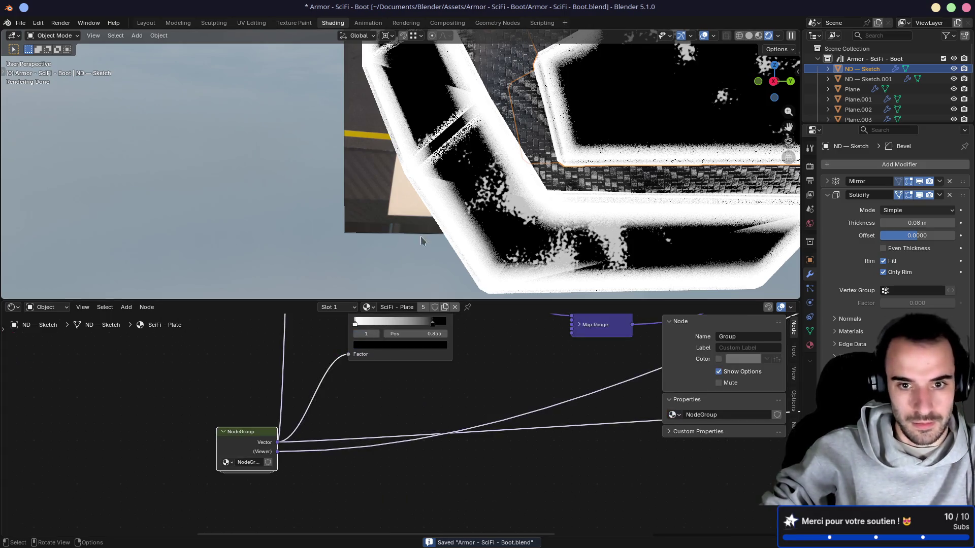
scroll(432, 391, down, 2)
scroll(431, 378, down, 3)
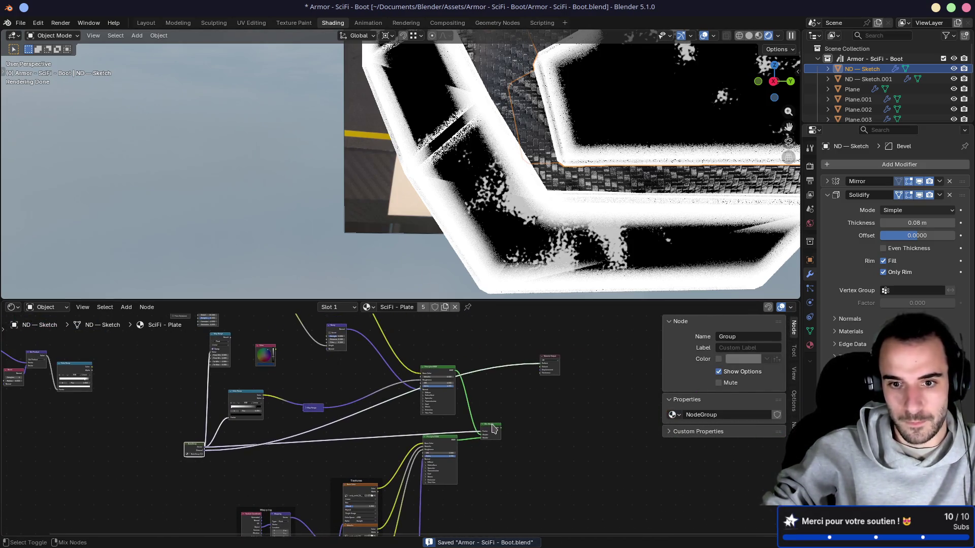
ctrl+shift+click(491, 429)
middle_drag(409, 236, 422, 181)
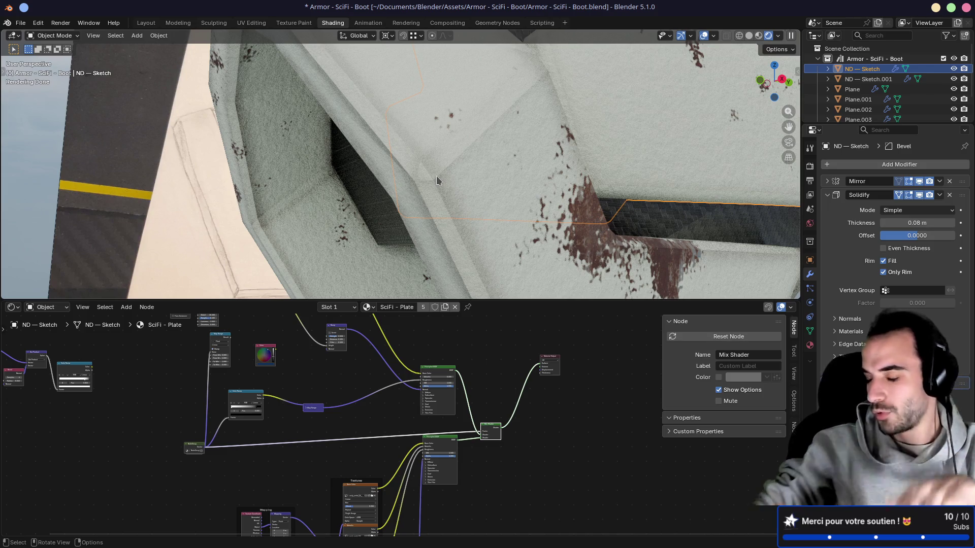
mouse_move(556, 187)
ctrl+middle_down()
mouse_move(567, 180)
mouse_move(463, 168)
mouse_move(420, 179)
mouse_move(370, 136)
mouse_move(507, 153)
mouse_move(447, 157)
mouse_move(511, 154)
mouse_move(480, 219)
mouse_move(475, 195)
mouse_move(496, 148)
ctrl+middle_up()
Save the file and orbit around the boot to inspect the rust wear
key(ctrl+s)
key(Right)
mouse_move(467, 164)
middle_down()
mouse_move(468, 182)
mouse_move(544, 174)
mouse_move(505, 165)
mouse_move(491, 178)
mouse_move(442, 181)
middle_up()
Select every boot plate and apply Shade Smooth
key(a)
right_click(442, 181)
click(441, 180)
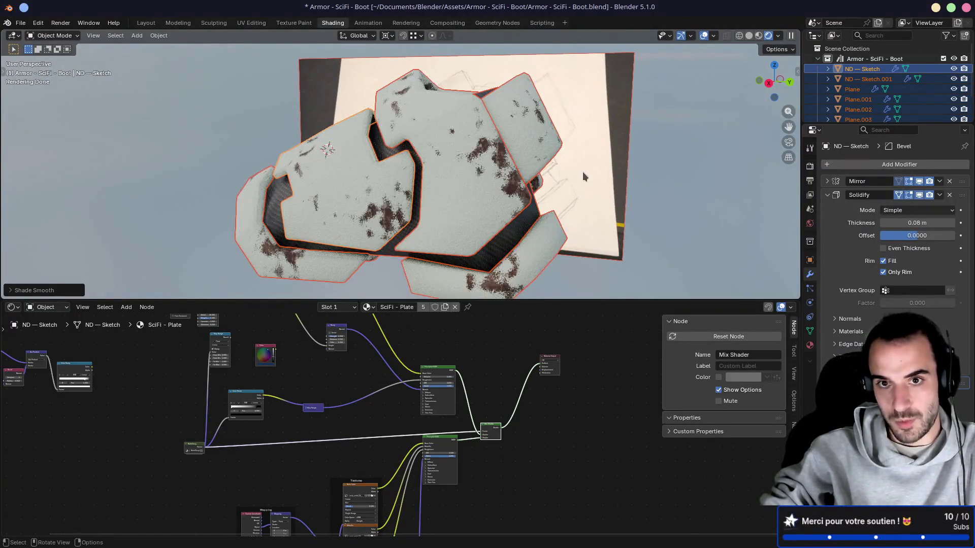
mouse_move(583, 172)
middle_down()
mouse_move(586, 159)
mouse_move(508, 132)
middle_up()
Select Plane.002 and orbit around the boot to inspect it
click(501, 124)
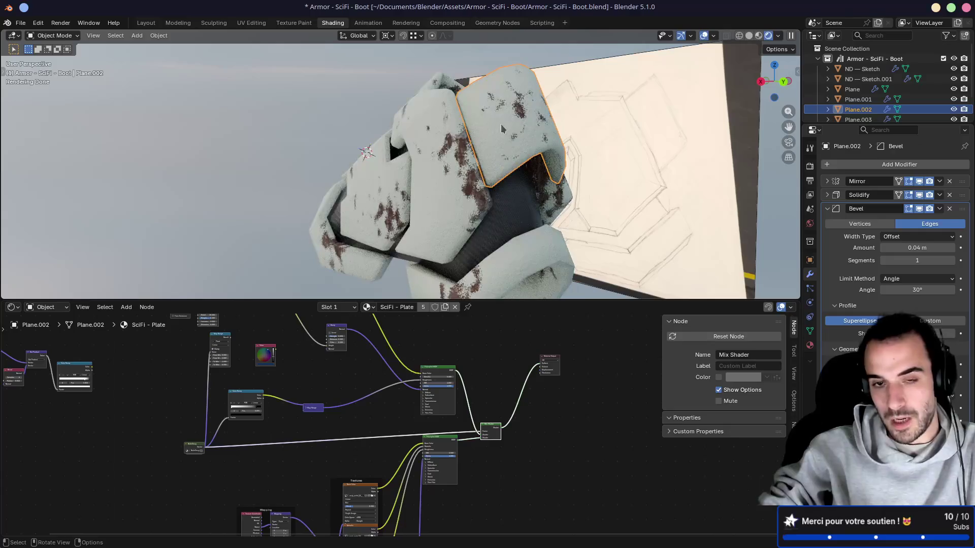
middle_drag(531, 87, 480, 80)
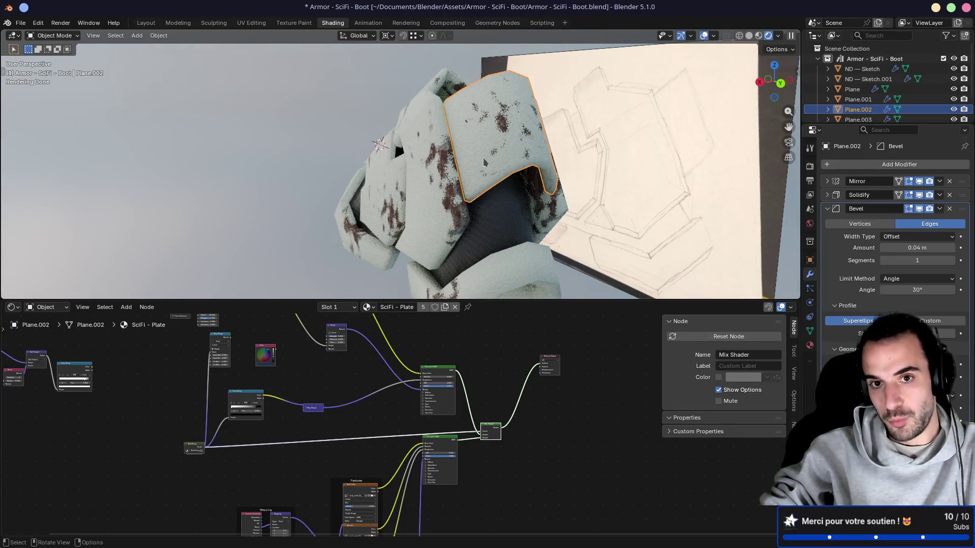
mouse_move(484, 162)
middle_down()
mouse_move(463, 163)
mouse_move(406, 199)
mouse_move(447, 207)
mouse_move(459, 202)
mouse_move(356, 202)
middle_up()
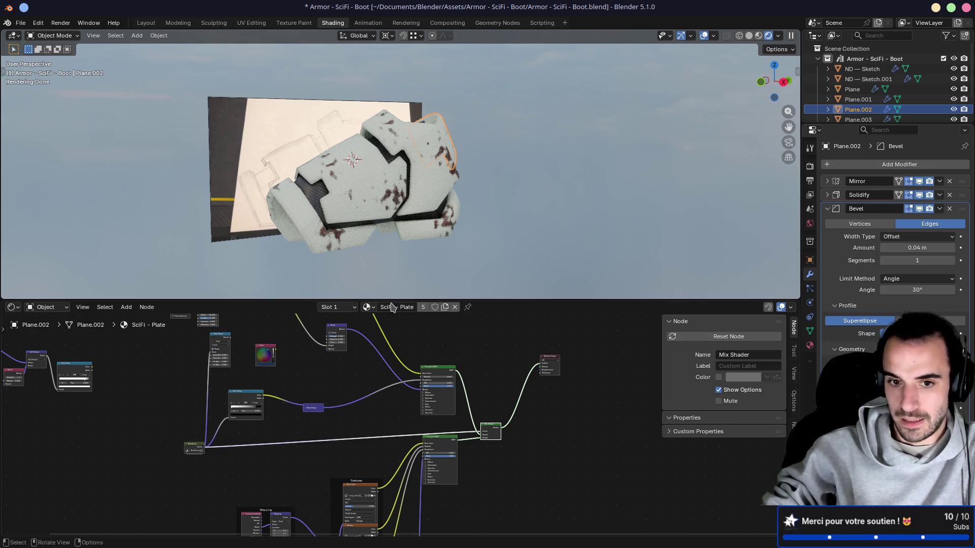
Delete the unused extra Map Range node from the SciFi - Plate tree
scroll(372, 397, up, 3)
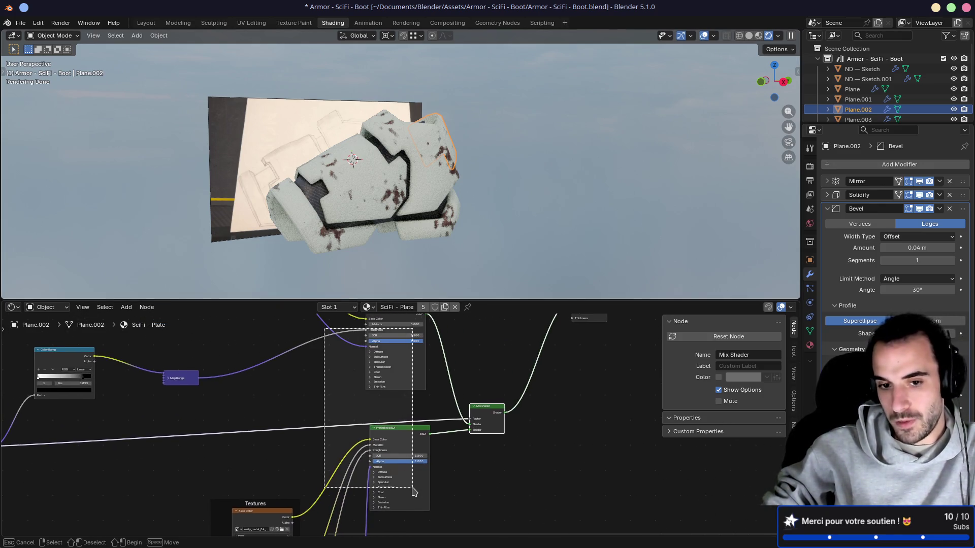
scroll(352, 401, down, 2)
middle_drag(352, 401, 388, 414)
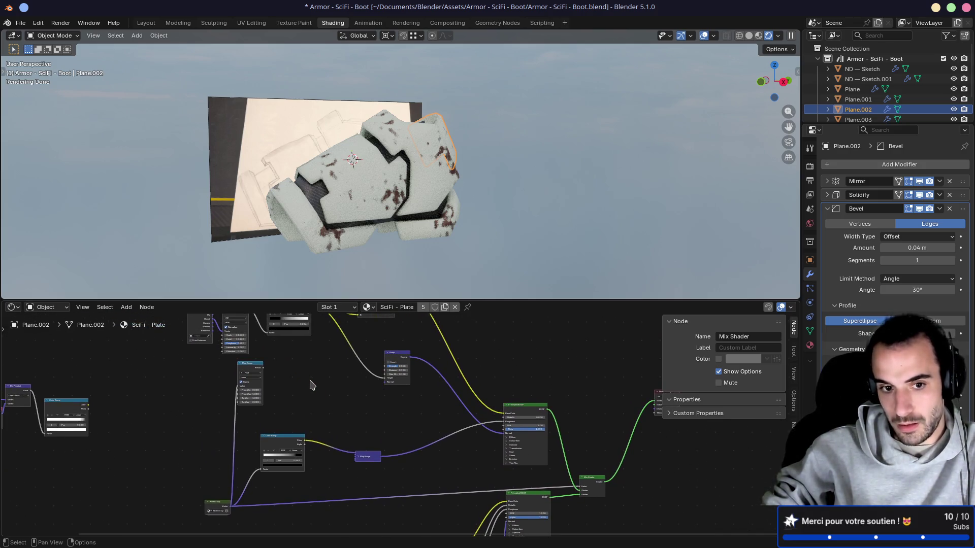
drag(198, 370, 279, 396)
key(x)
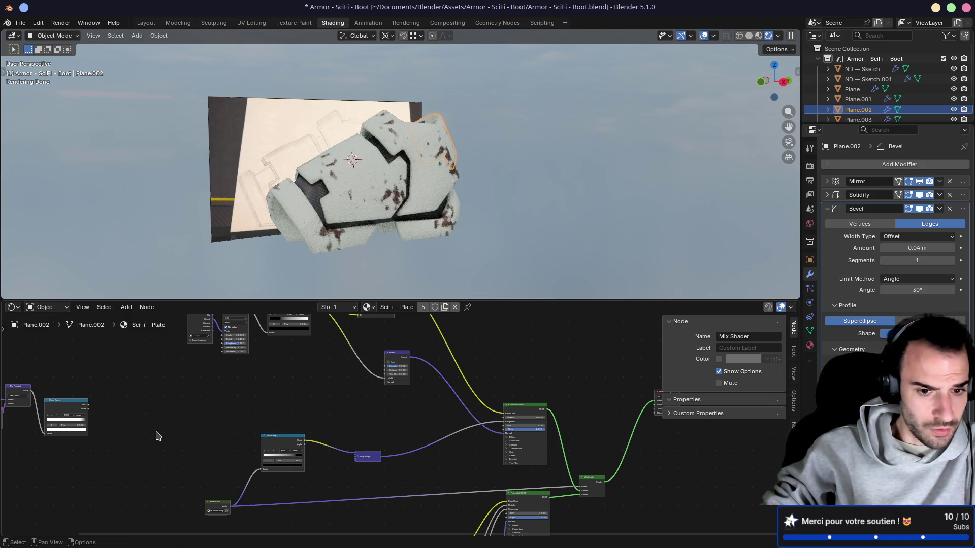
Move the texture nodes and their Textures frame into a tidier position
mouse_move(154, 425)
mouse_down()
mouse_move(396, 546)
mouse_move(398, 537)
mouse_up()
key(g)
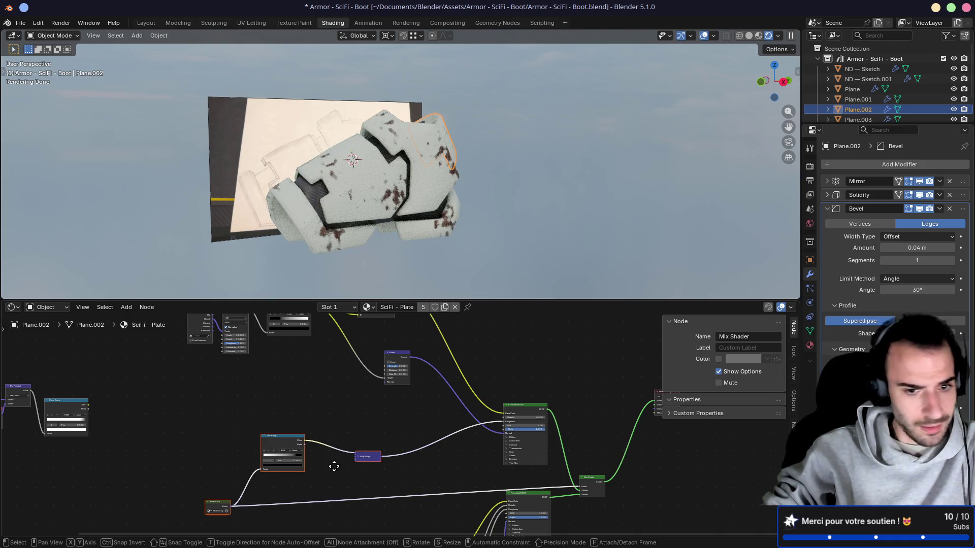
click(313, 410)
click(284, 470)
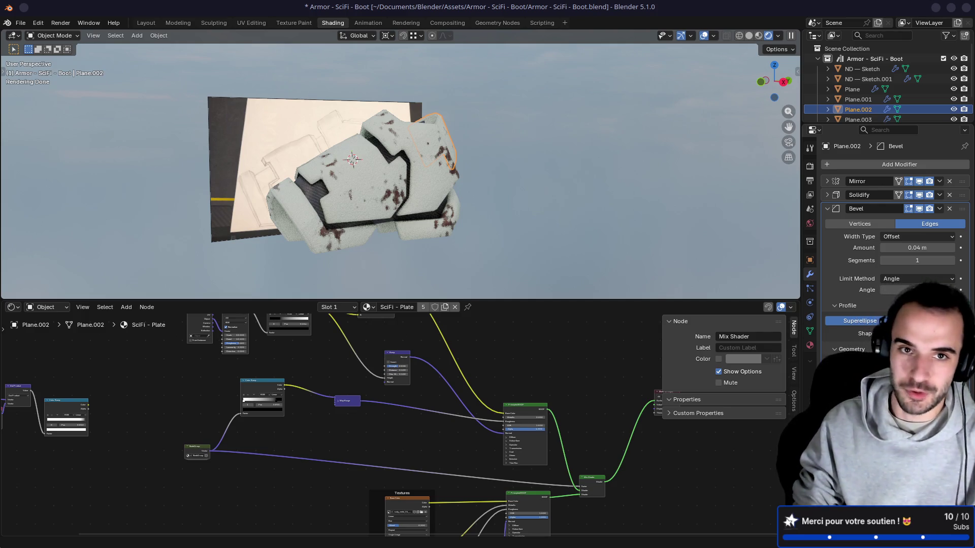
Switch to Firefox and open mdossan.itch.io in a new tab from its shortcut tile
key(alt+Tab)
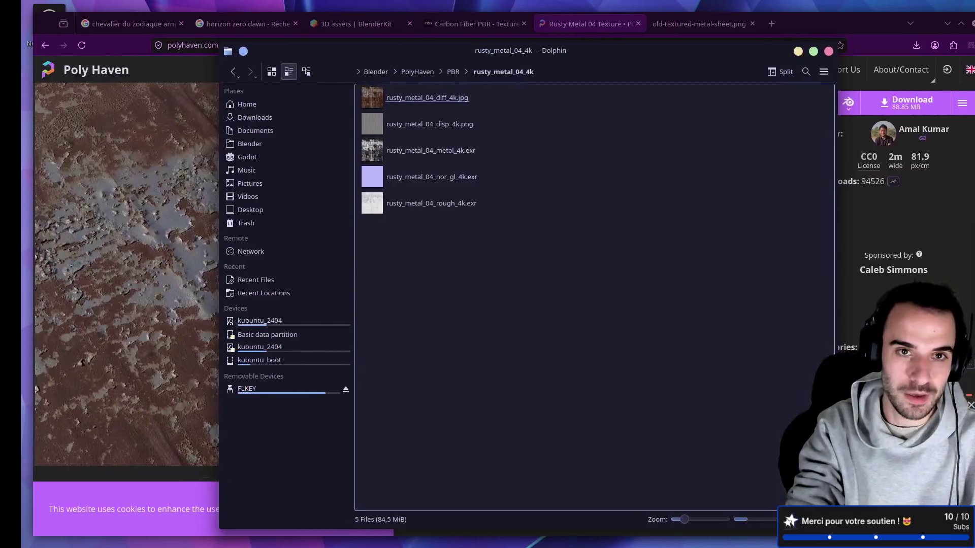
click(798, 25)
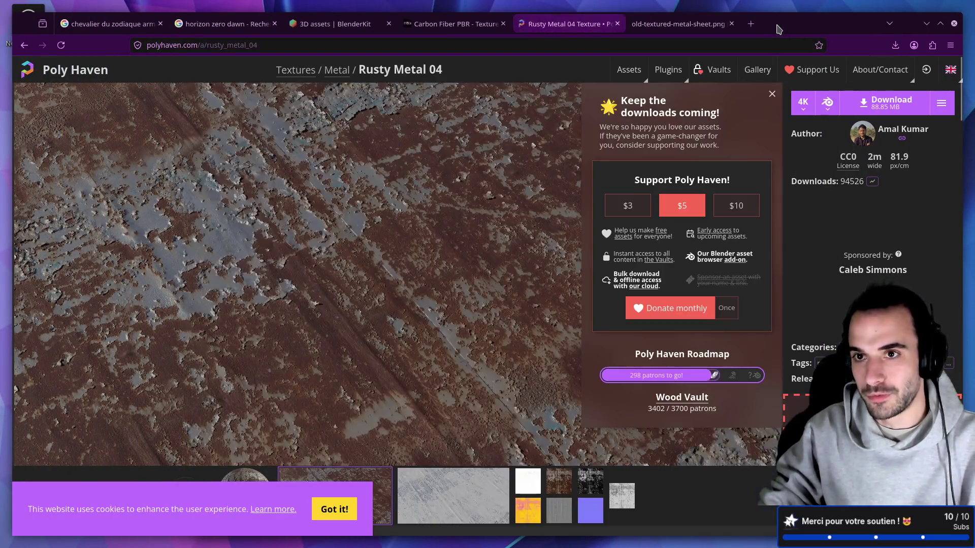
click(751, 23)
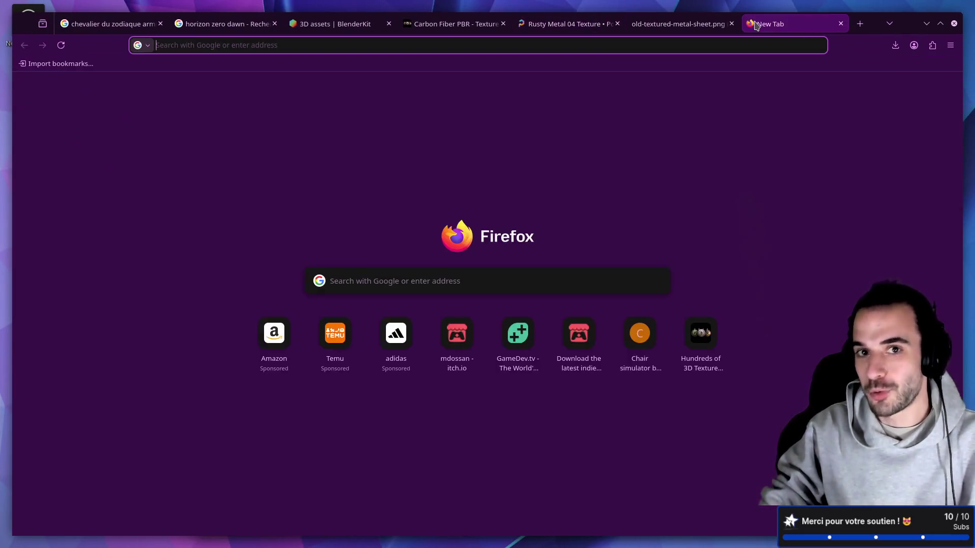
click(457, 334)
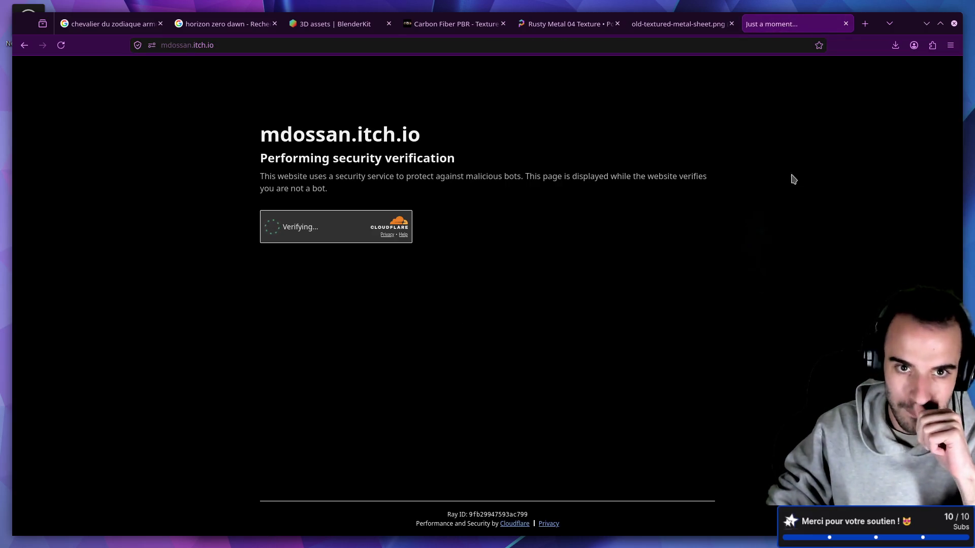